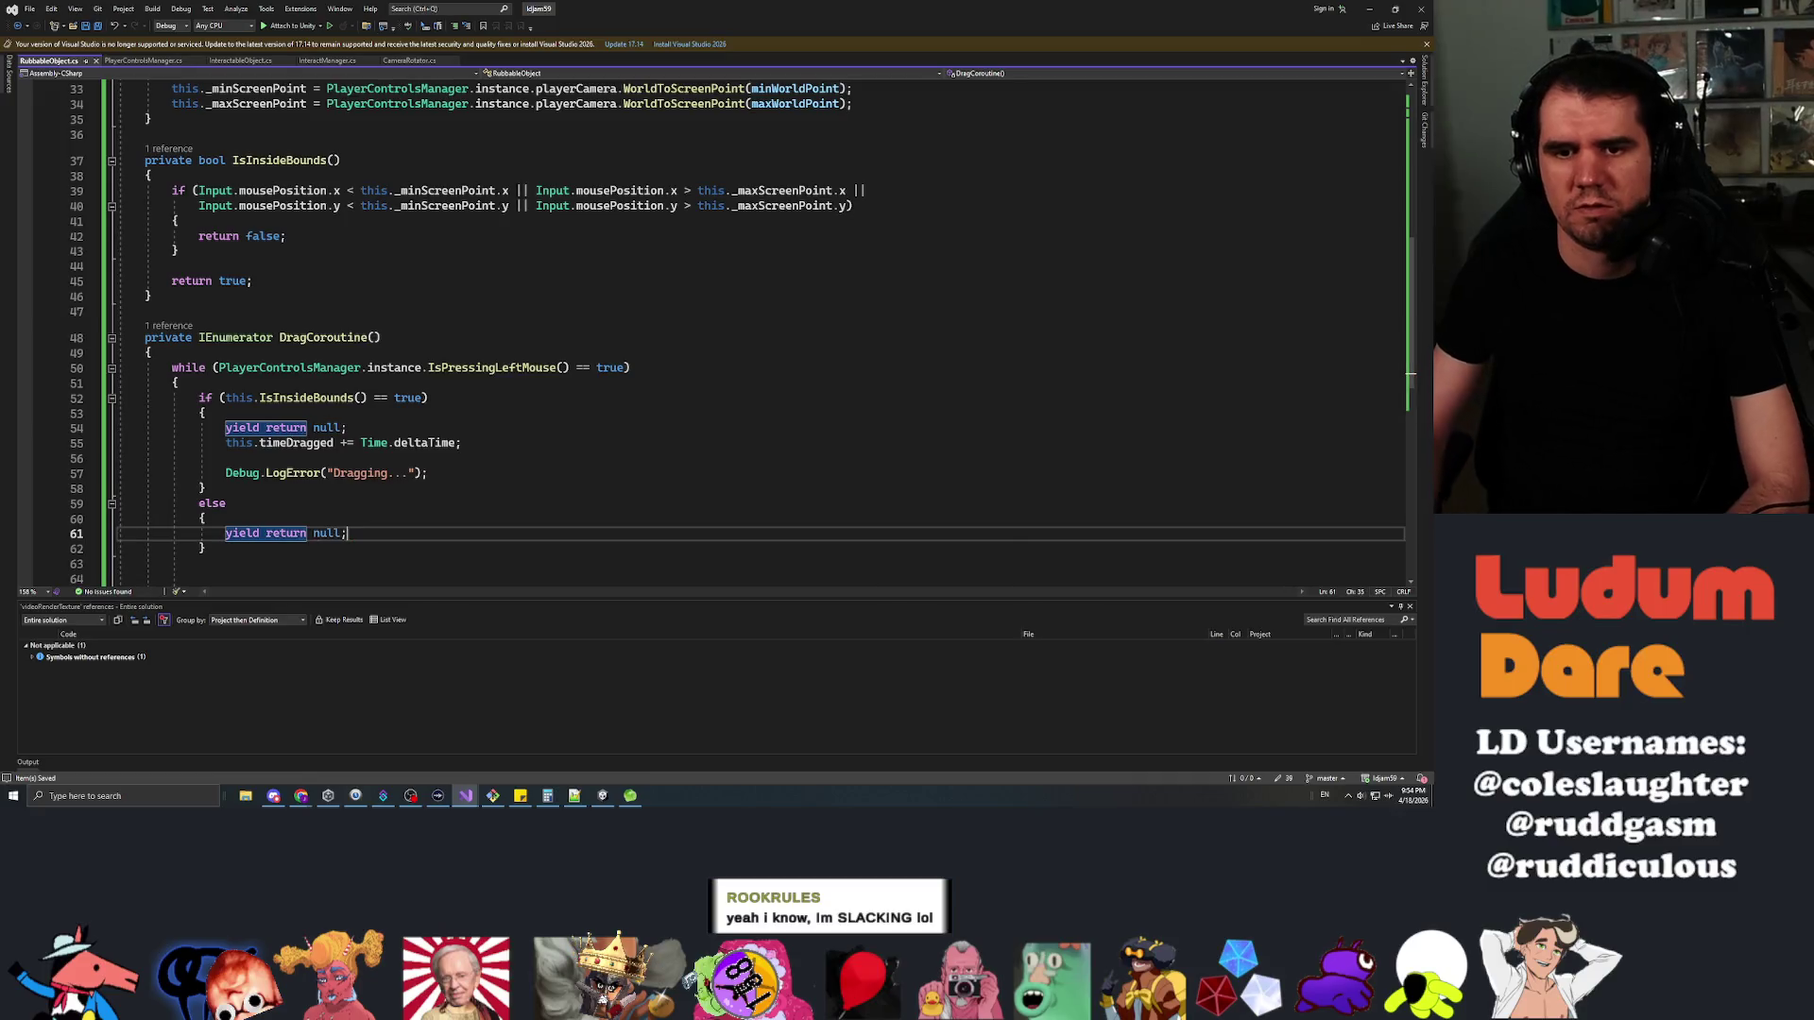
Add Debug.LogError("Out of Bounds!"); in DragCoroutine's else branch and delete the extra blank lines
{"action": "key", "text": "ctrl+Return"}
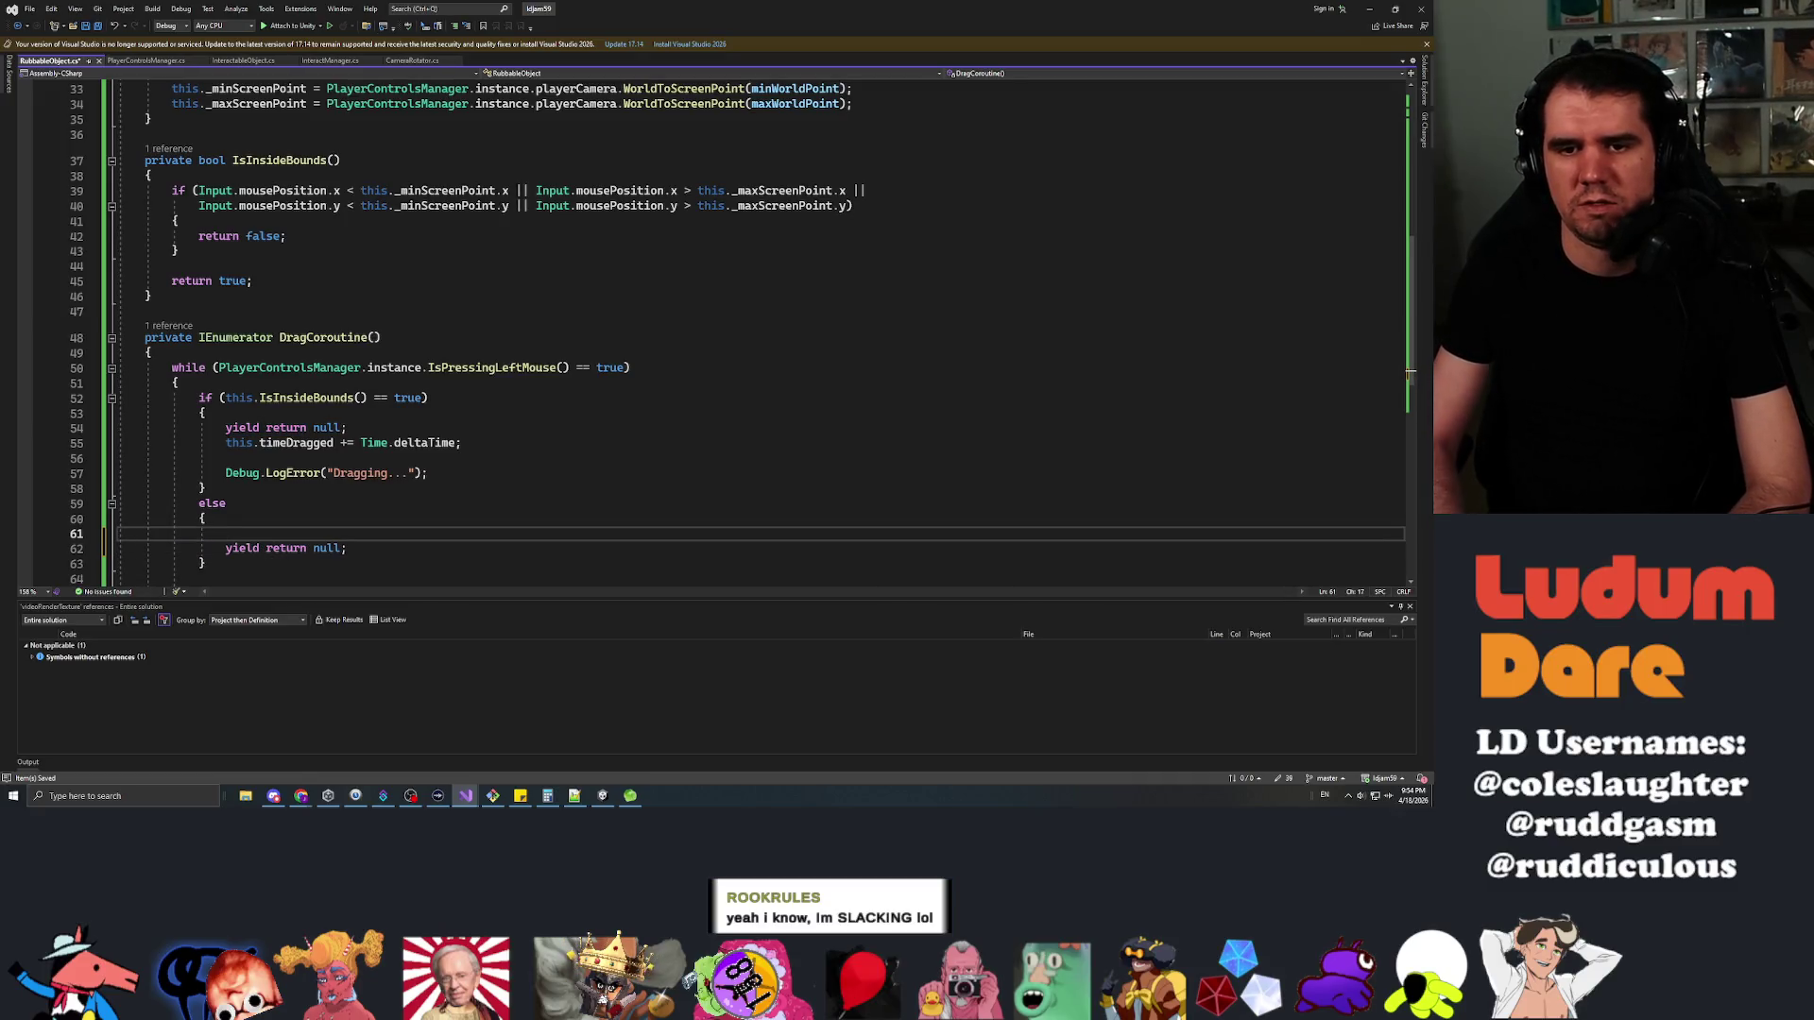
{"action": "type", "text": "Debug.LogError()"}
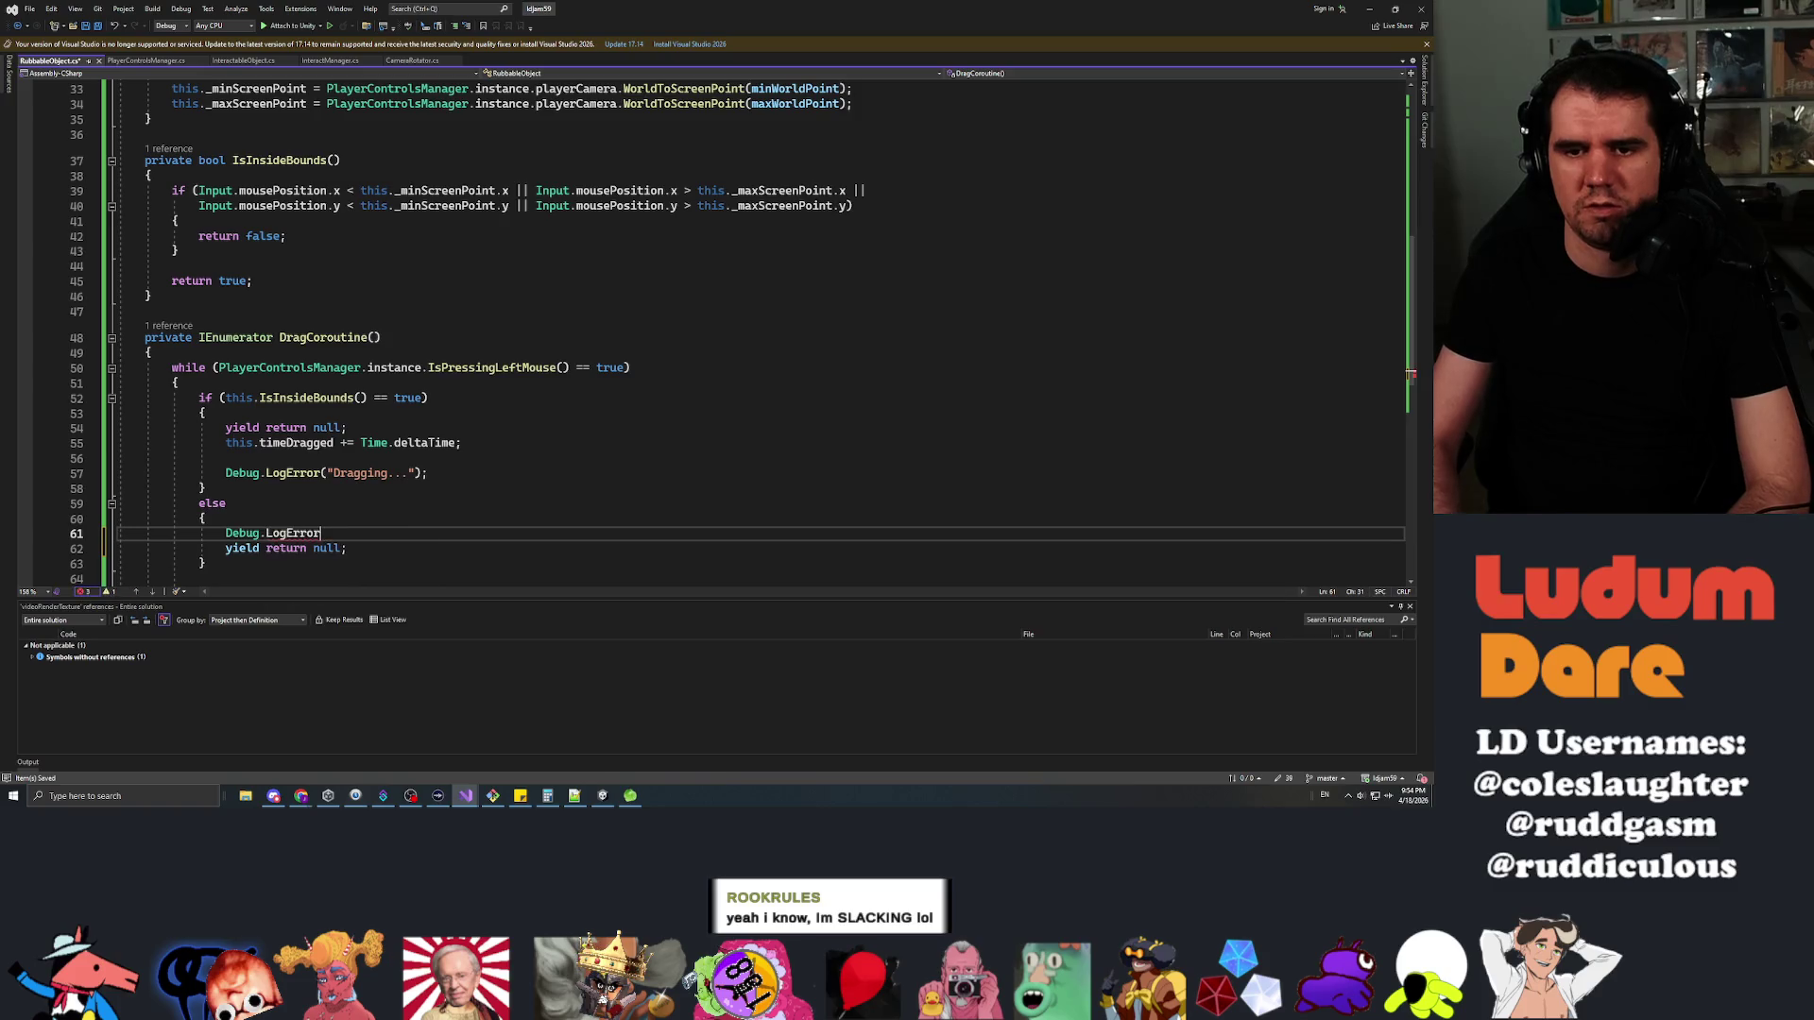
{"action": "key", "text": "Left"}
{"action": "type", "text": "\"Out of Bou"}
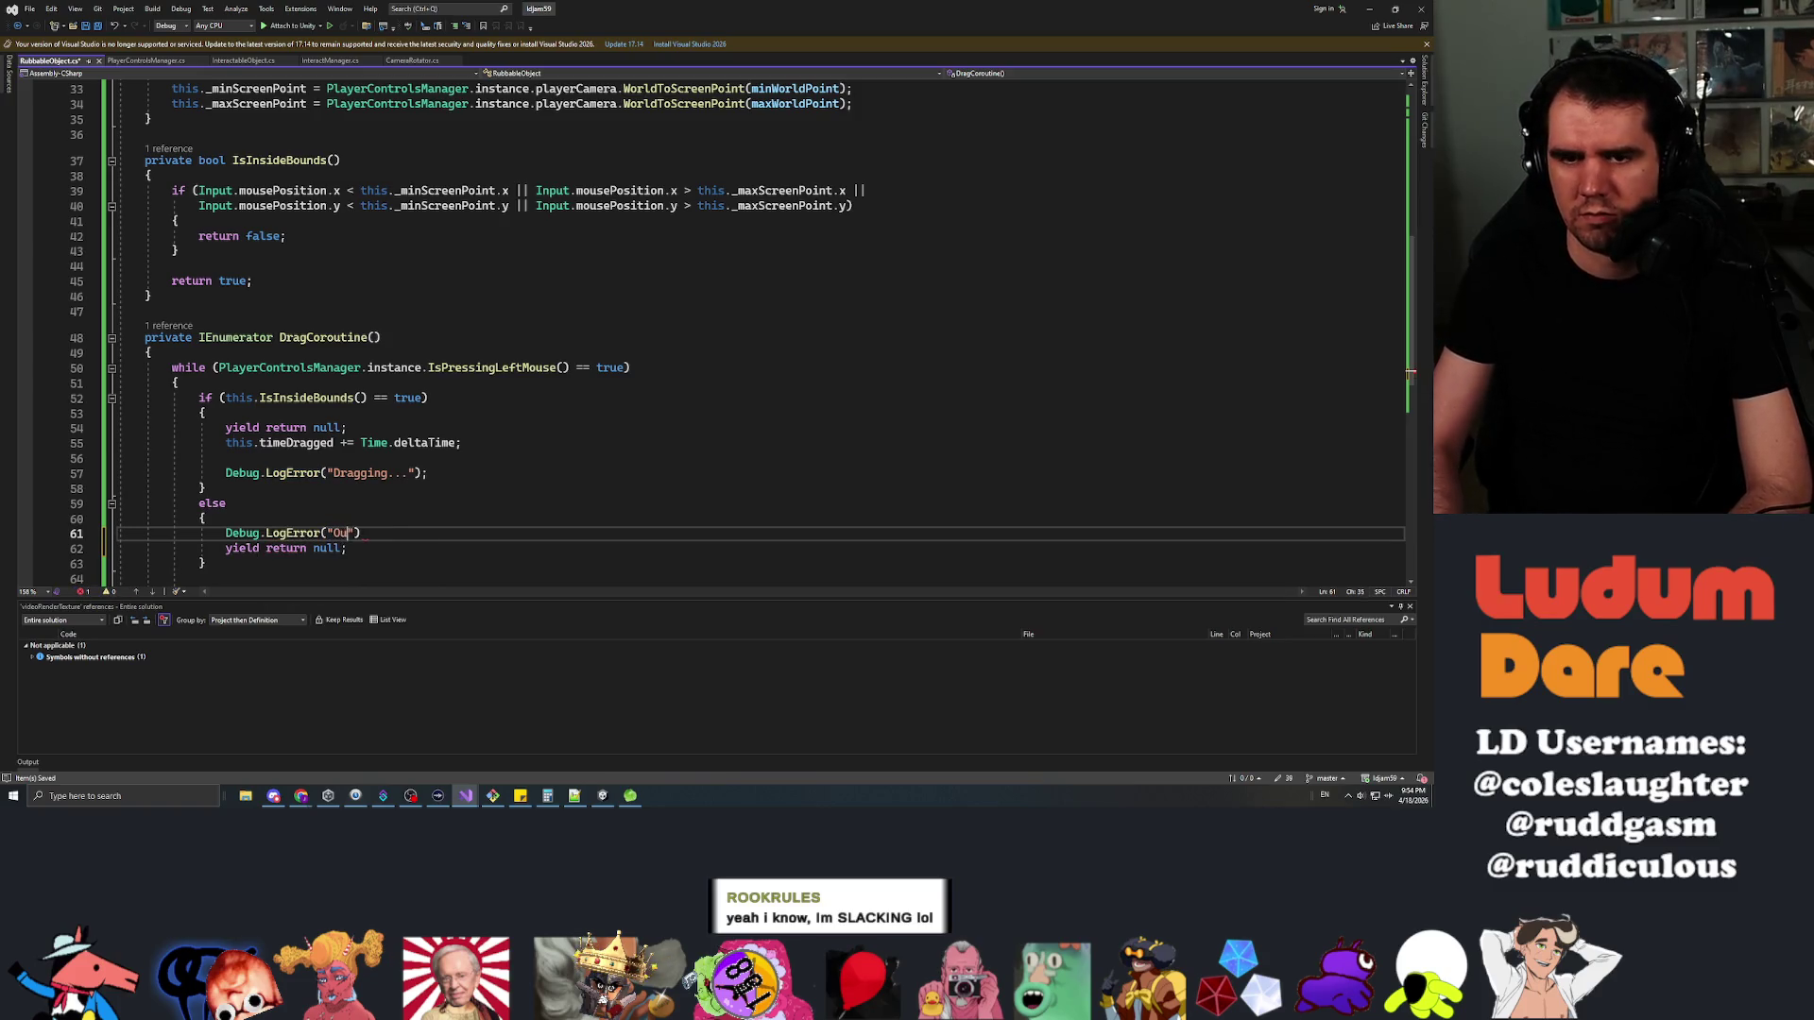
{"action": "type", "text": "nds!\");"}
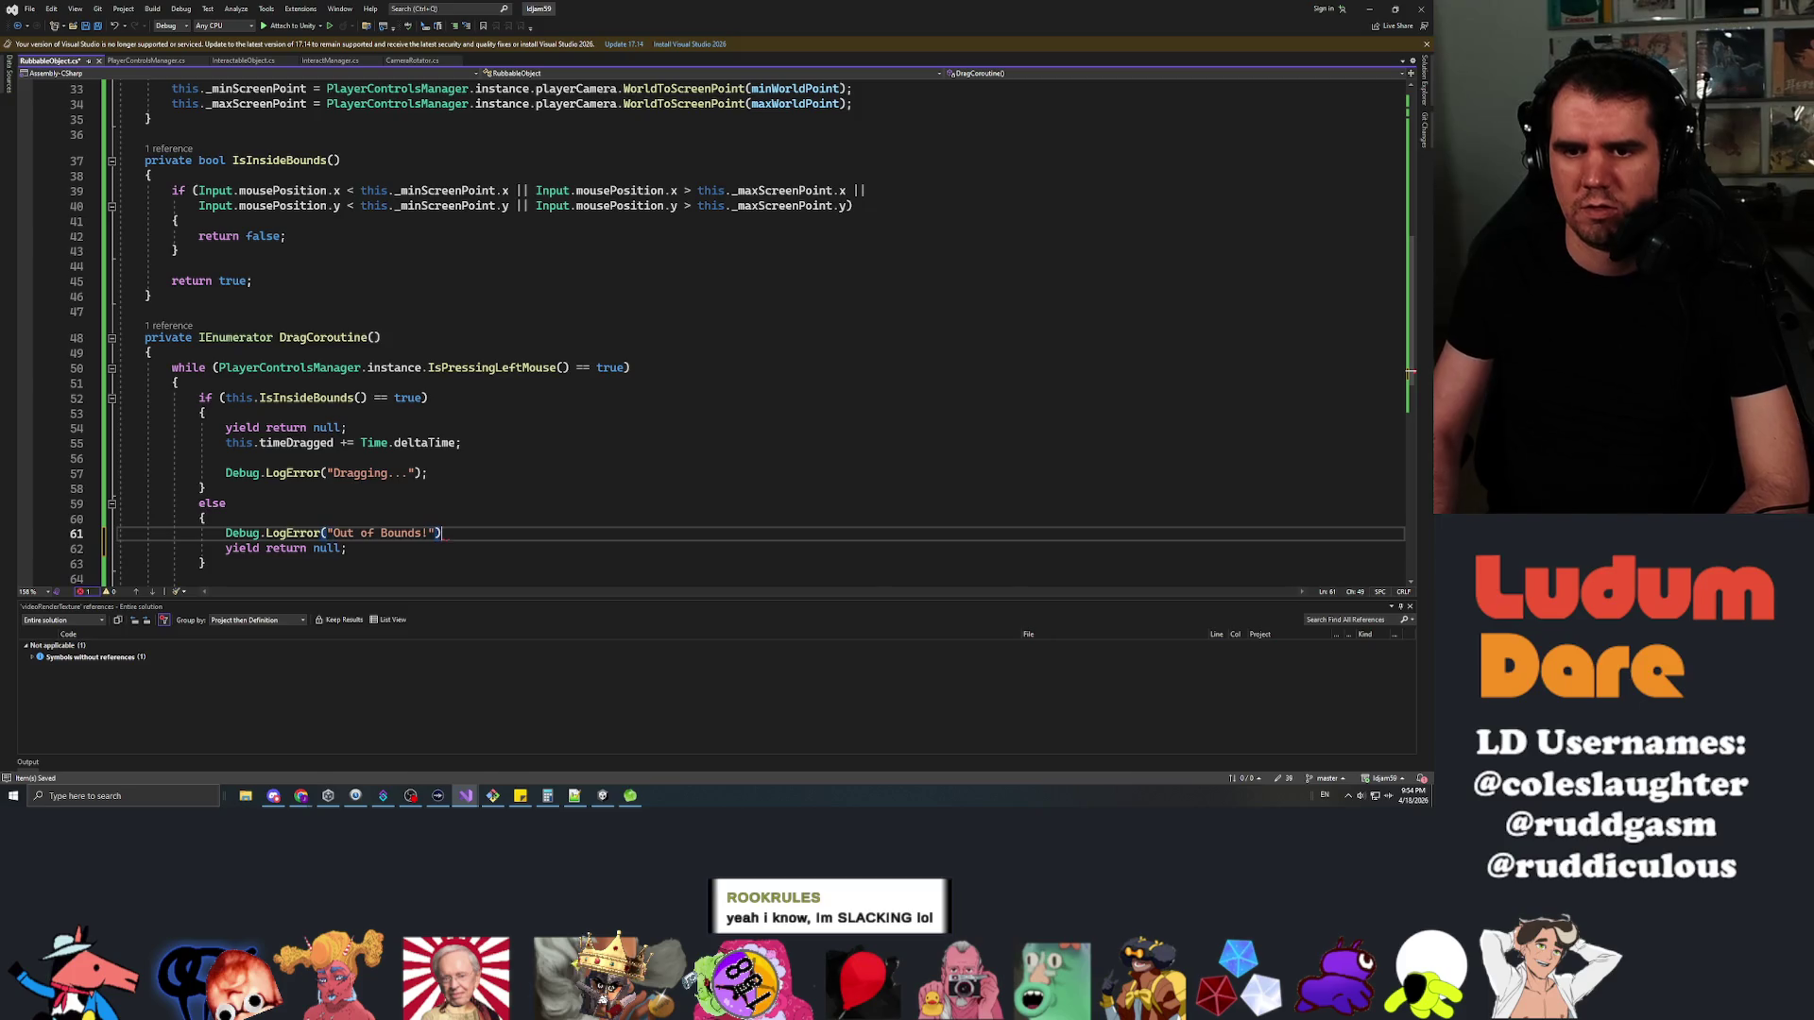
{"action": "scroll", "coordinate": [661, 378], "scroll_direction": "down", "scroll_amount": 2}
{"action": "left_click_drag", "start_coordinate": [199, 534], "coordinate": [173, 519]}
{"action": "key", "text": "BackSpace"}
{"action": "key", "text": "BackSpace"}
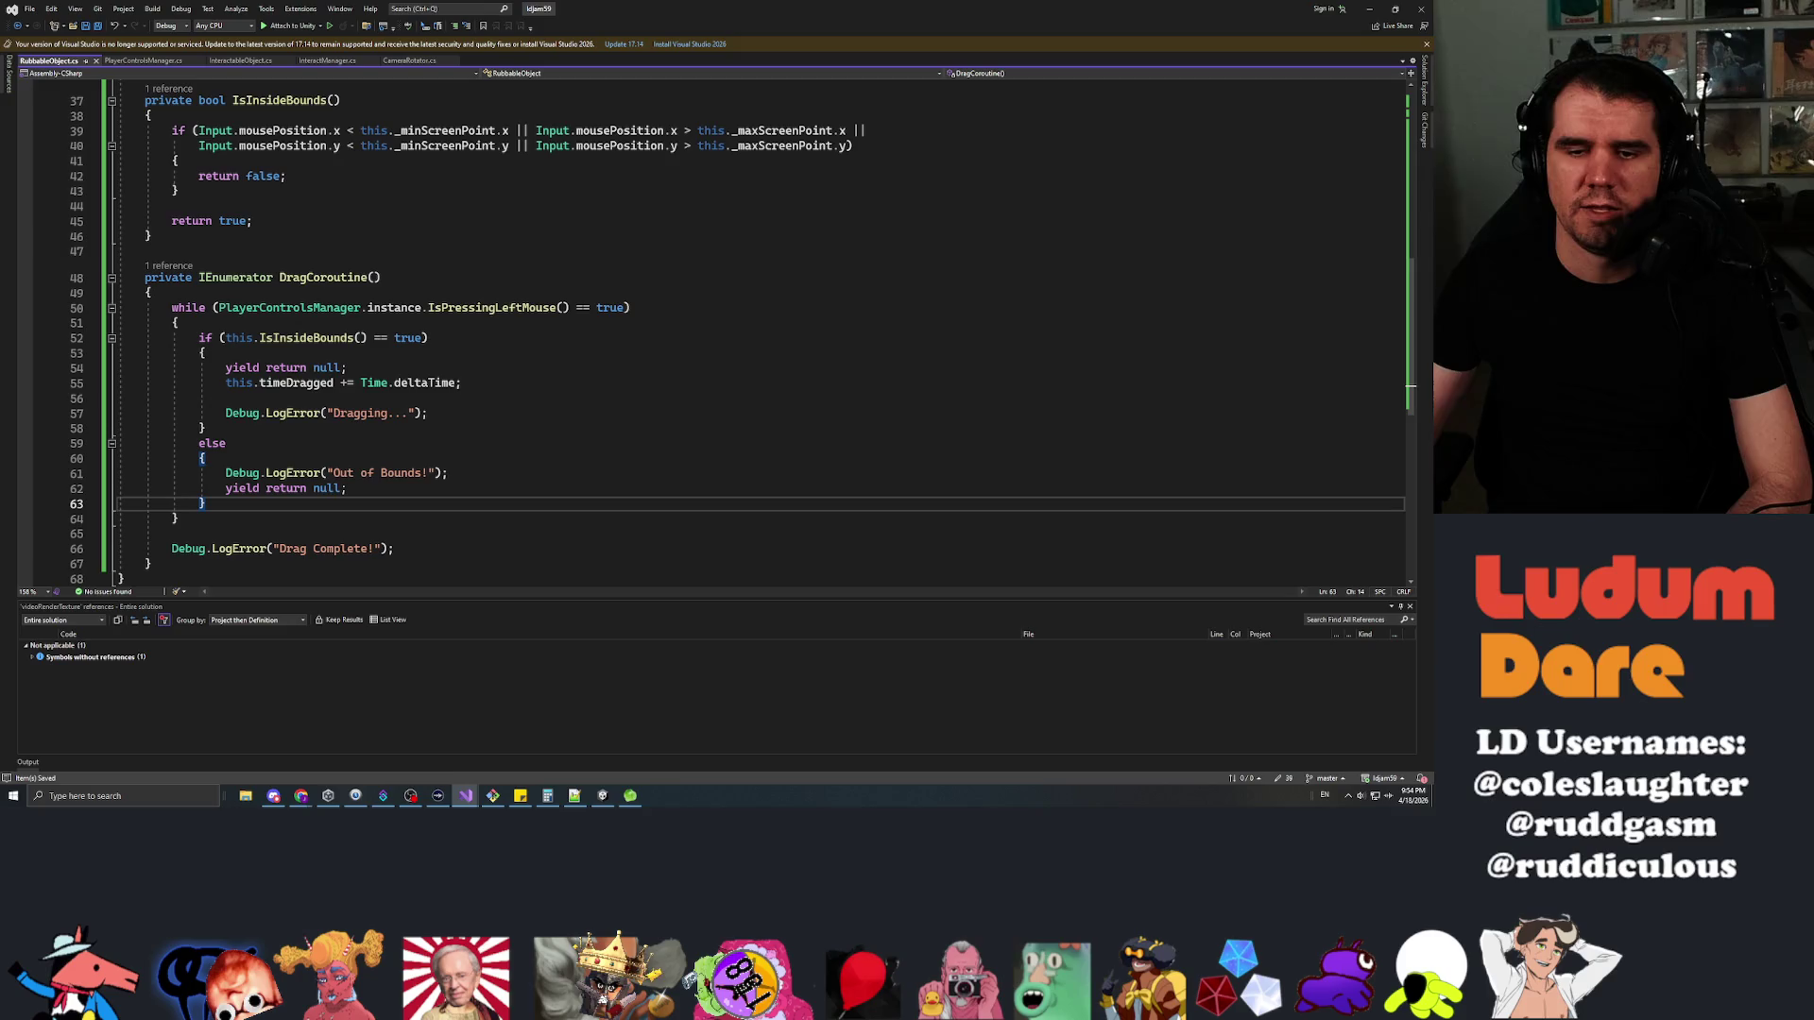
{"action": "scroll", "coordinate": [662, 331], "scroll_direction": "up", "scroll_amount": 3}
{"action": "scroll", "coordinate": [661, 331], "scroll_direction": "up", "scroll_amount": 9}
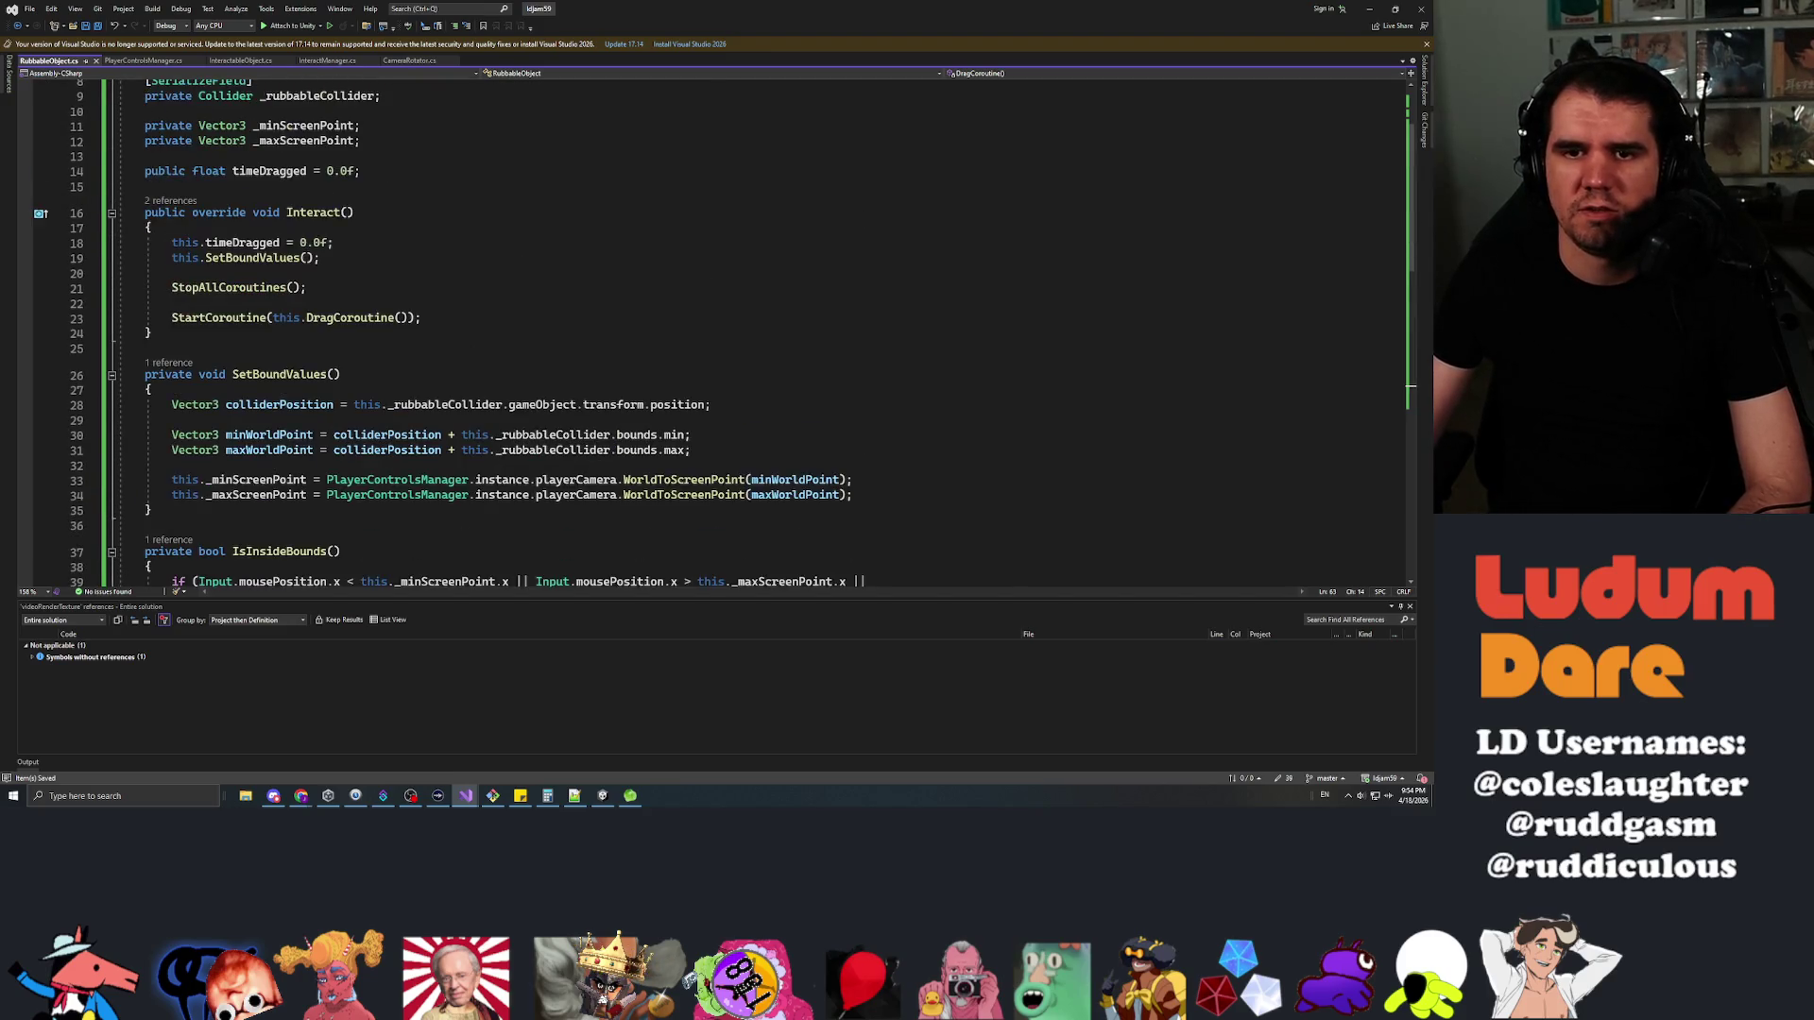
Insert PlayerControlsManager.instance.targetObject = null; in Interact before the StartCoroutine call
{"action": "left_click", "coordinate": [172, 425]}
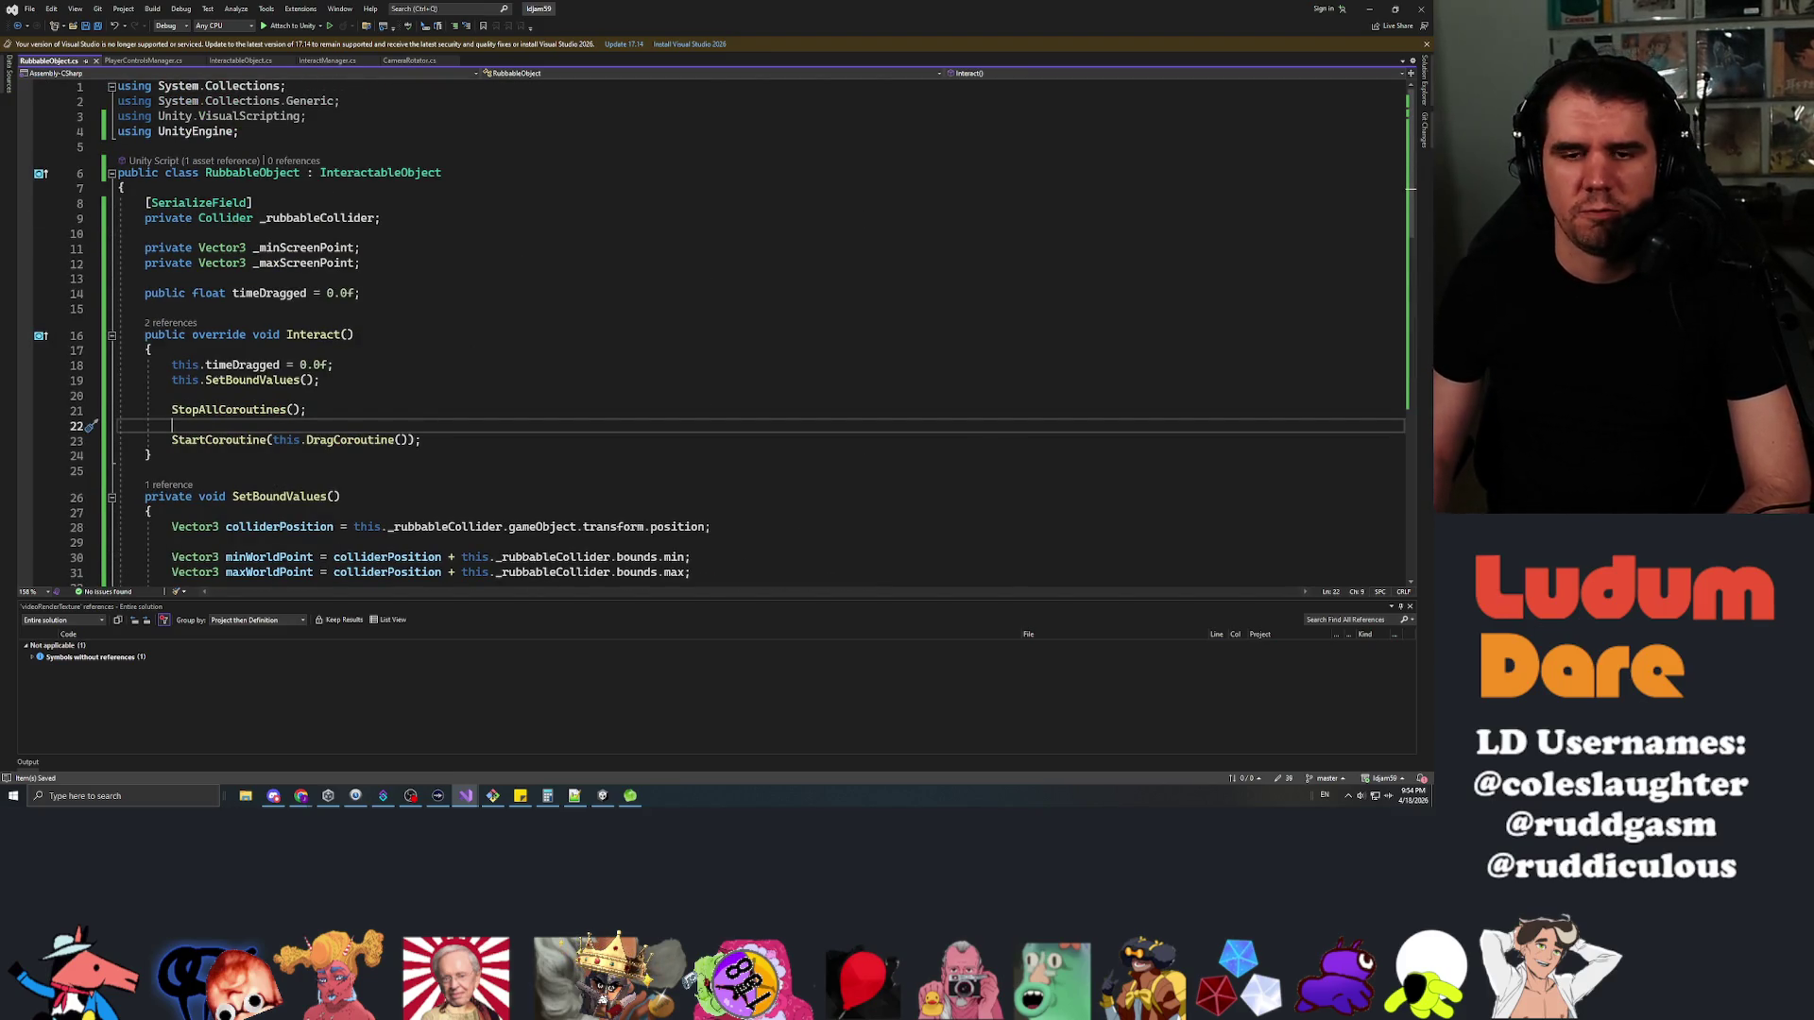
{"action": "key", "text": "Return"}
{"action": "key", "text": "Return"}
{"action": "key", "text": "Up"}
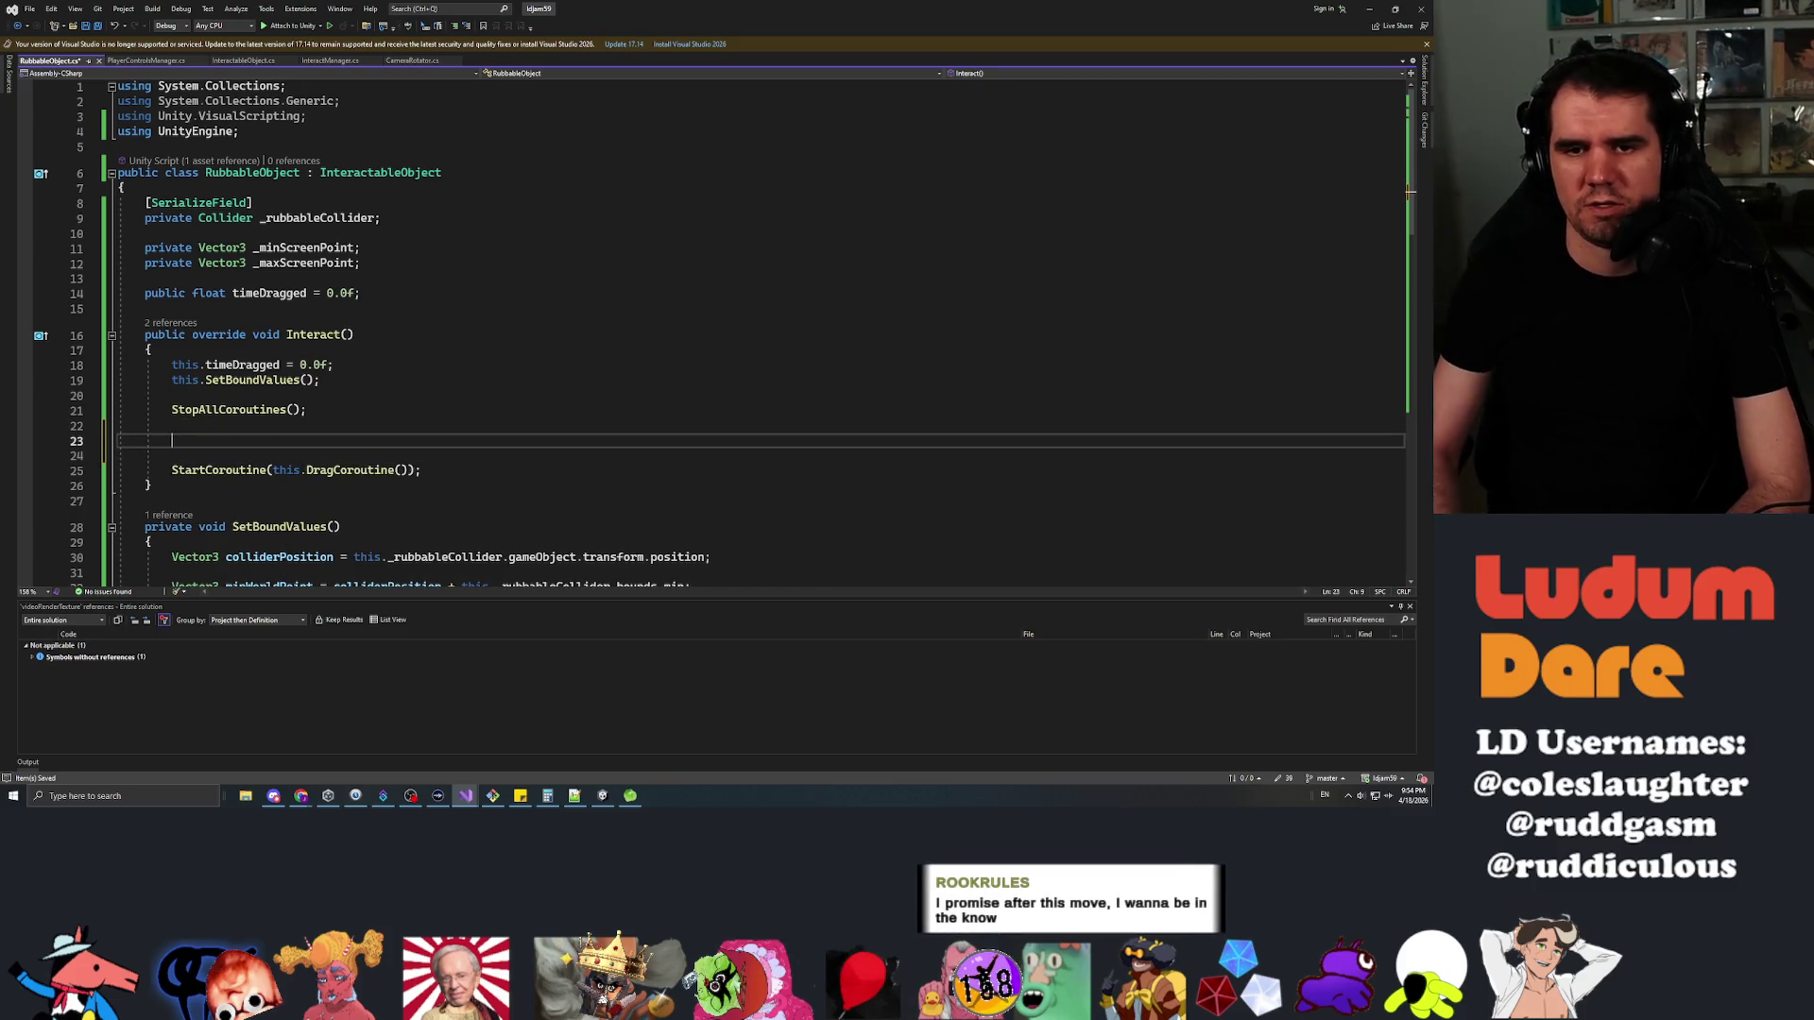
{"action": "type", "text": "Playercont"}
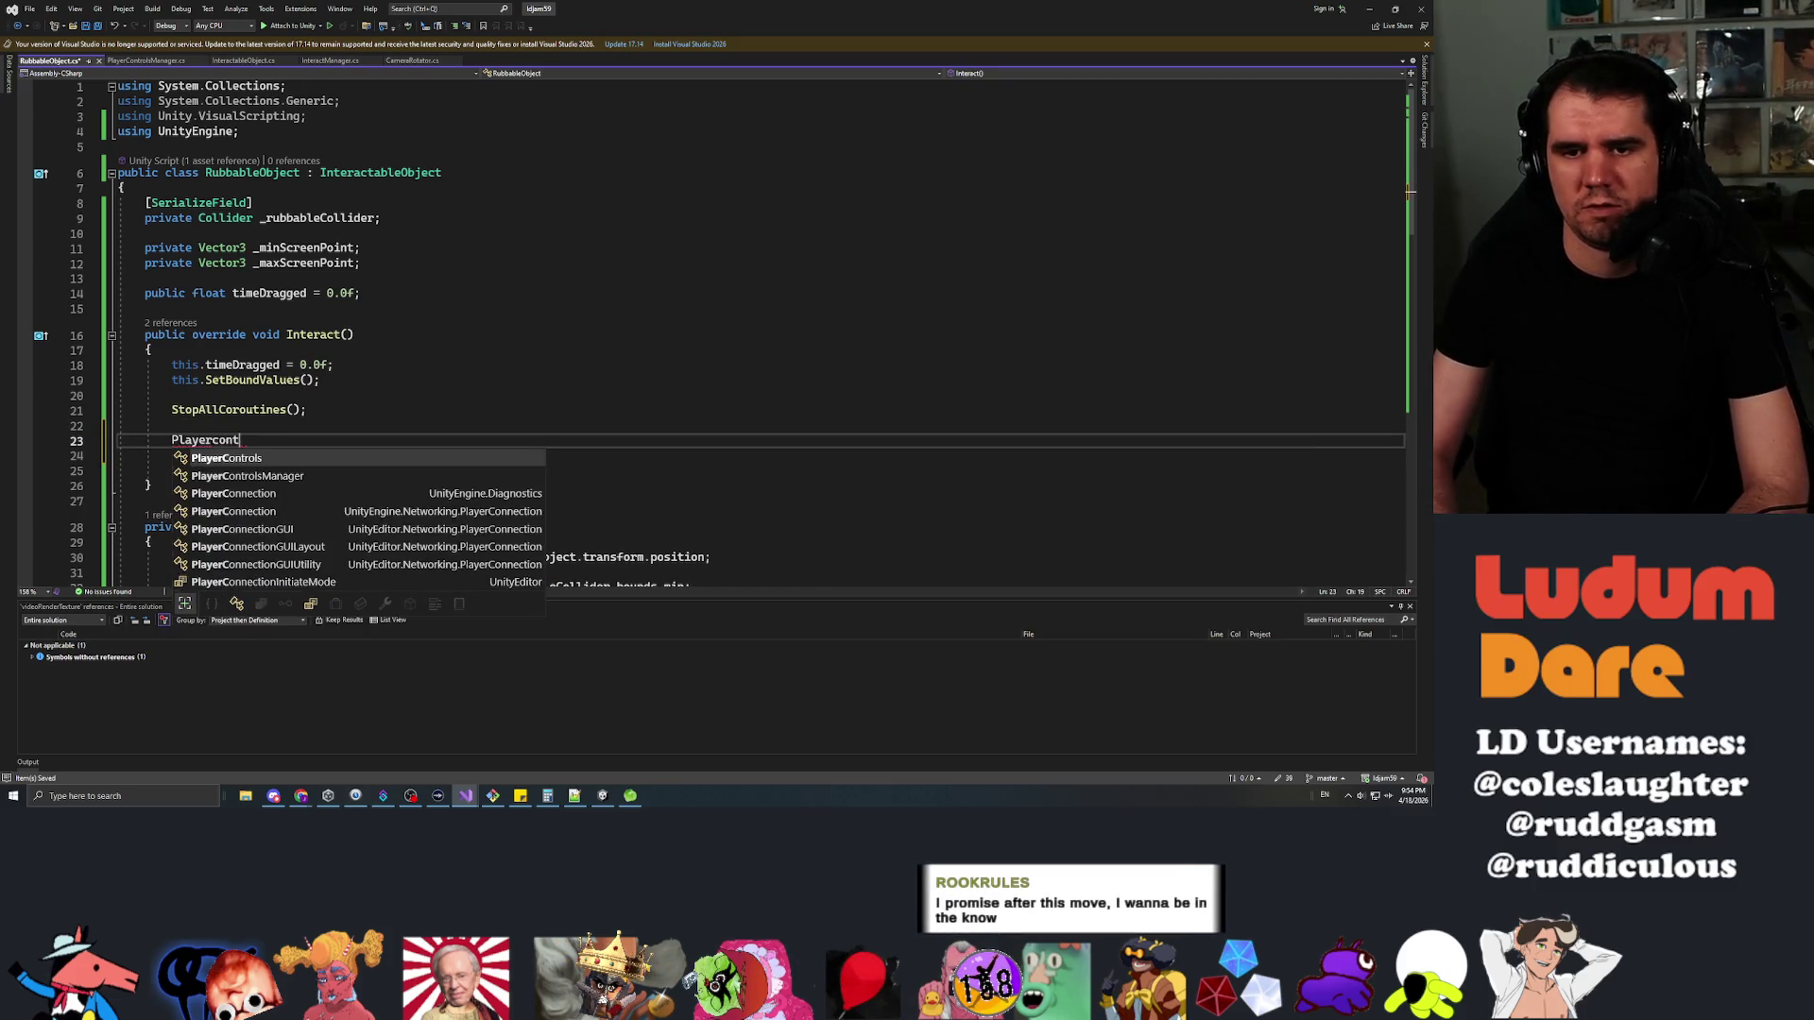
{"action": "type", "text": "rolsman."}
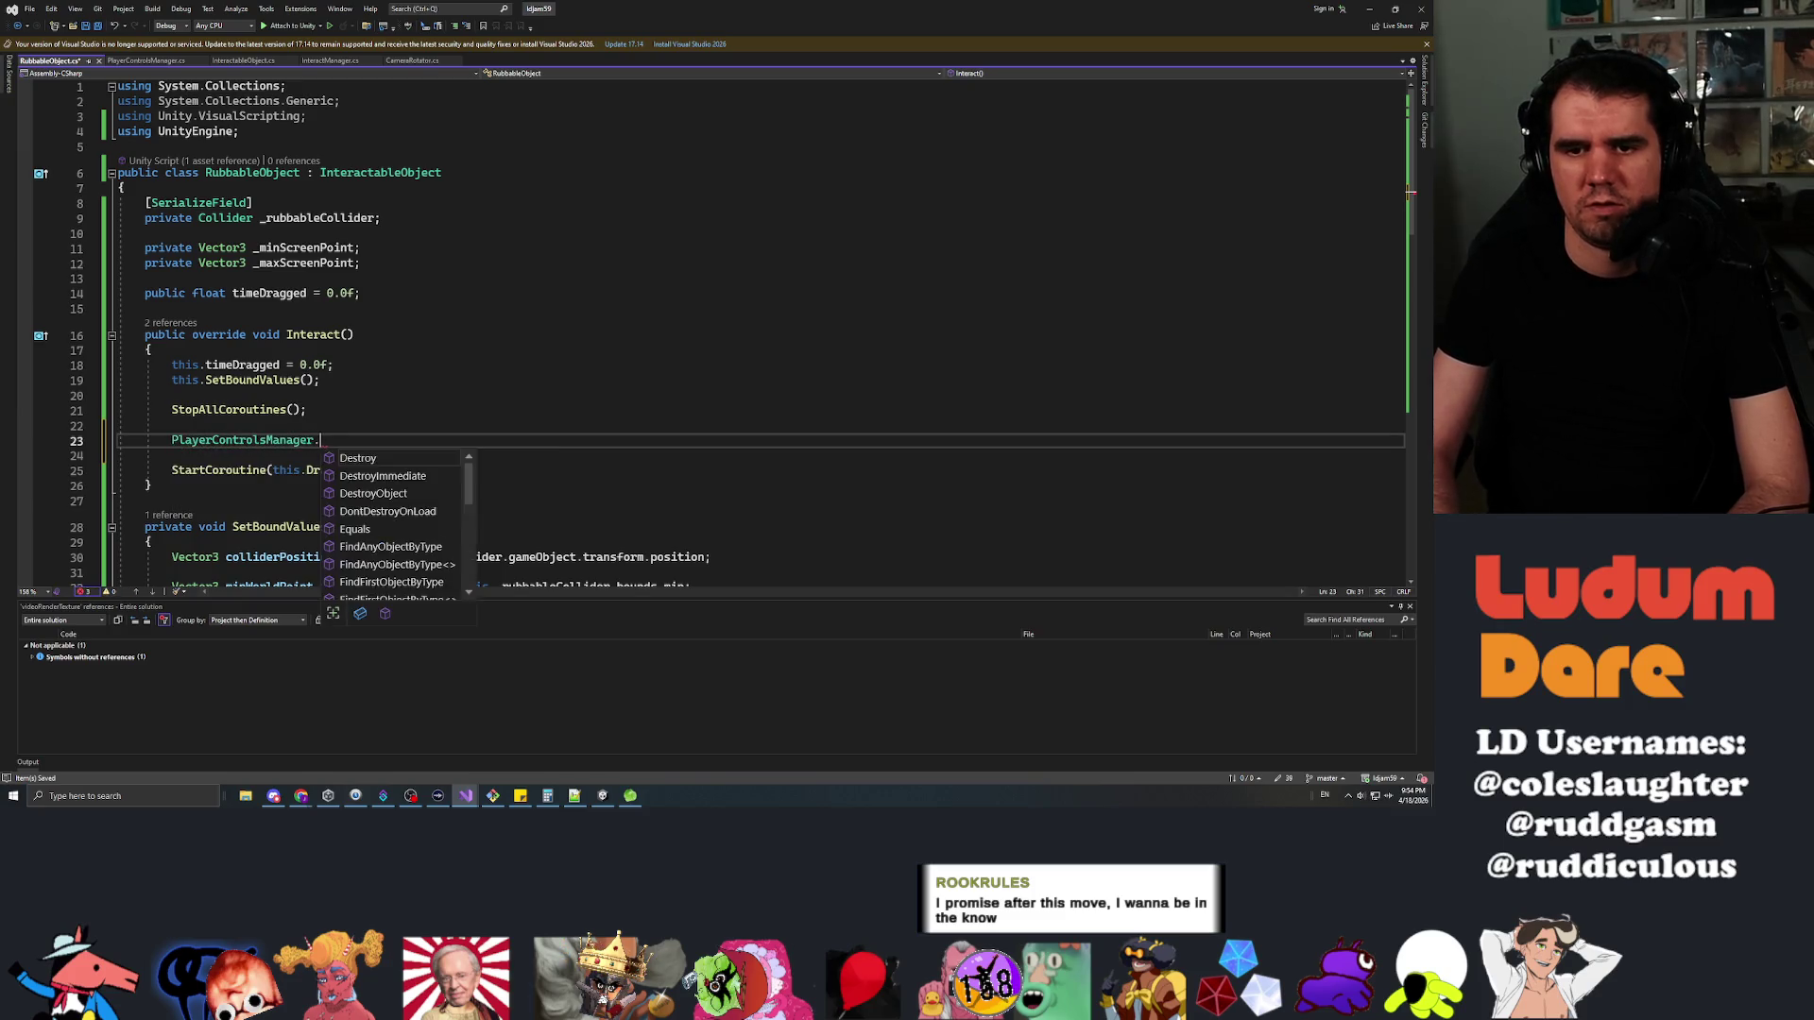
{"action": "type", "text": "instance.target"}
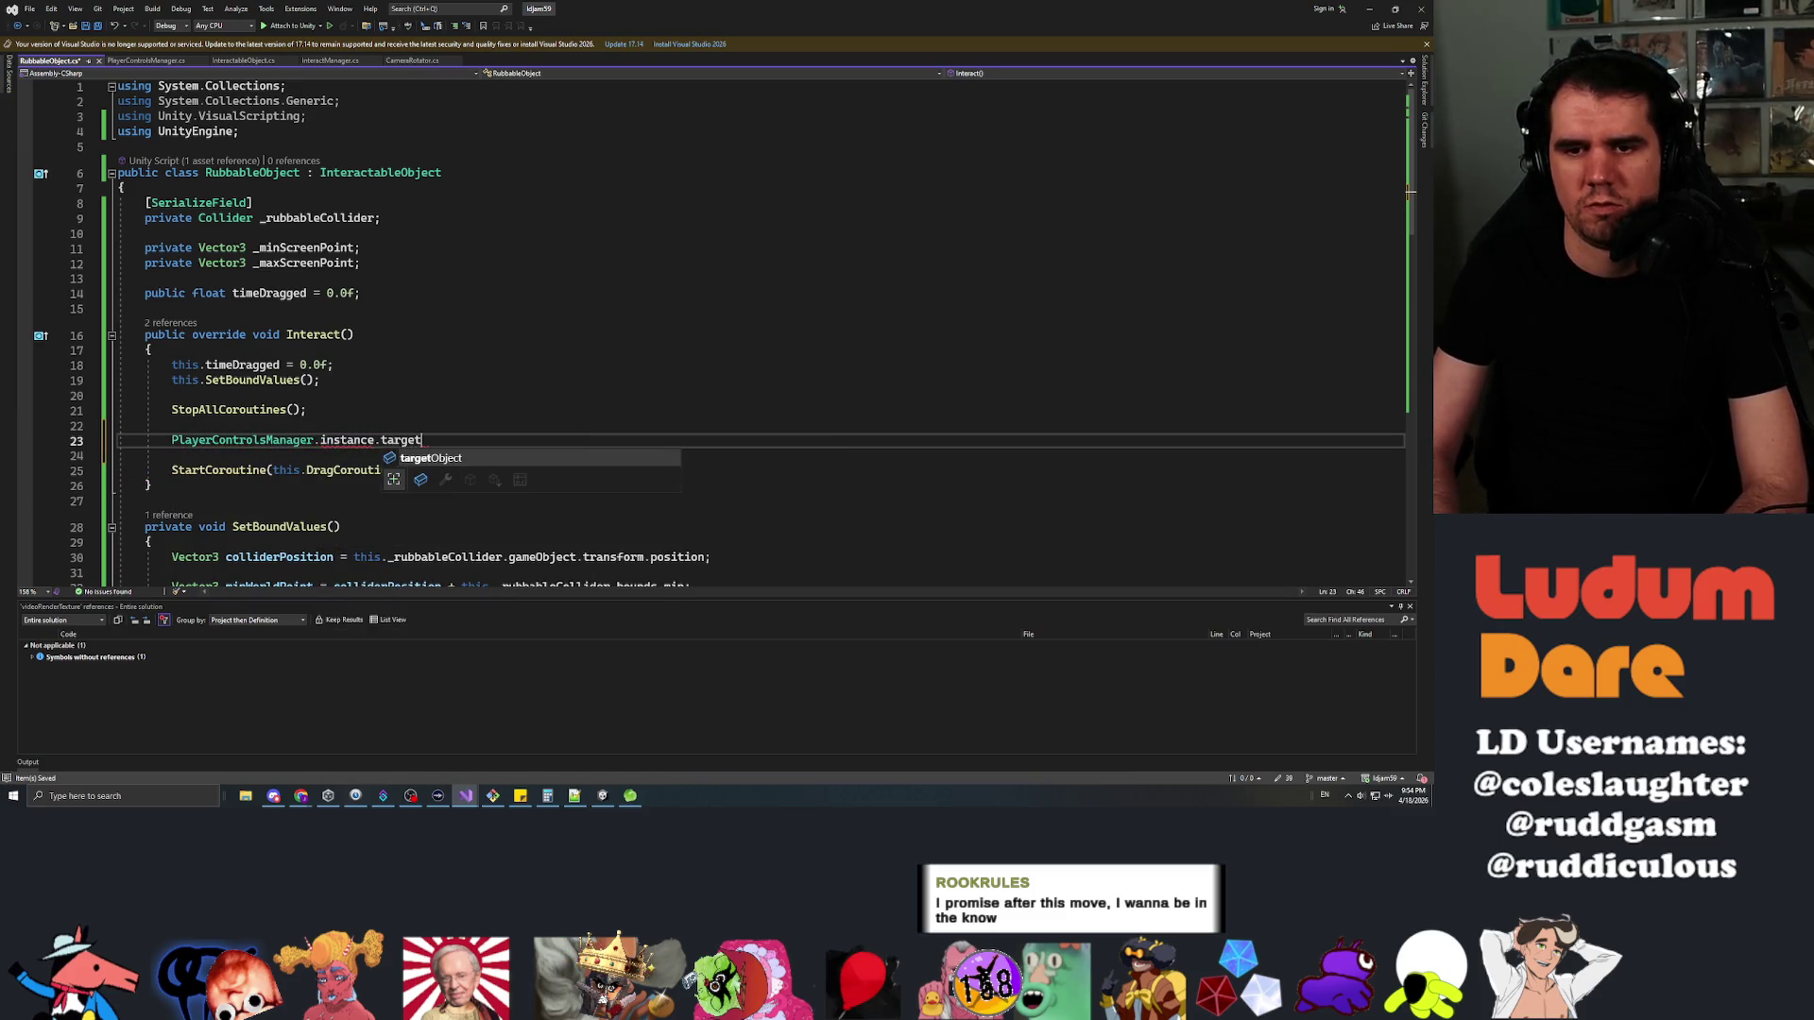
{"action": "key", "text": "Tab"}
{"action": "type", "text": "= null;"}
Look over the Interact and SetBoundValues methods, then switch to the Unity editor
{"action": "left_click", "coordinate": [353, 334]}
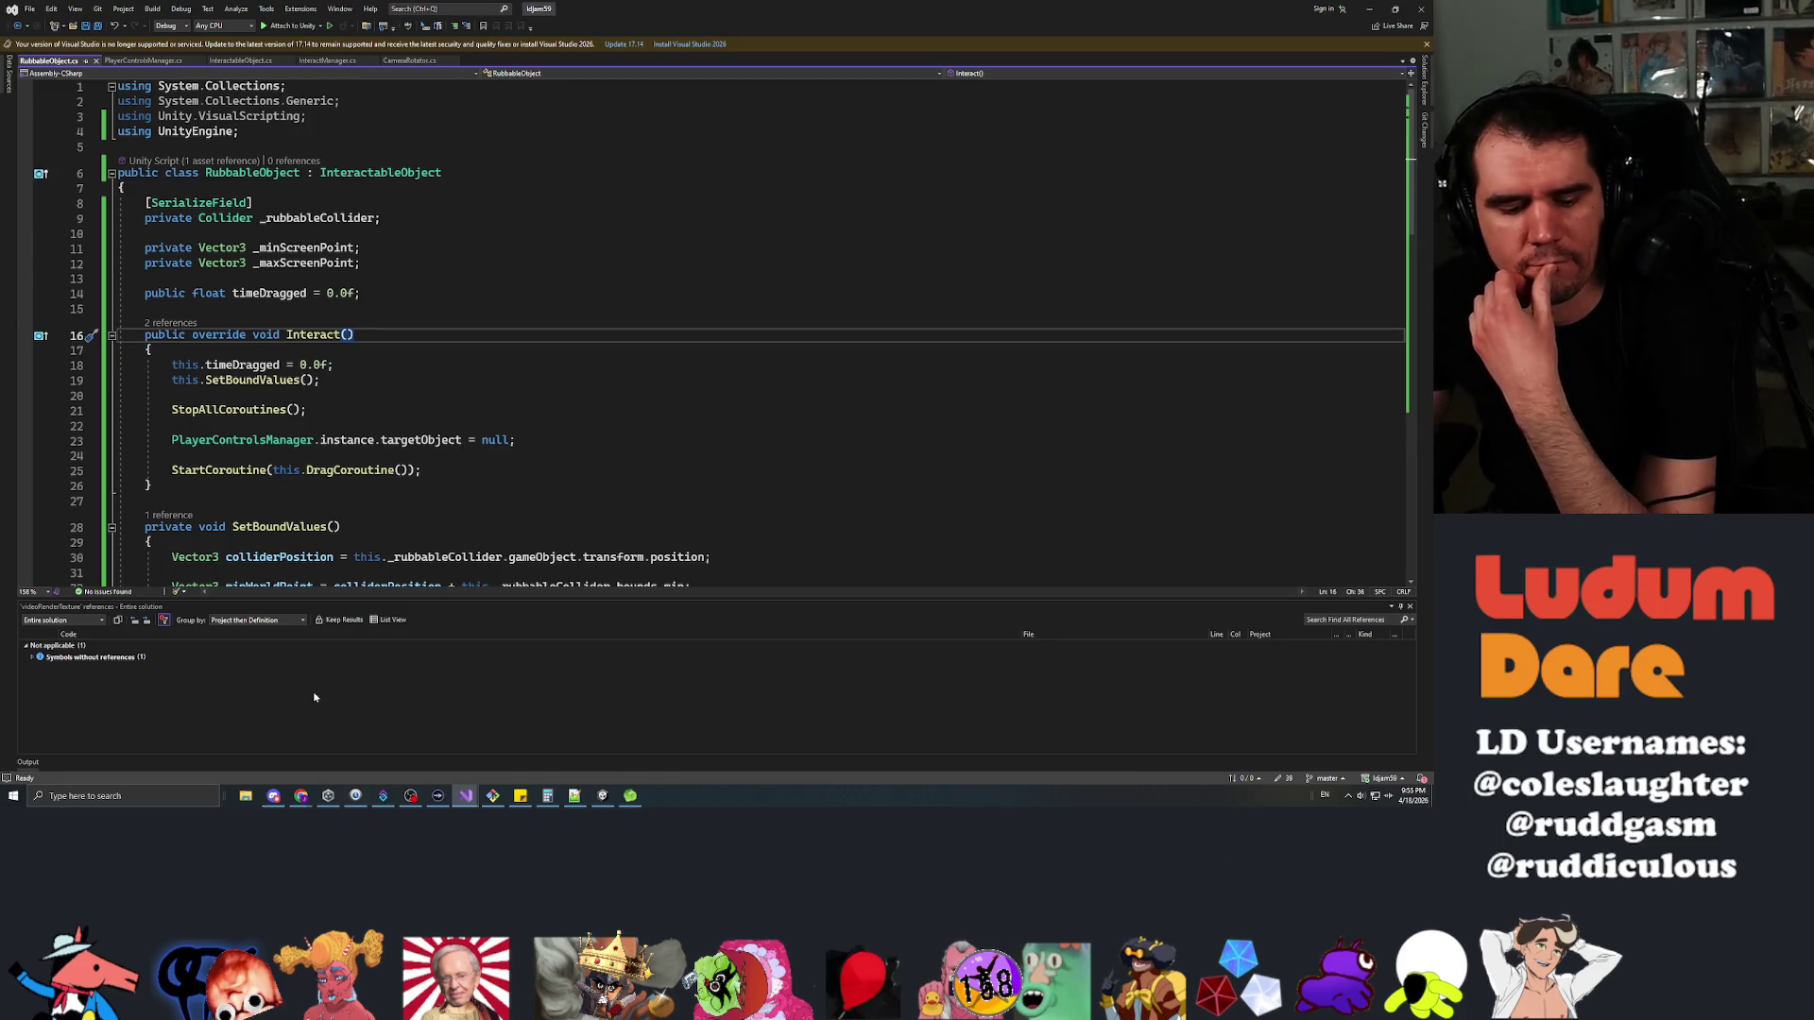
{"action": "left_click", "coordinate": [151, 542]}
{"action": "scroll", "coordinate": [720, 332], "scroll_direction": "down", "scroll_amount": 11}
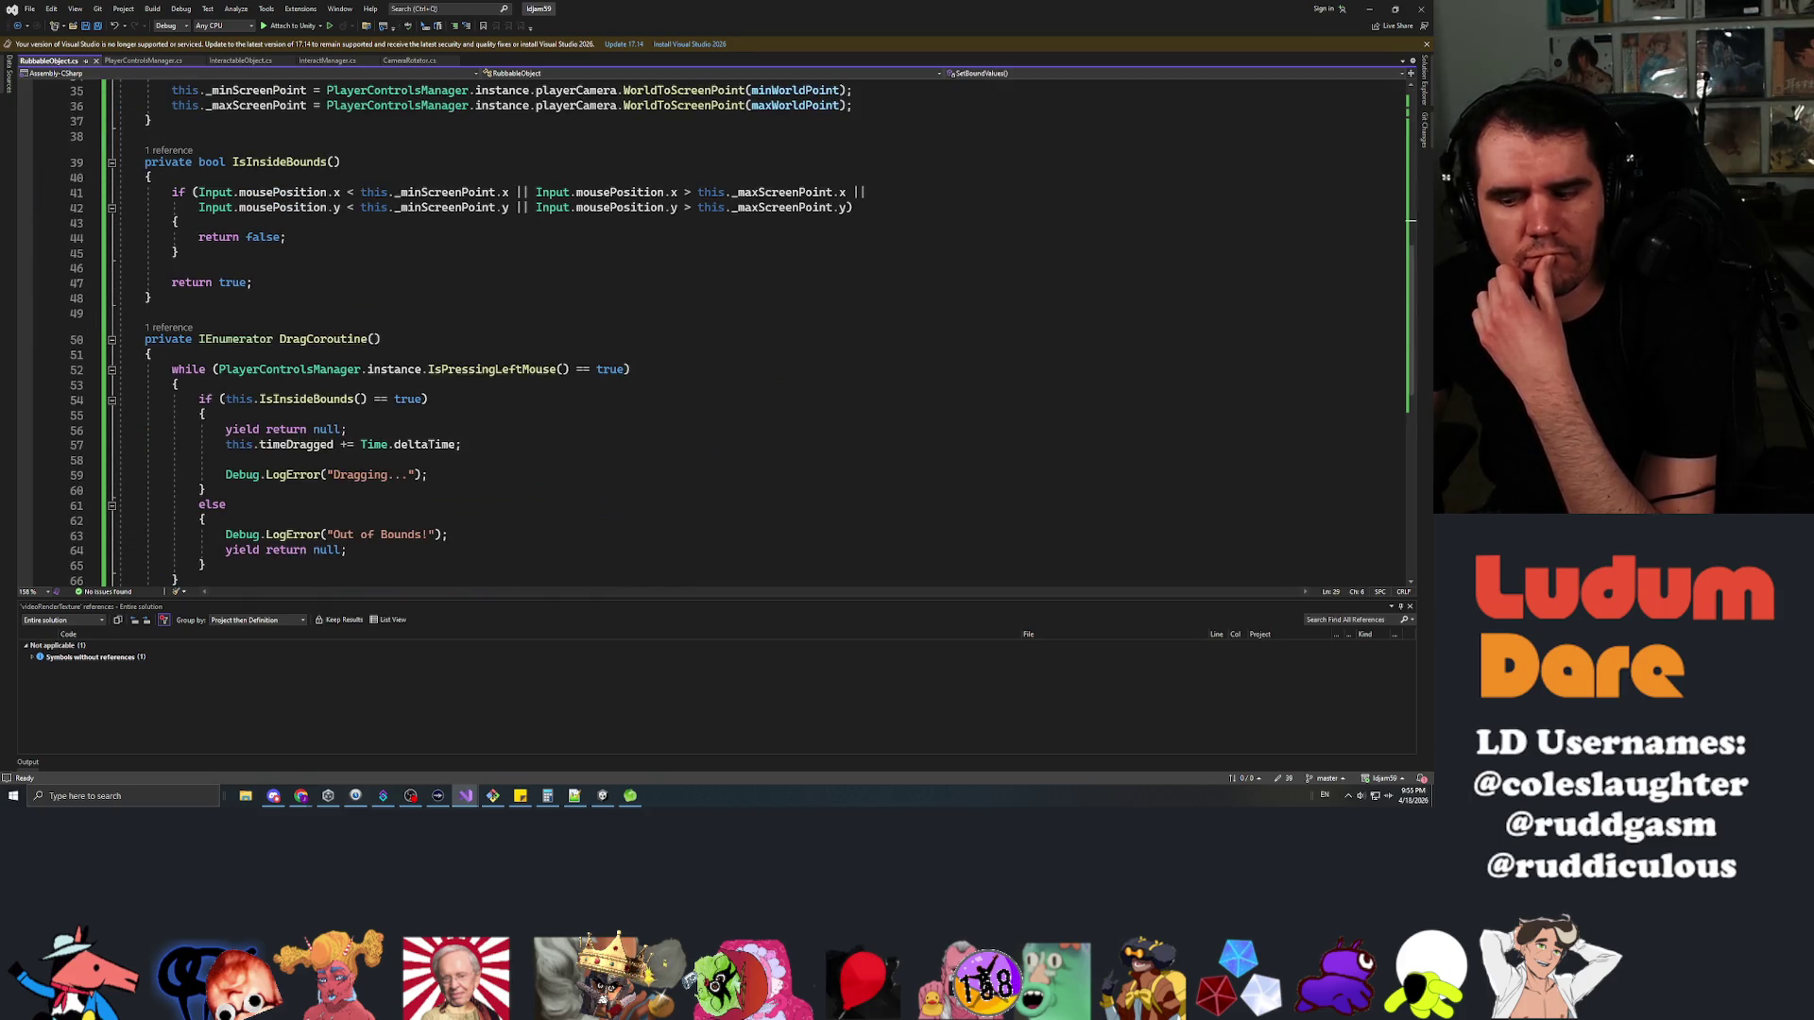
{"action": "scroll", "coordinate": [718, 331], "scroll_direction": "down", "scroll_amount": 5}
{"action": "scroll", "coordinate": [718, 330], "scroll_direction": "up", "scroll_amount": 10}
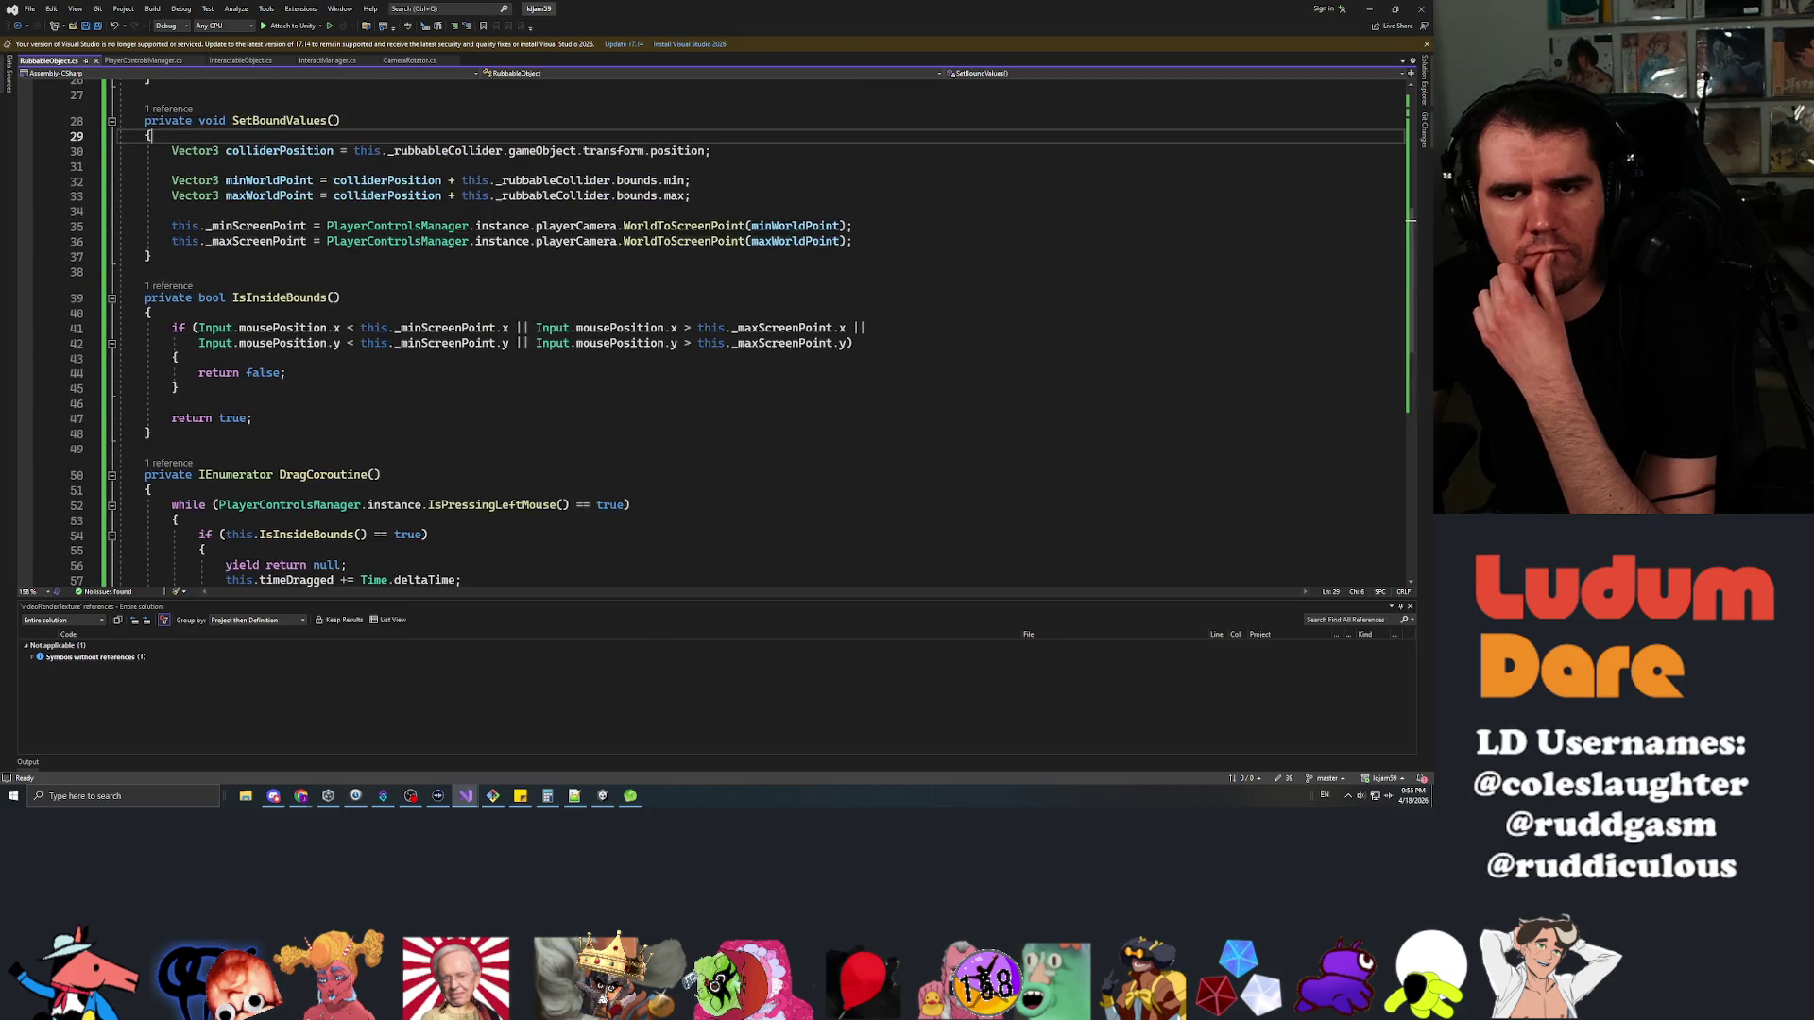
{"action": "key", "text": "alt+Tab"}
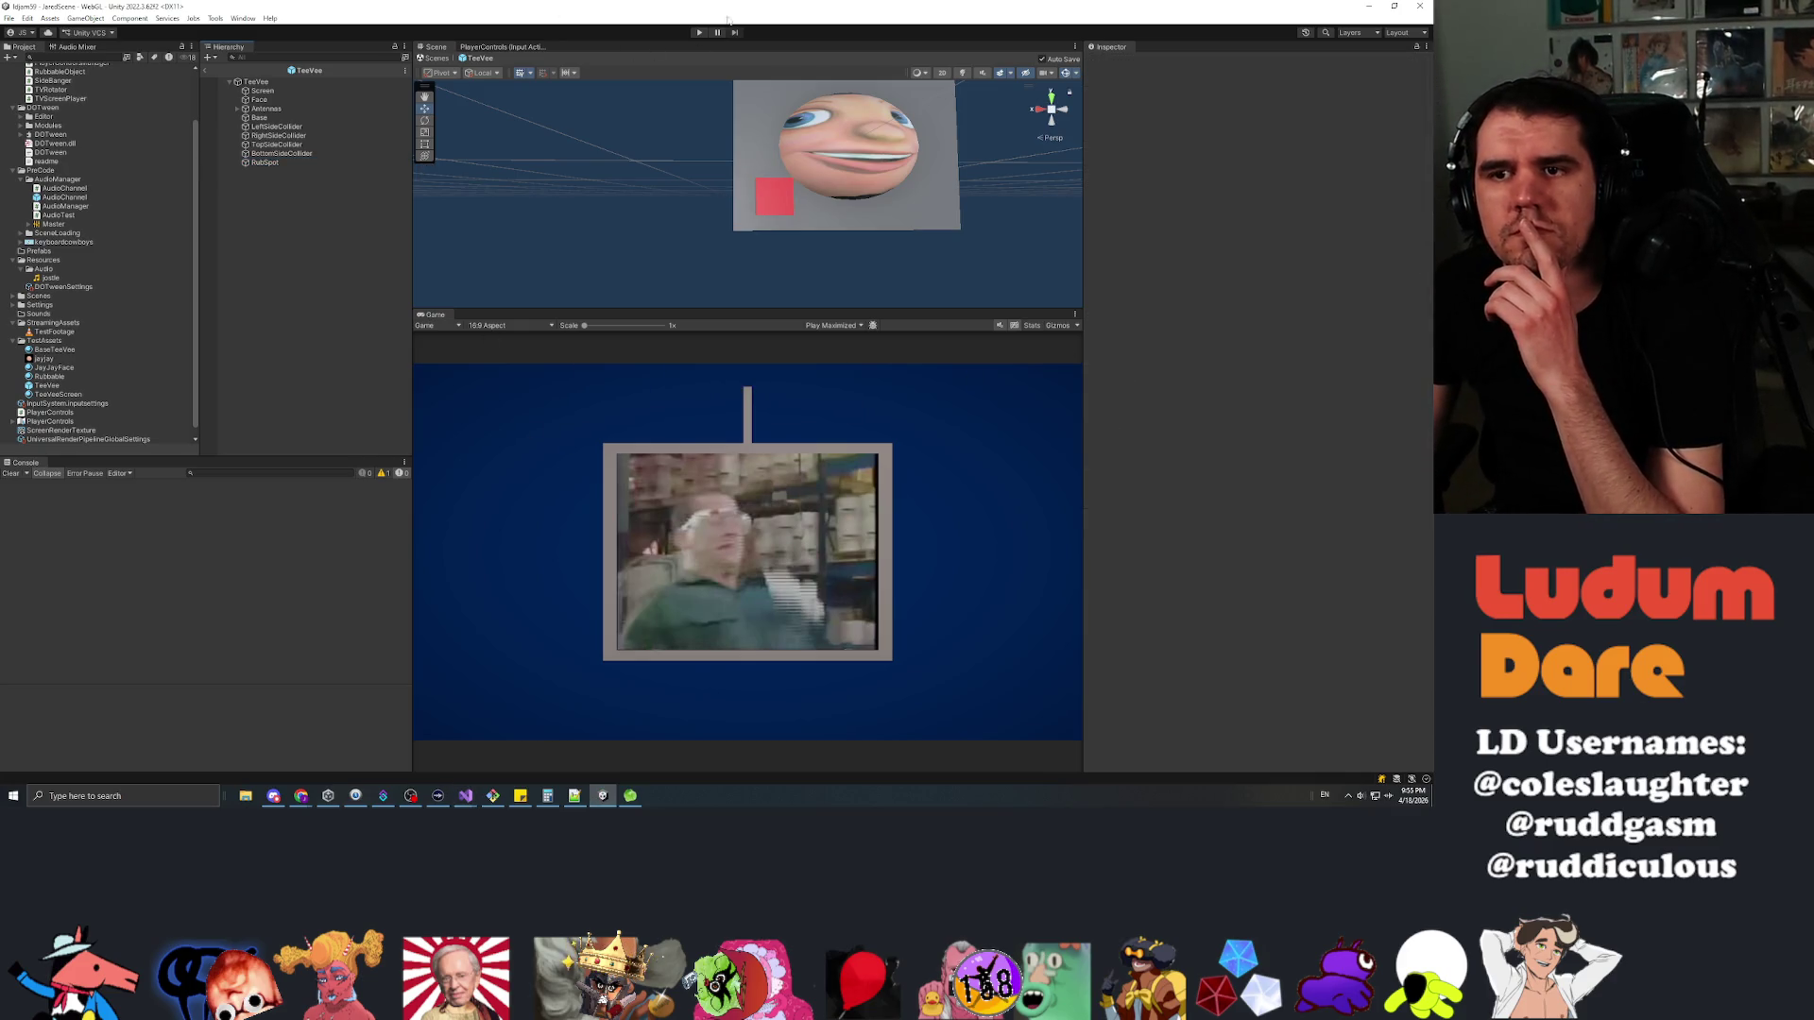
Return to the full scene, start Play, and switch the Game view from Play Maximized to Play Focused
{"action": "left_click", "coordinate": [208, 70]}
{"action": "left_click", "coordinate": [699, 32]}
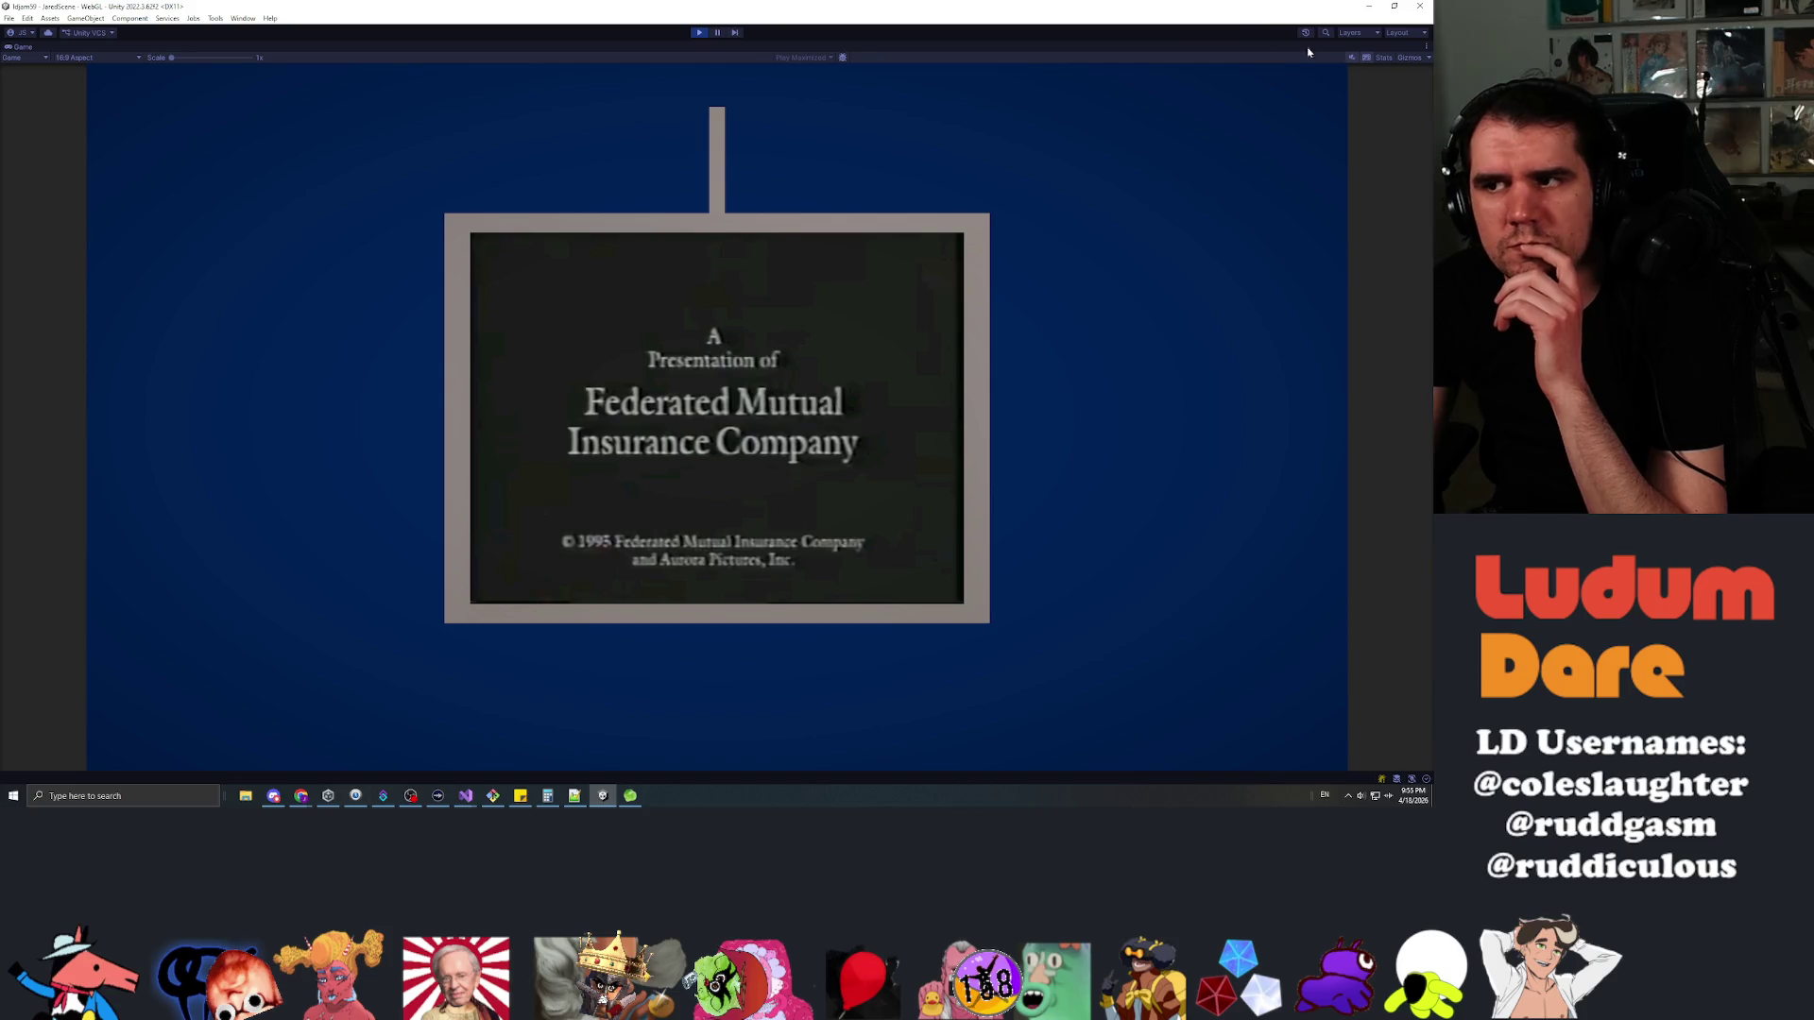
{"action": "left_click", "coordinate": [716, 33]}
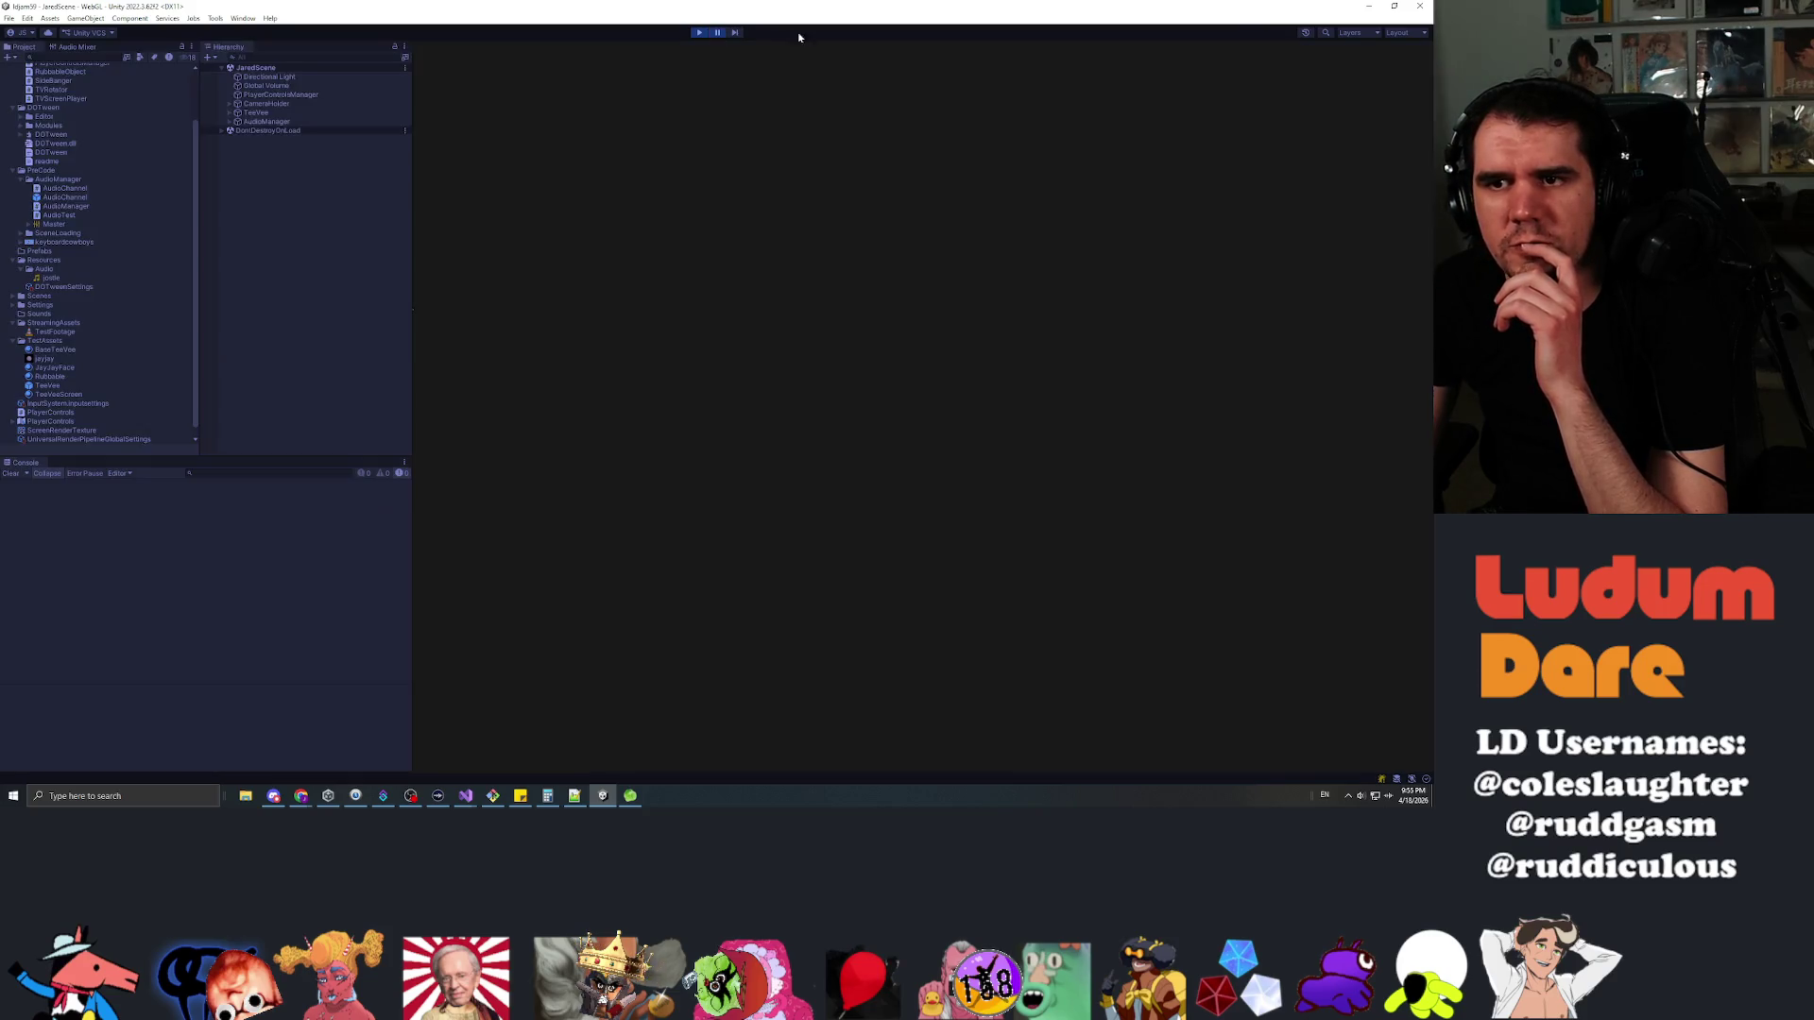
{"action": "left_click", "coordinate": [832, 326]}
{"action": "left_click", "coordinate": [836, 337]}
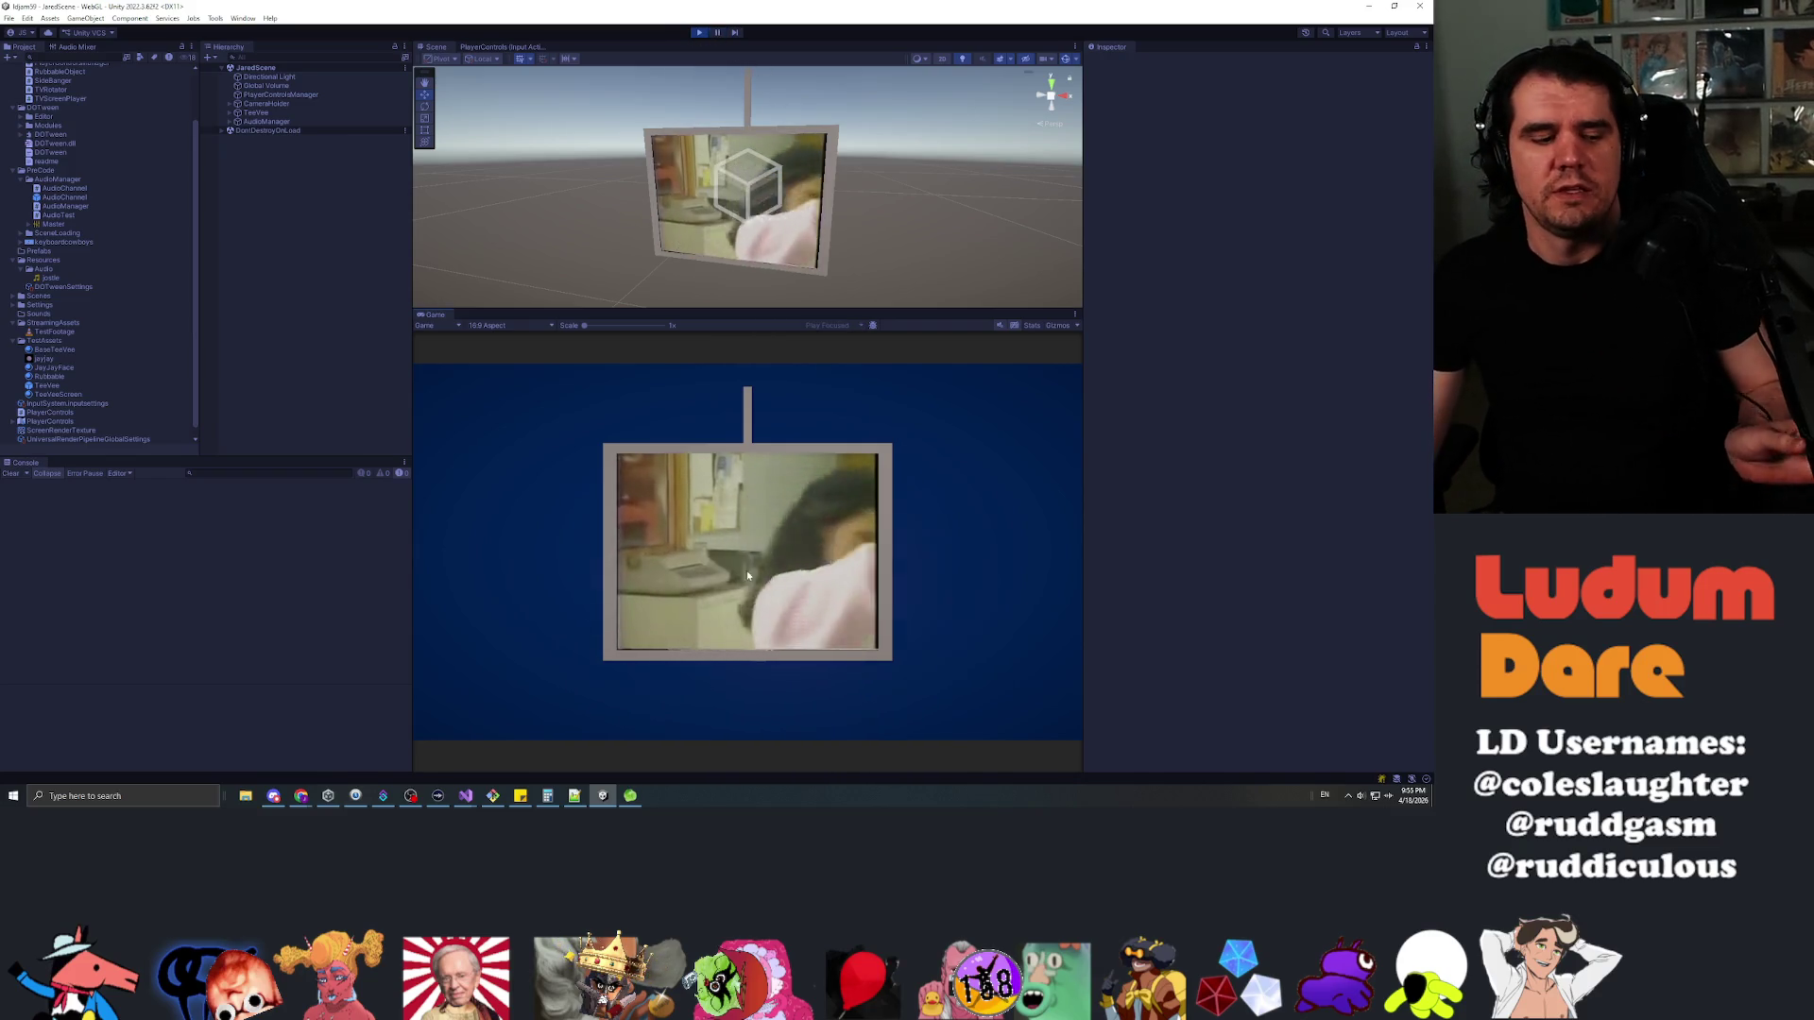
Turn the TV on its side in the running game, stop Play, and open the TeeVee prefab
{"action": "mouse_move", "coordinate": [670, 514]}
{"action": "left_mouse_down"}
{"action": "mouse_move", "coordinate": [883, 514]}
{"action": "mouse_move", "coordinate": [728, 494]}
{"action": "mouse_move", "coordinate": [967, 561]}
{"action": "mouse_move", "coordinate": [804, 555]}
{"action": "mouse_move", "coordinate": [812, 529]}
{"action": "mouse_move", "coordinate": [665, 548]}
{"action": "left_mouse_up"}
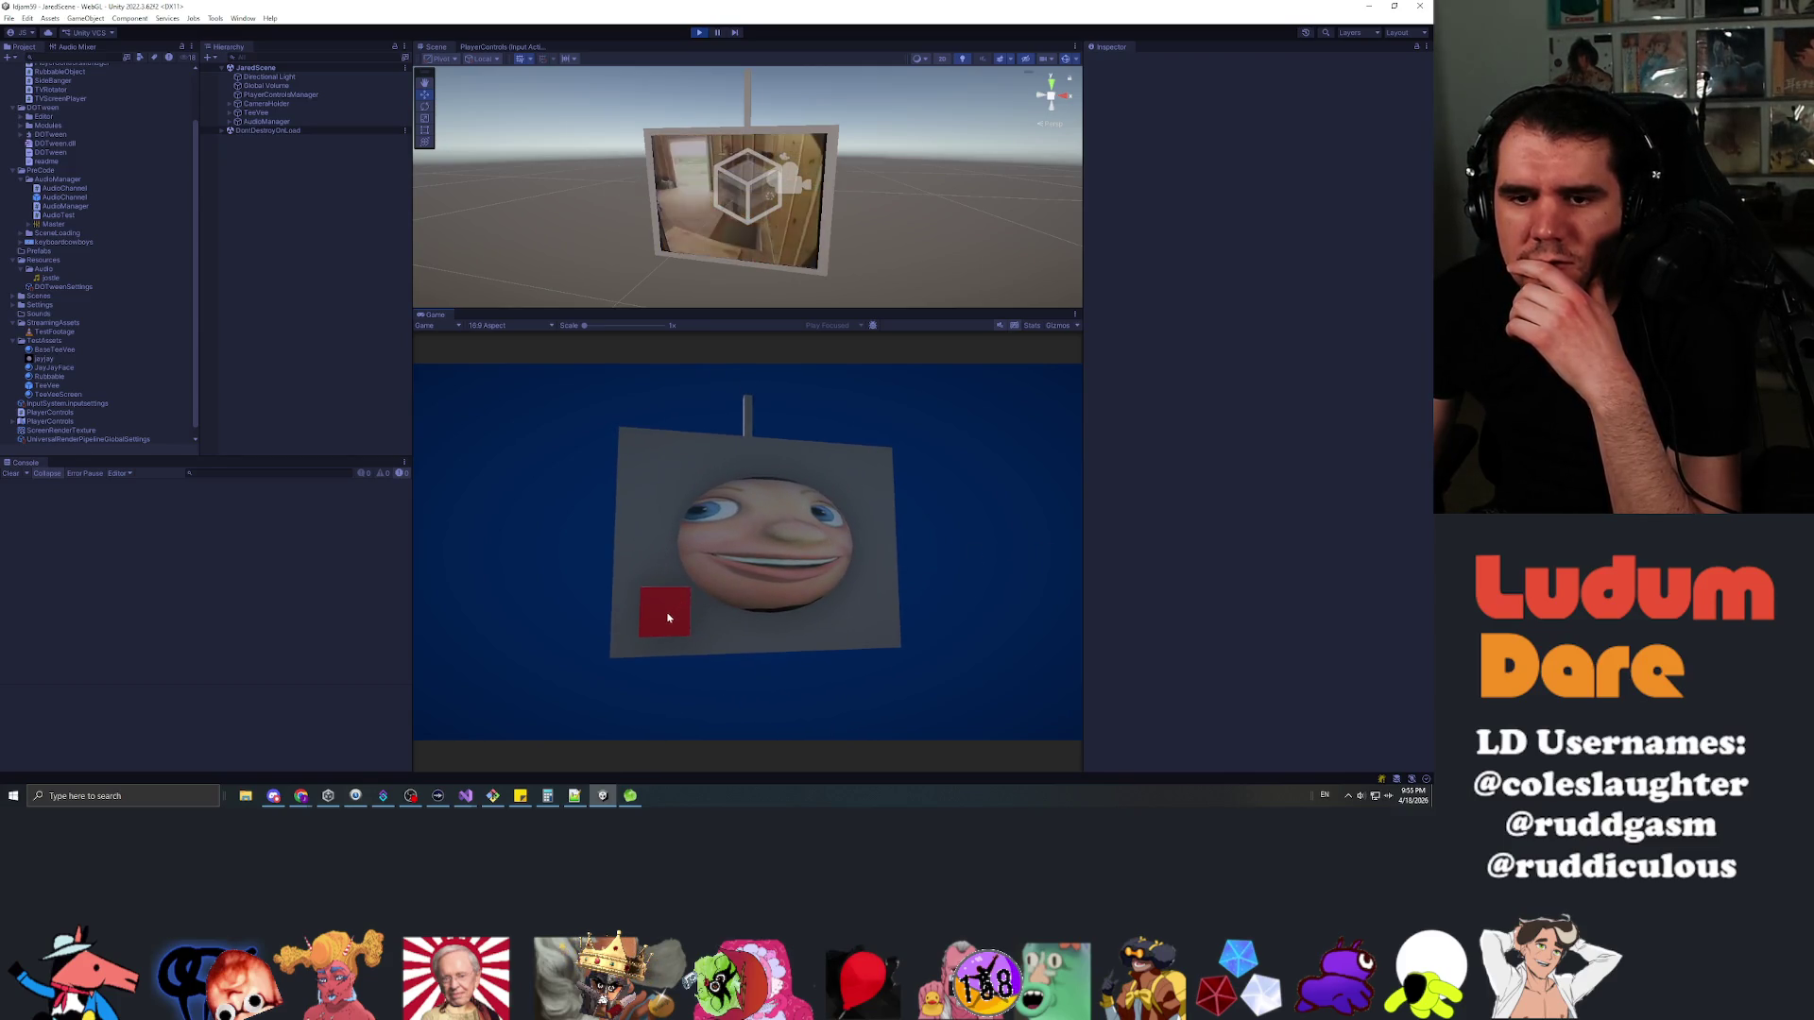
{"action": "key", "text": "ctrl+p"}
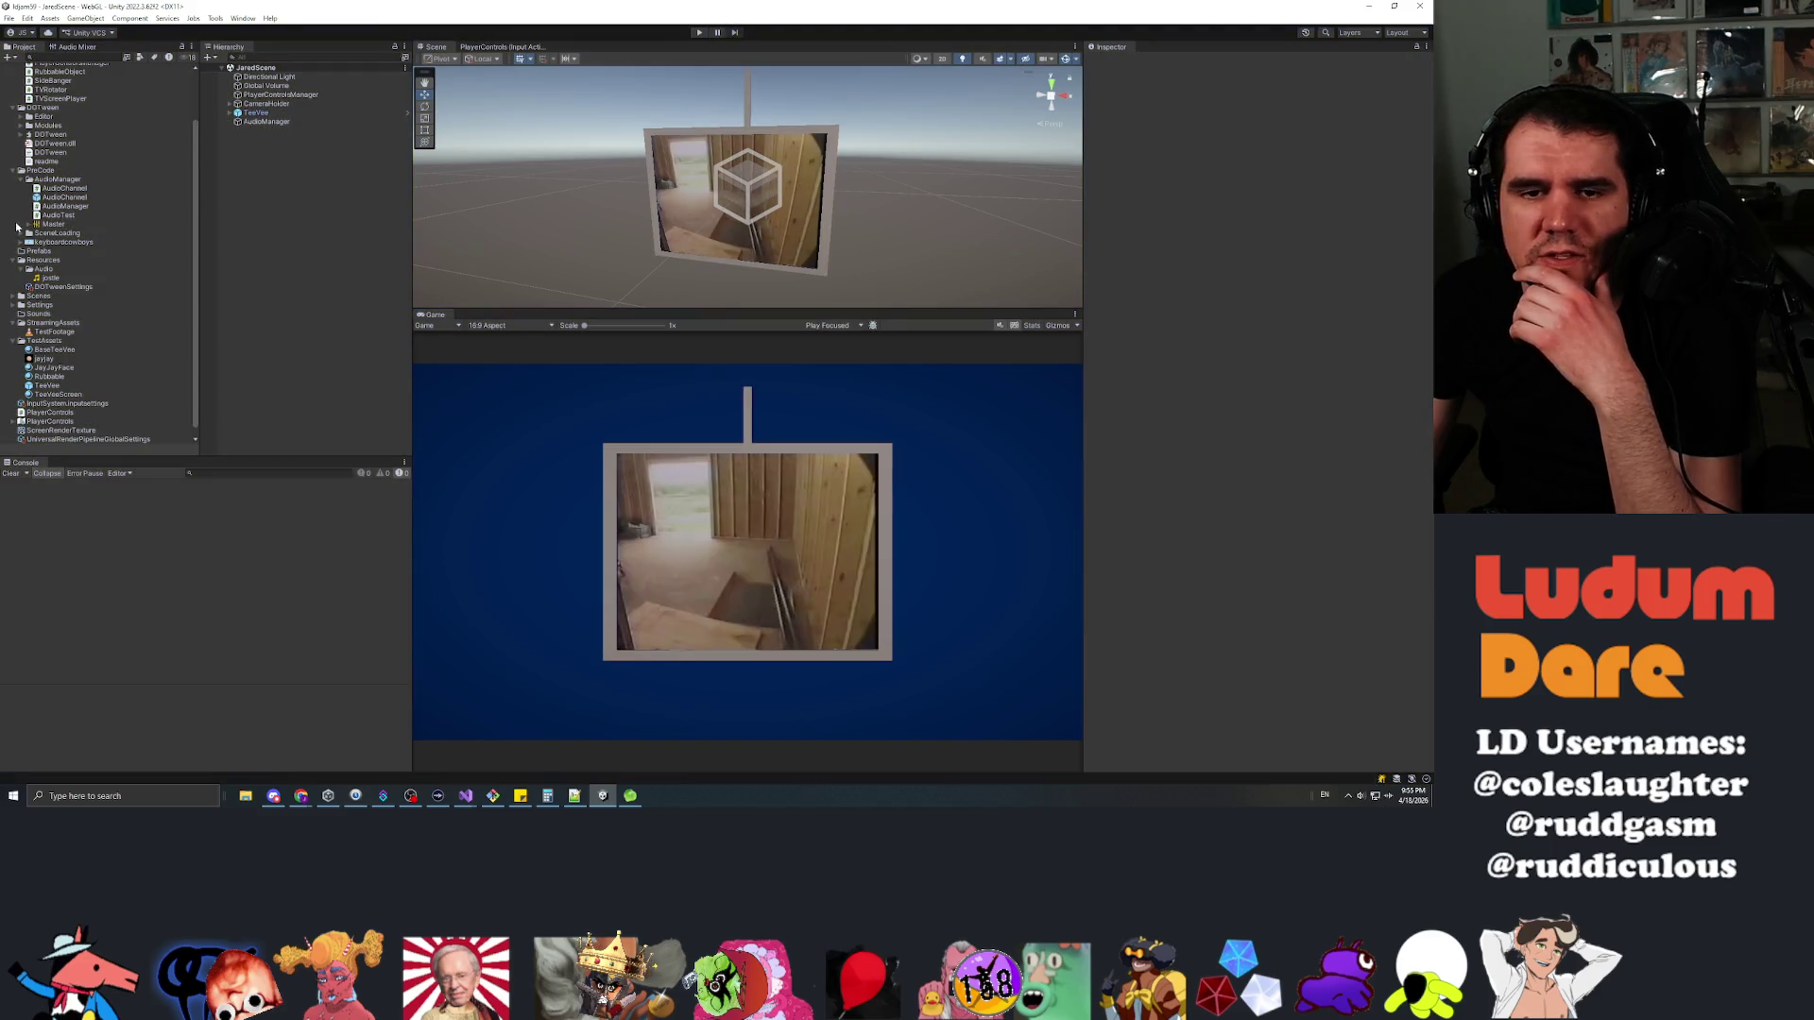
{"action": "double_click", "coordinate": [47, 386]}
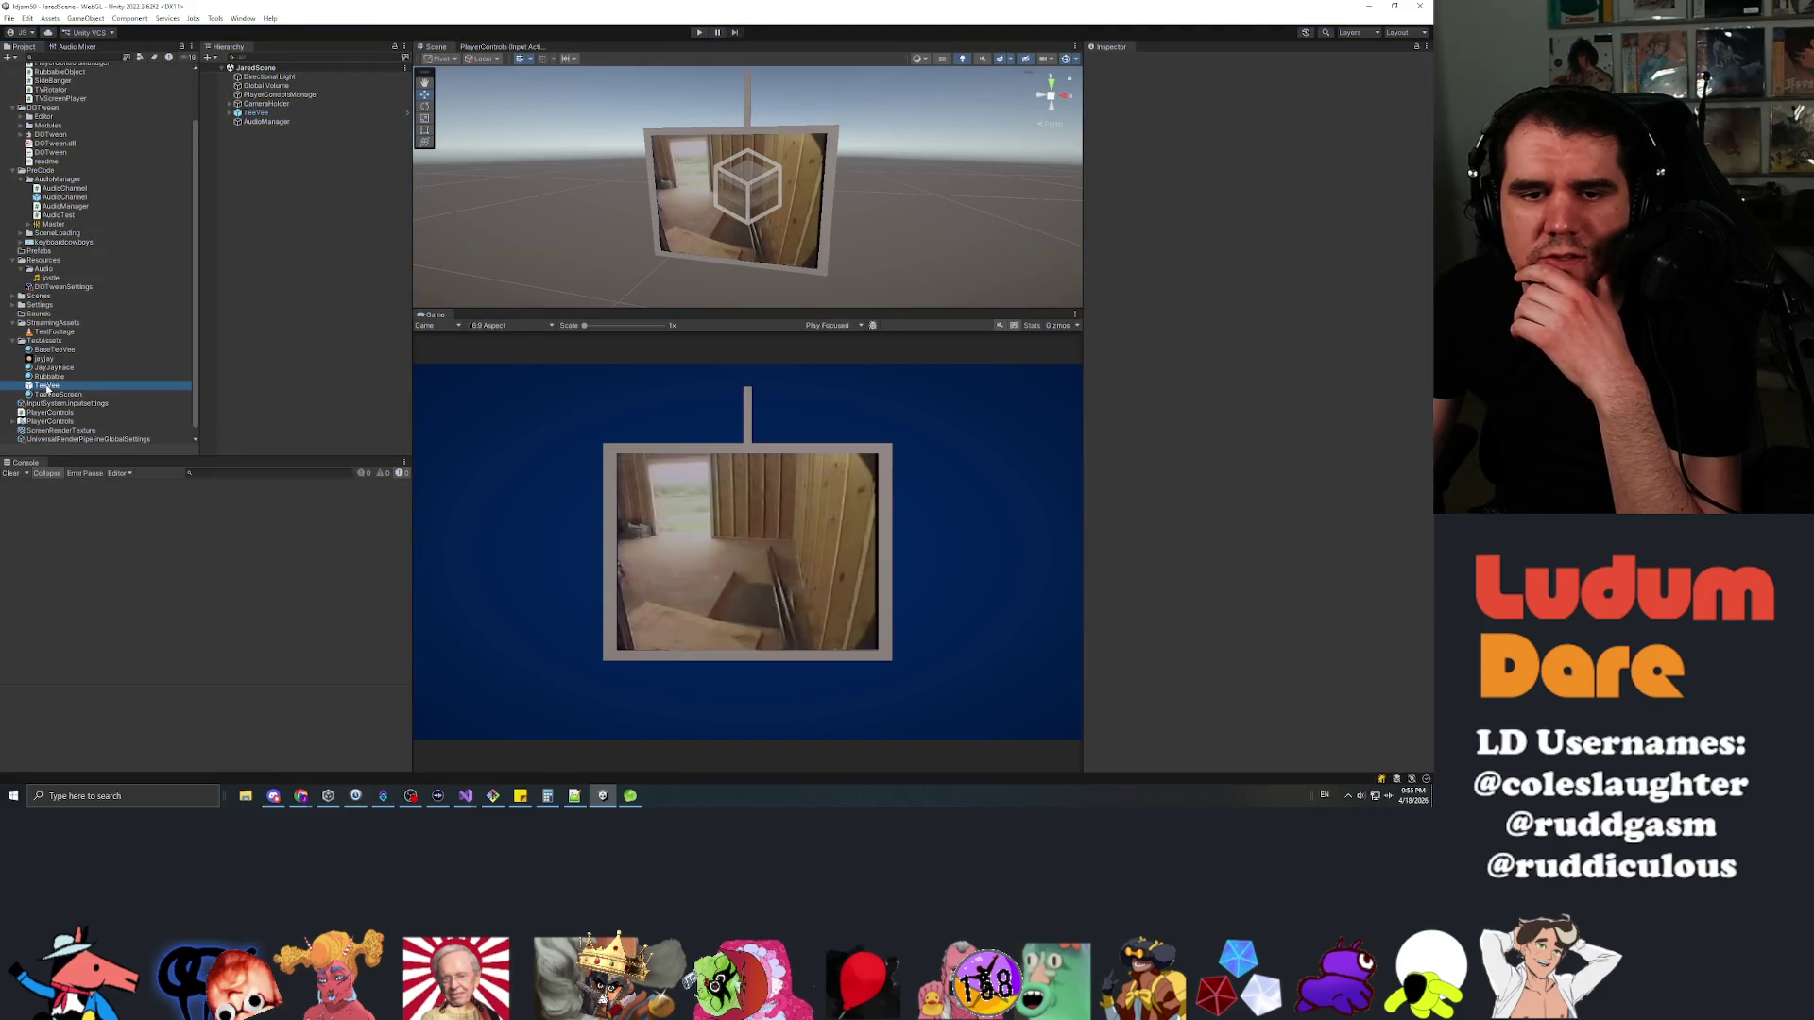
Put the TeeVee prefab's RubSpot object on the Interactable layer and start Play
{"action": "left_click", "coordinate": [310, 162]}
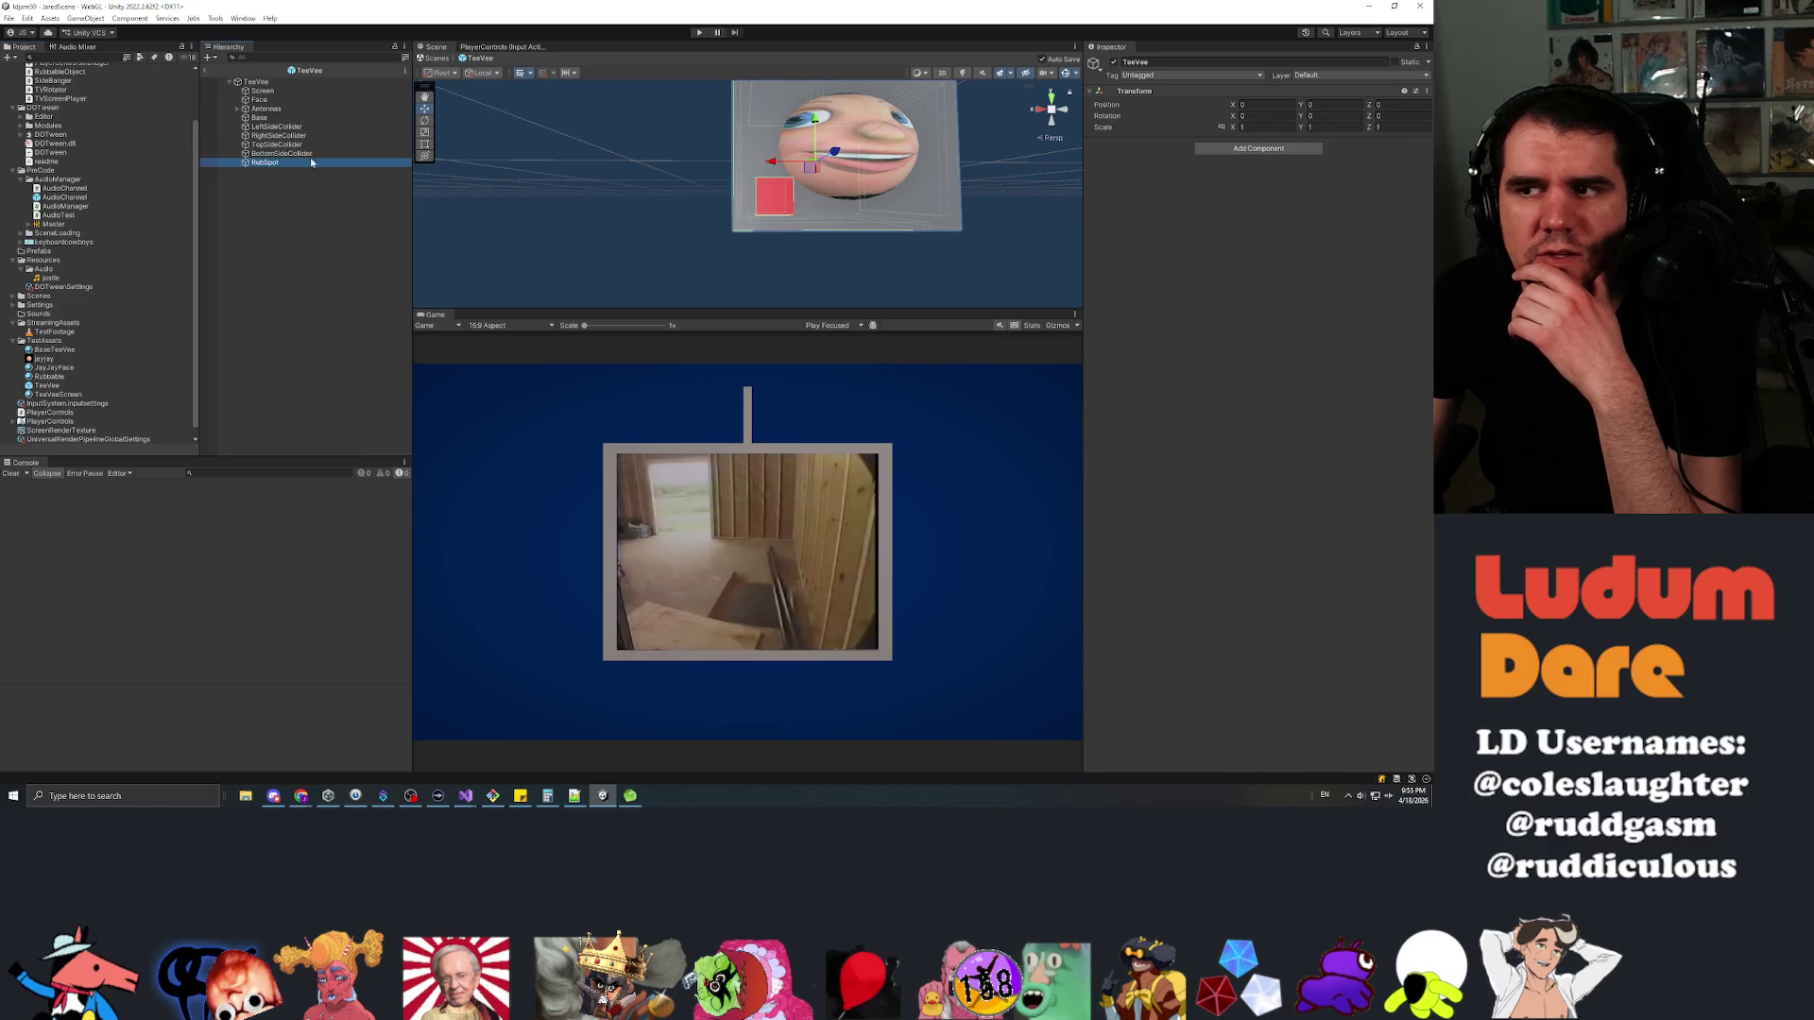
{"action": "left_click", "coordinate": [1342, 74]}
{"action": "left_click", "coordinate": [1333, 125]}
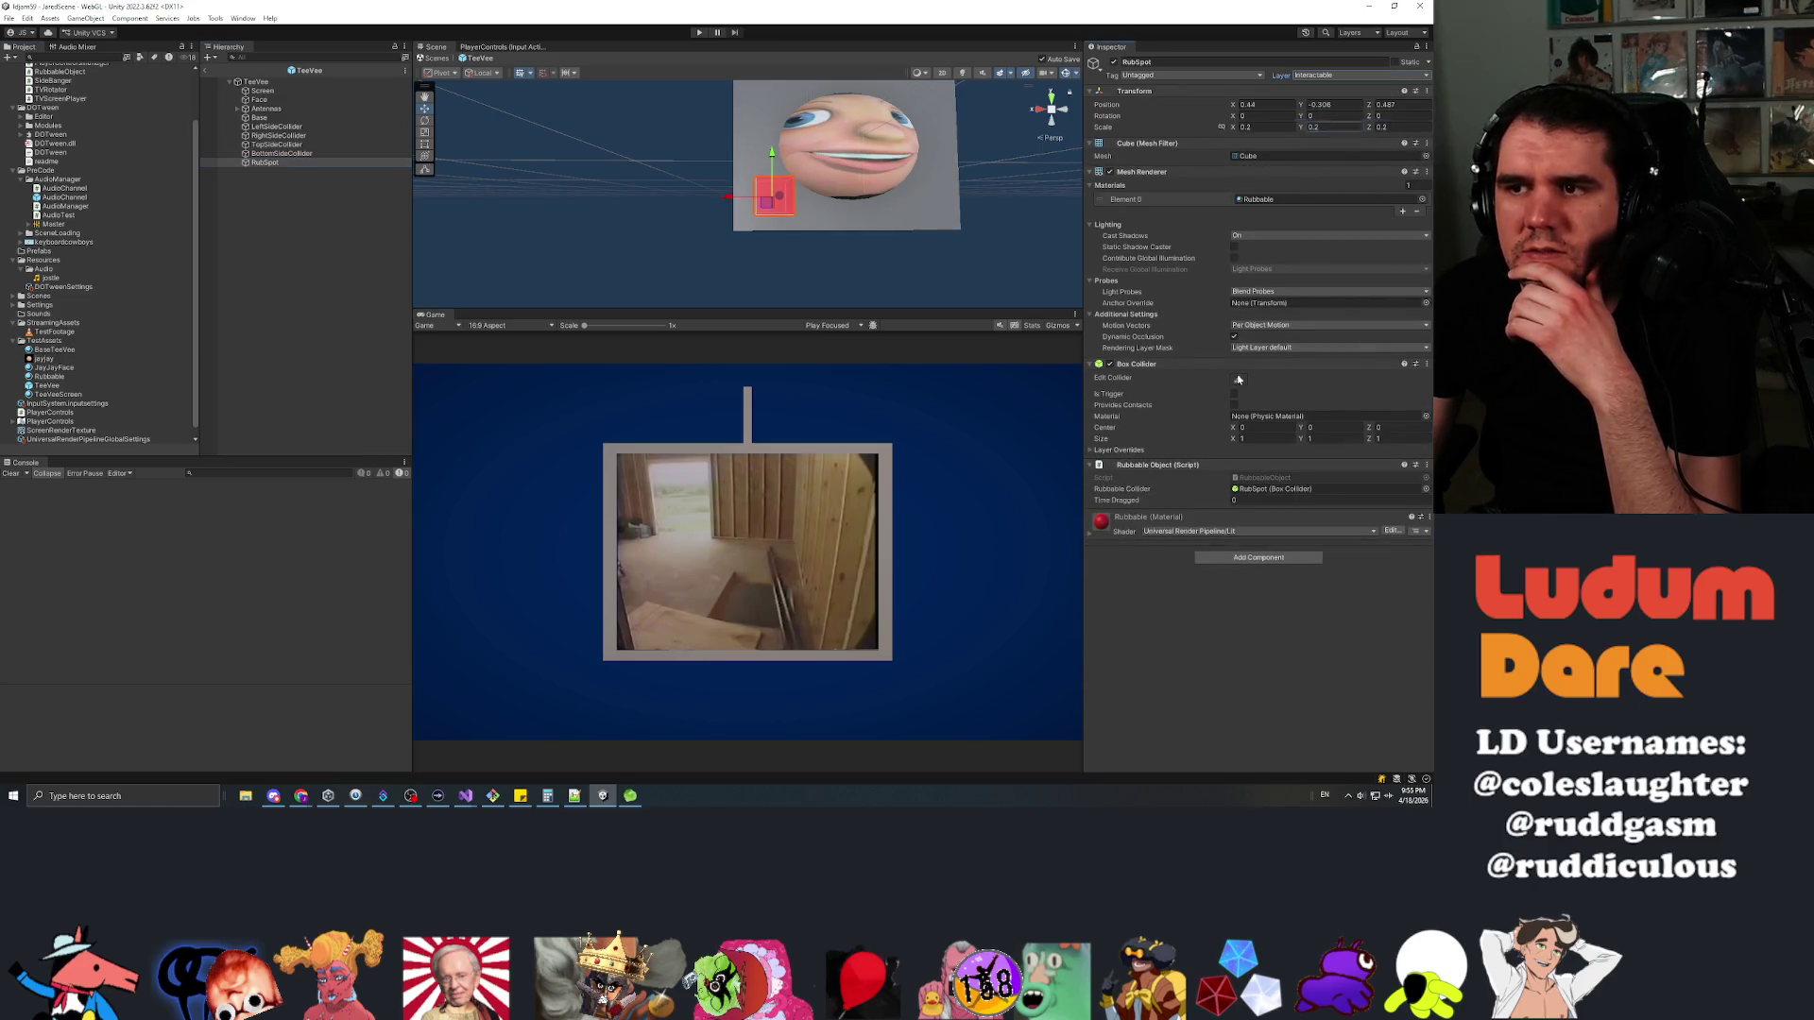
{"action": "left_click", "coordinate": [700, 33]}
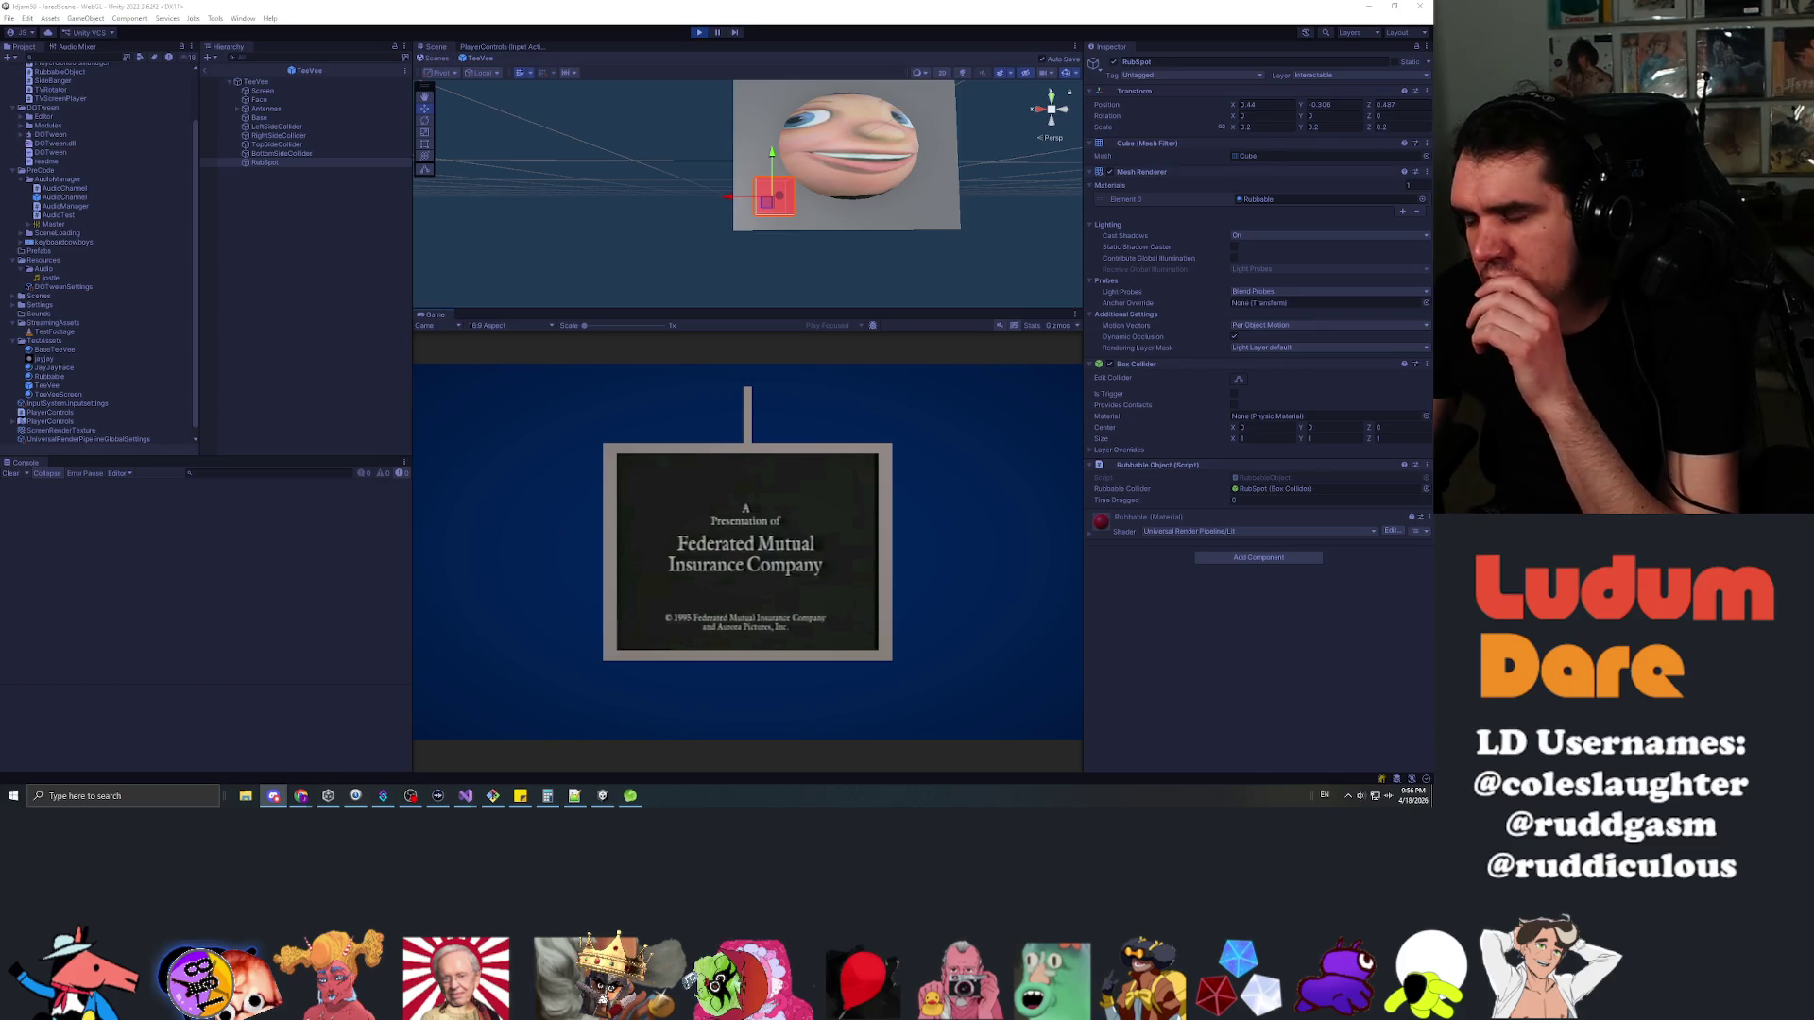
Drag across the red rub spot on the TV to trigger the Console logs, then return to Visual Studio
{"action": "left_click", "coordinate": [667, 484]}
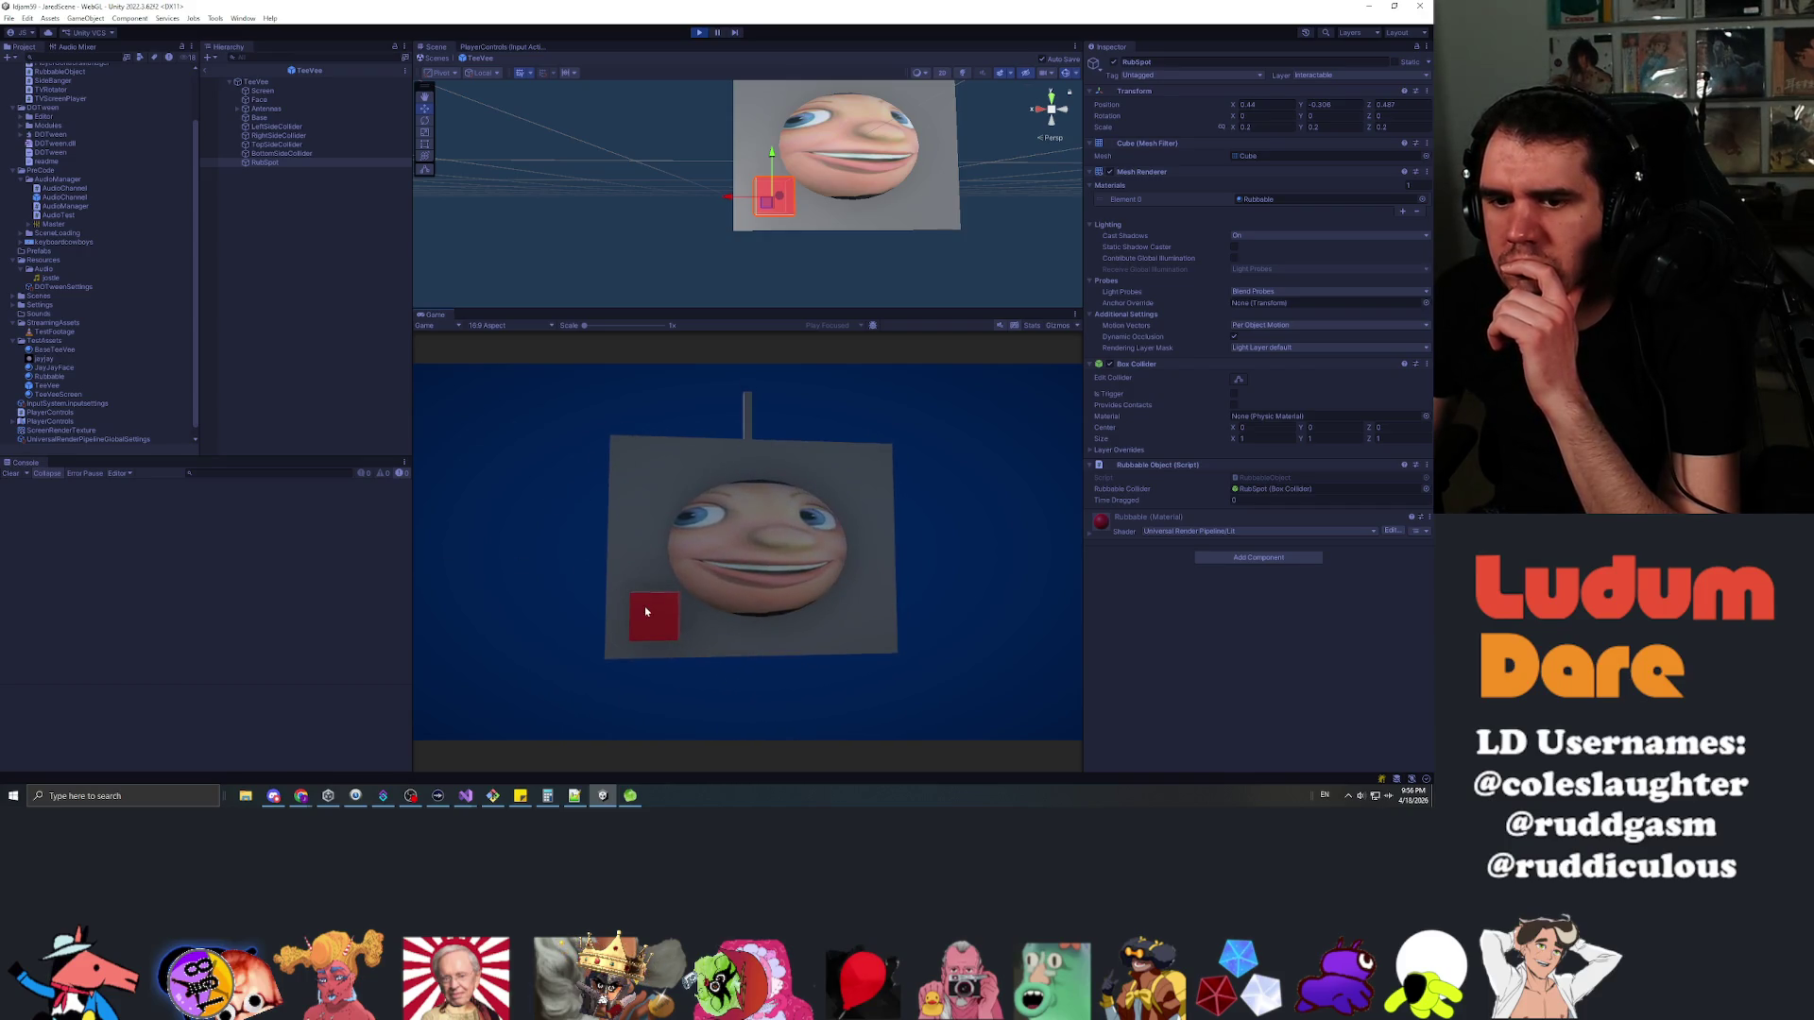
{"action": "left_click", "coordinate": [652, 620]}
{"action": "mouse_move", "coordinate": [652, 621]}
{"action": "left_mouse_down"}
{"action": "mouse_move", "coordinate": [482, 304]}
{"action": "mouse_move", "coordinate": [529, 288]}
{"action": "left_mouse_up"}
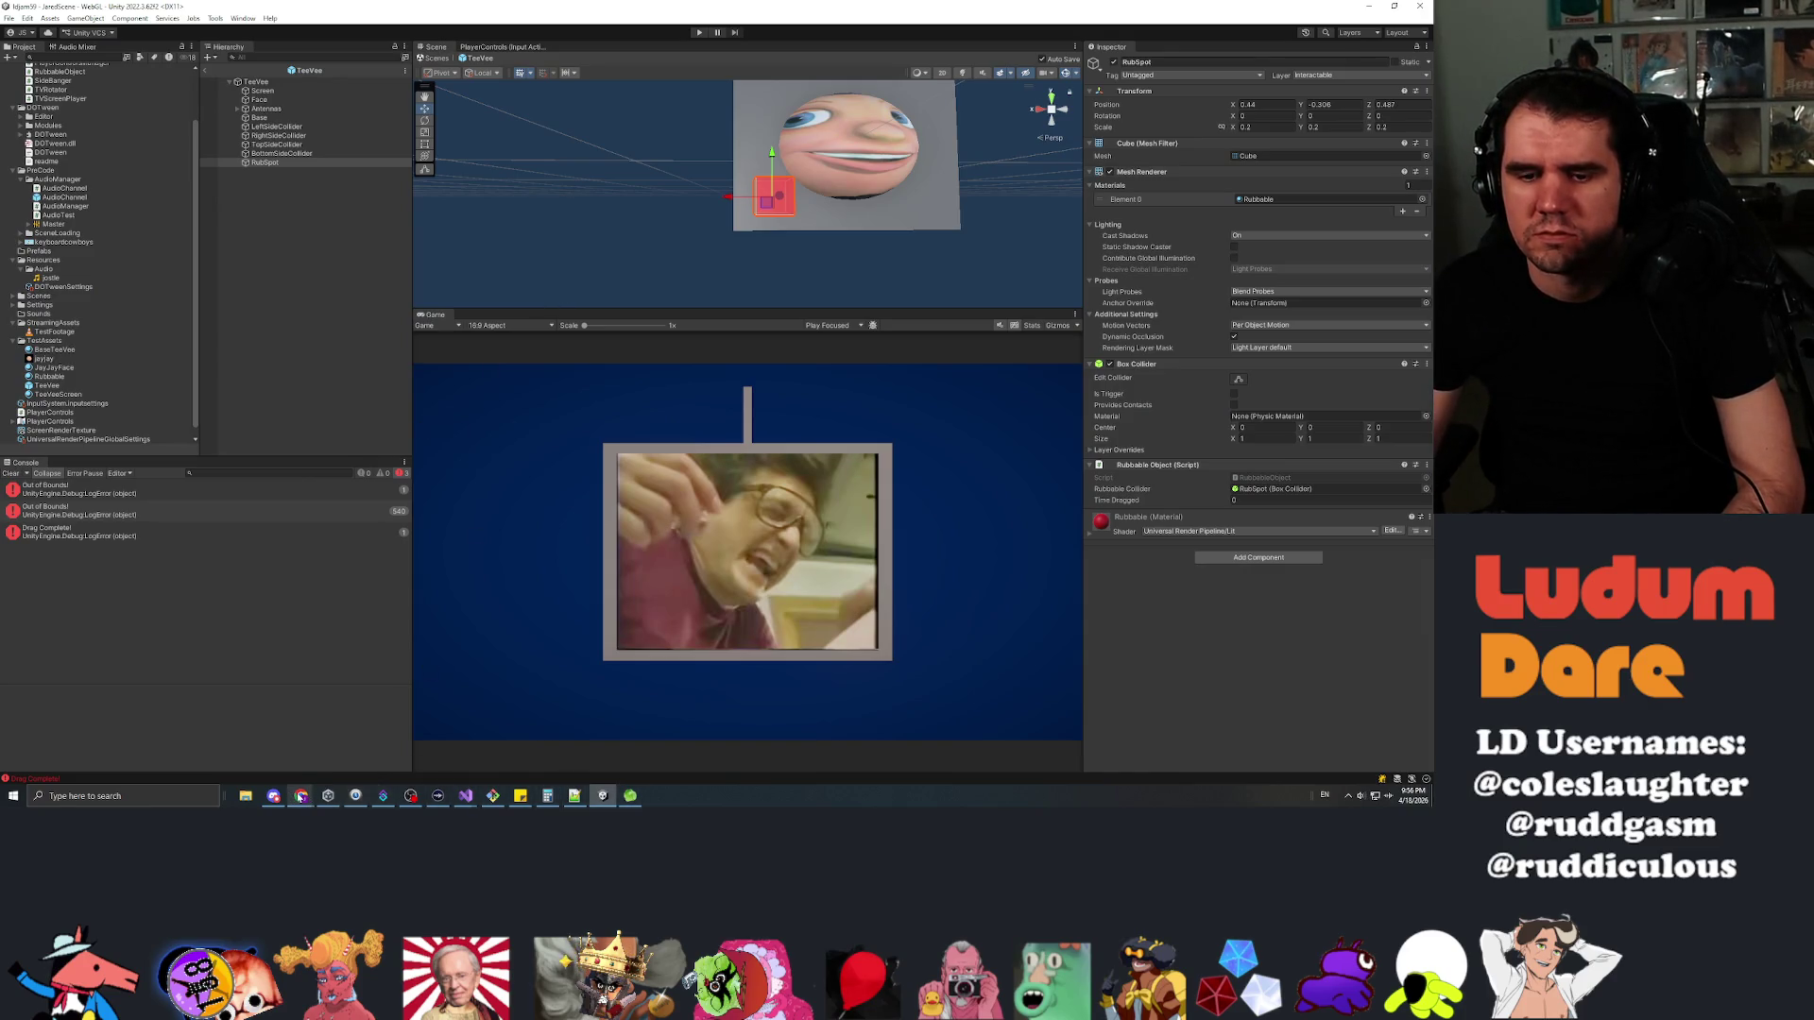
{"action": "left_click", "coordinate": [465, 795]}
{"action": "scroll", "coordinate": [718, 330], "scroll_direction": "up", "scroll_amount": 8}
{"action": "scroll", "coordinate": [637, 206], "scroll_direction": "down", "scroll_amount": 5}
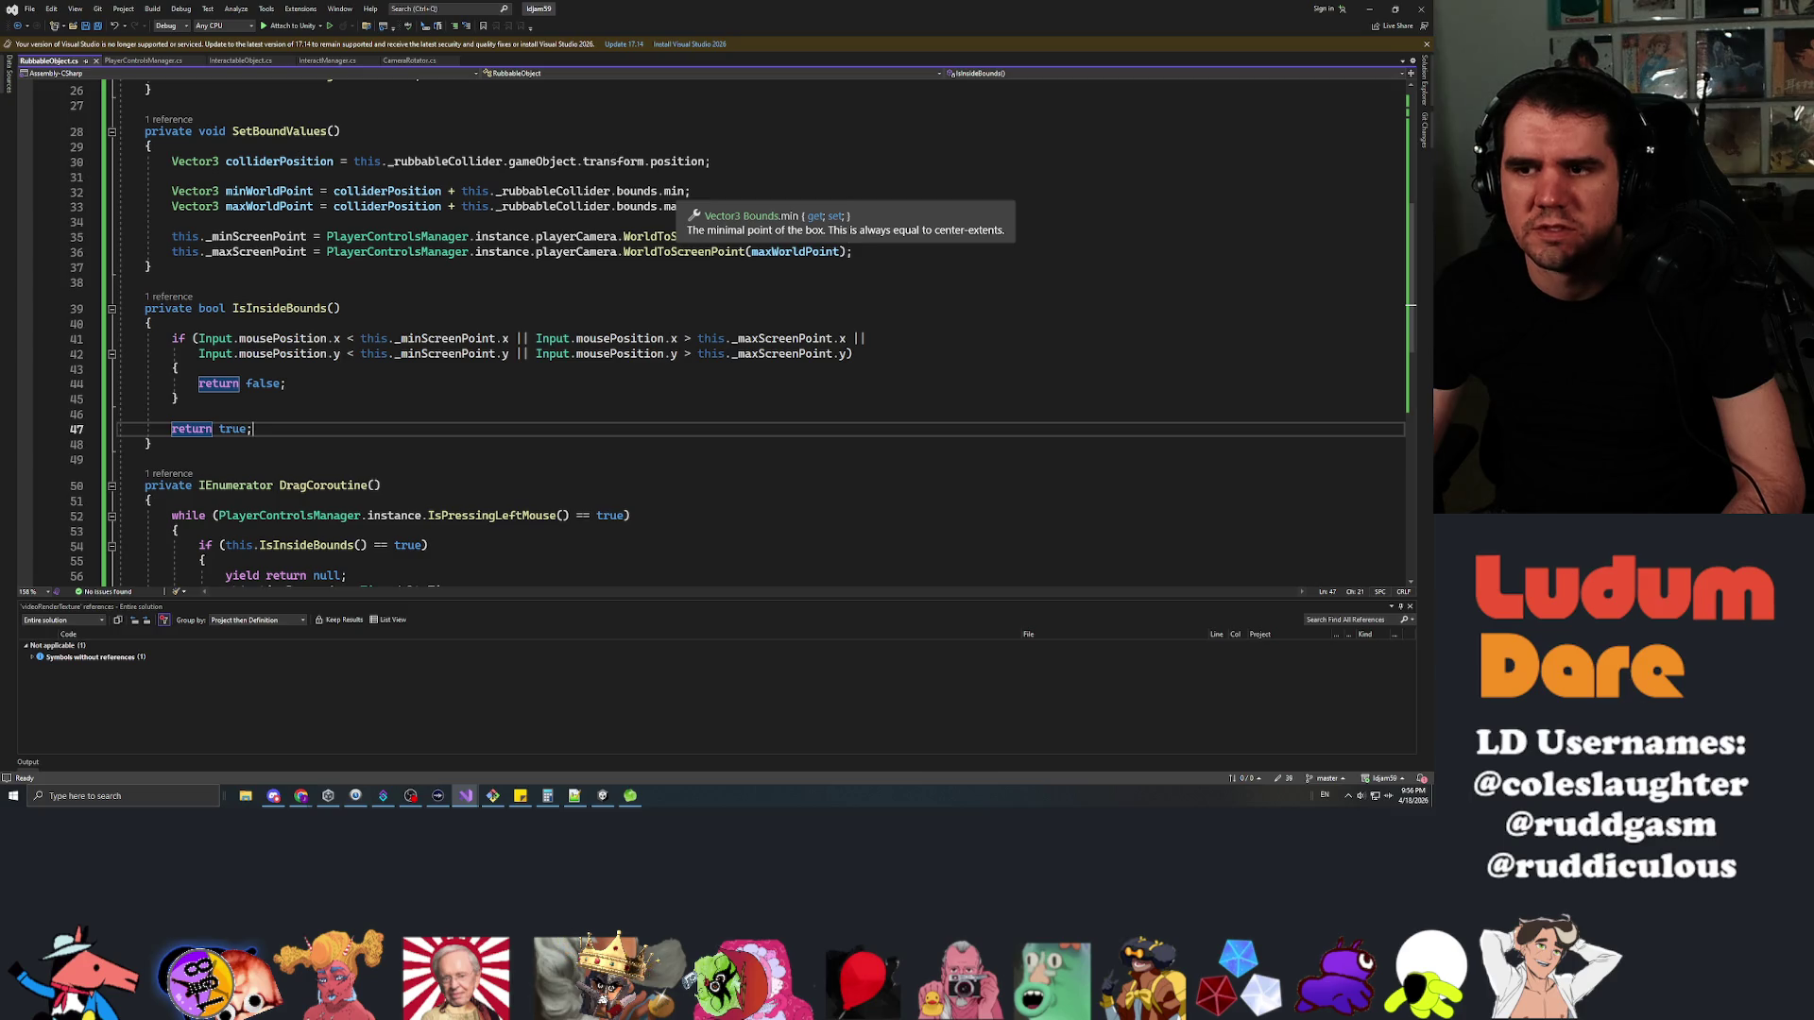
Delete 'colliderPosition + ' from the minWorldPoint and maxWorldPoint lines, save, and go back to Unity
{"action": "left_click", "coordinate": [457, 190]}
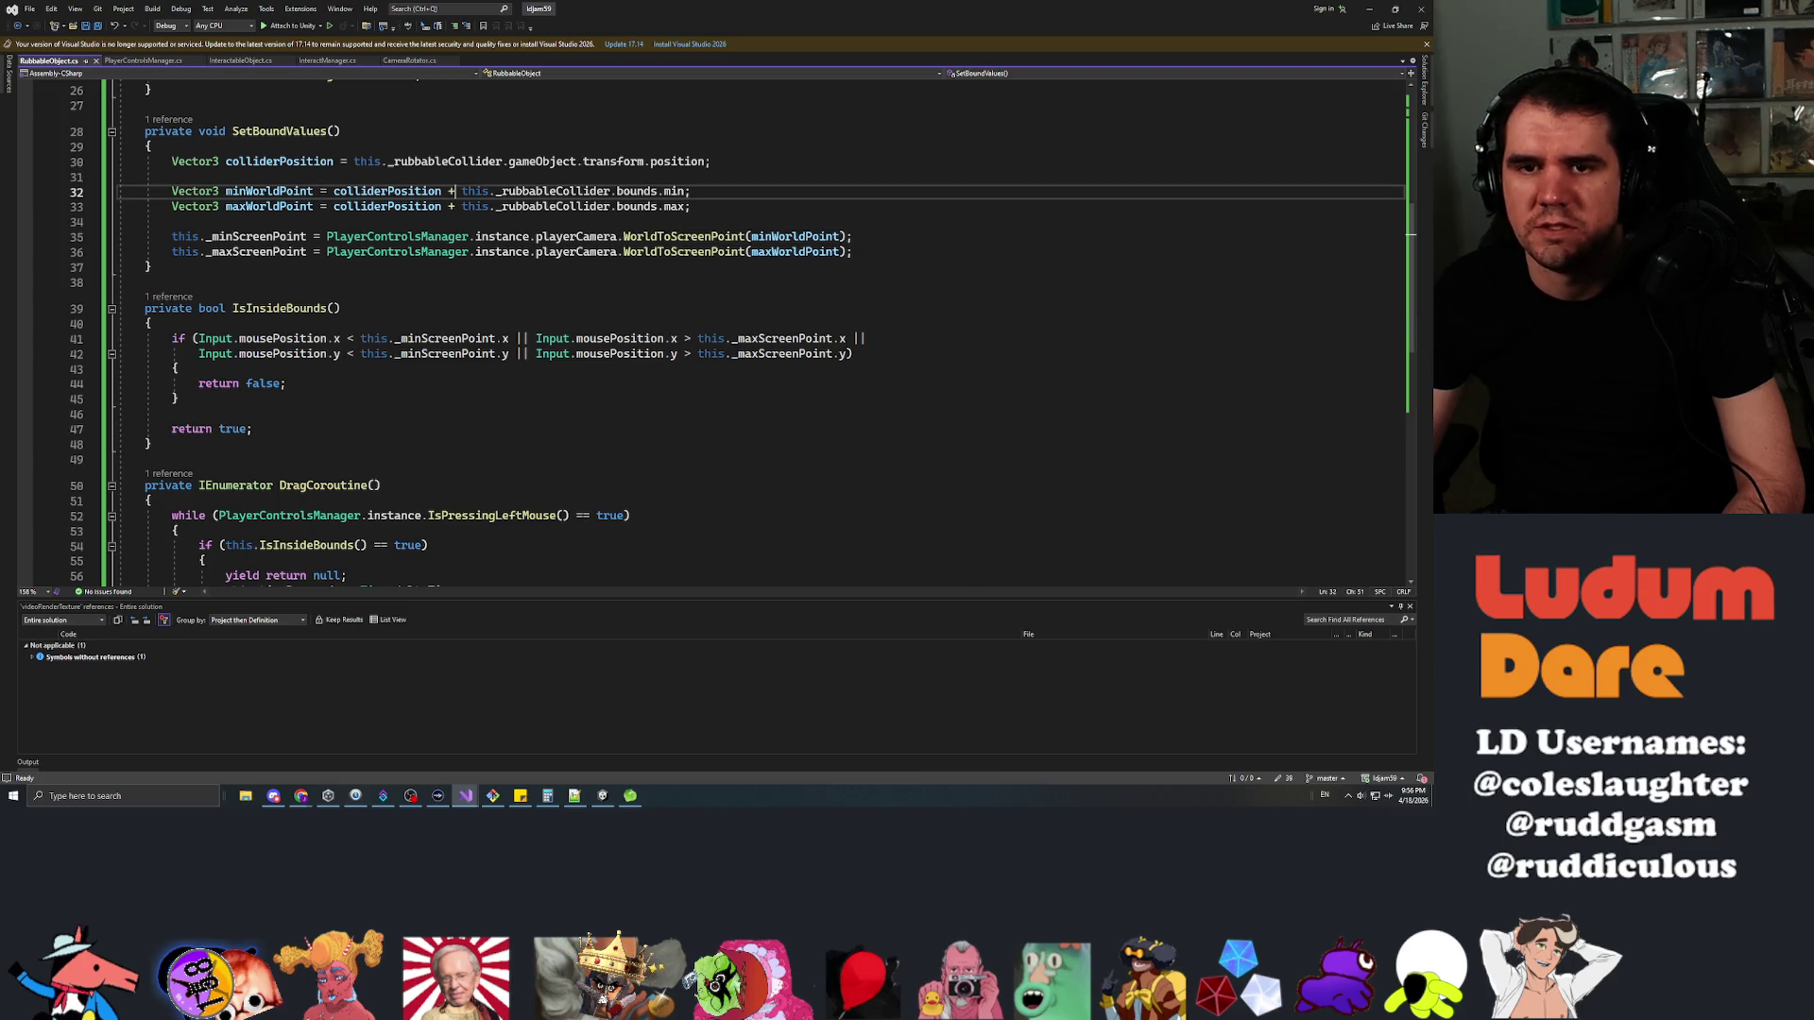
{"action": "mouse_move", "coordinate": [457, 191]}
{"action": "left_mouse_down"}
{"action": "mouse_move", "coordinate": [333, 191]}
{"action": "mouse_move", "coordinate": [462, 206]}
{"action": "left_mouse_up"}
{"action": "key", "text": "BackSpace"}
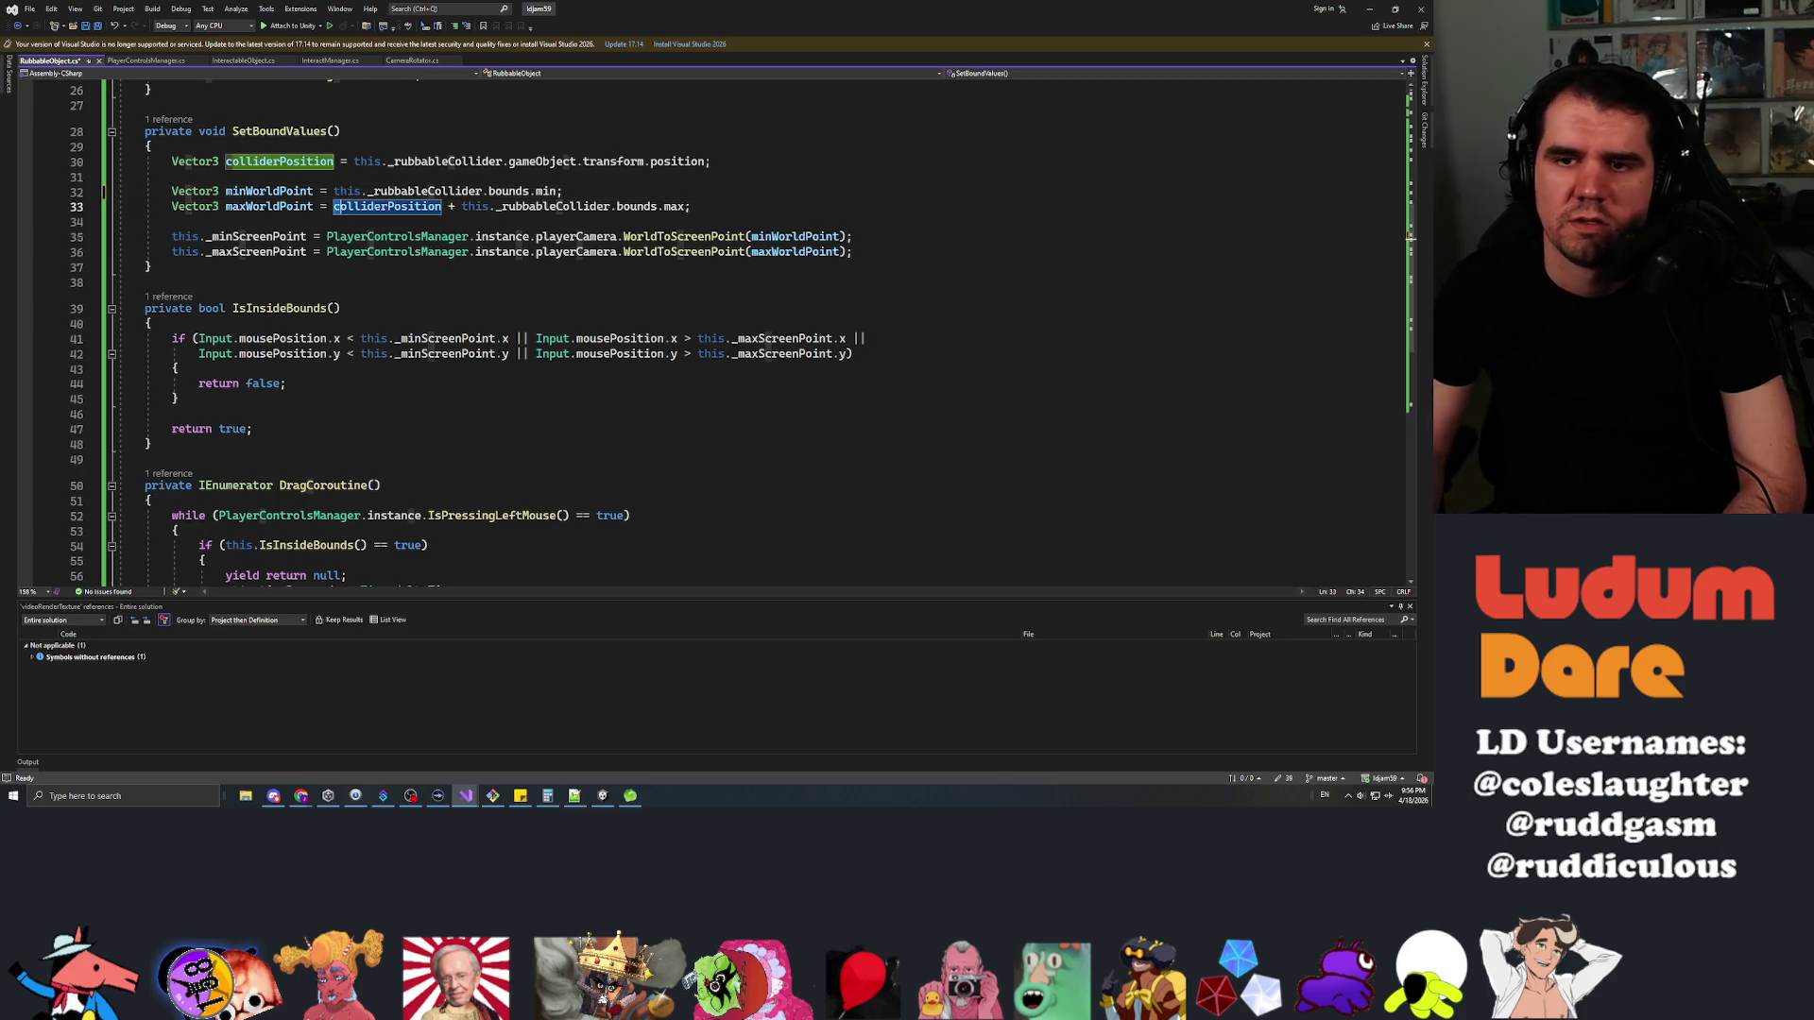
{"action": "key", "text": "BackSpace"}
{"action": "key", "text": "ctrl+s"}
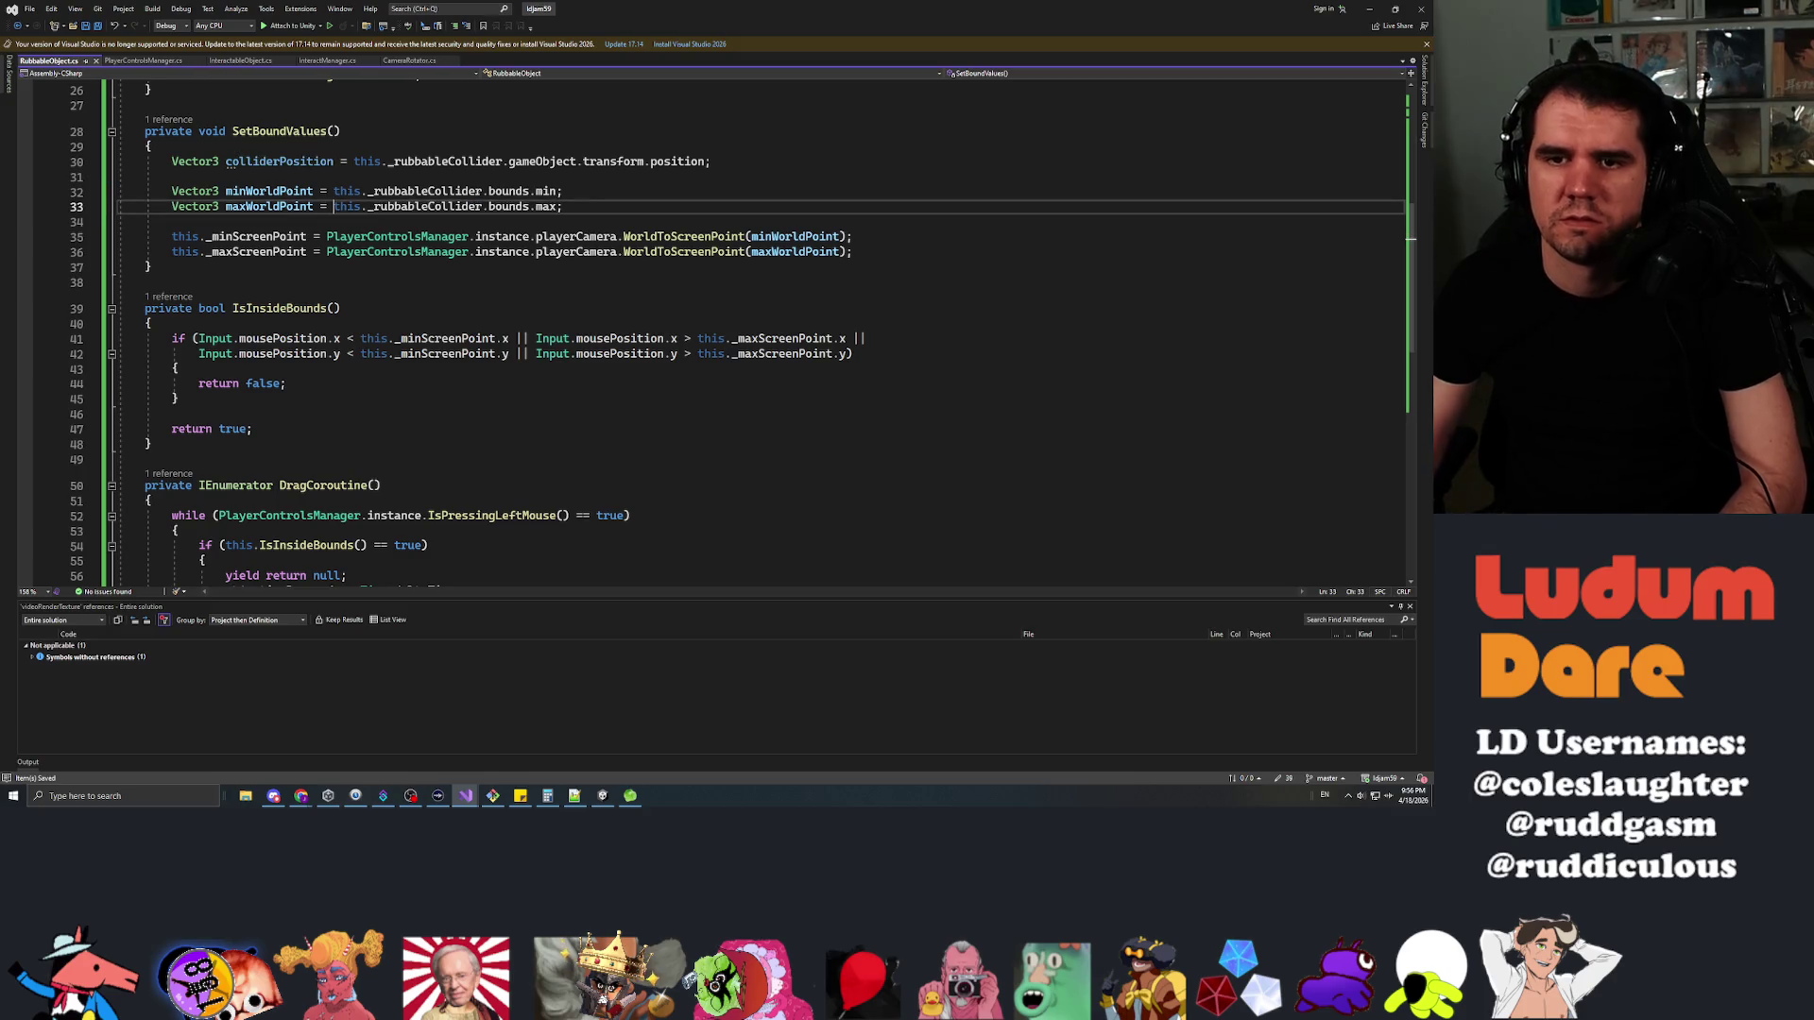
{"action": "left_click", "coordinate": [561, 190]}
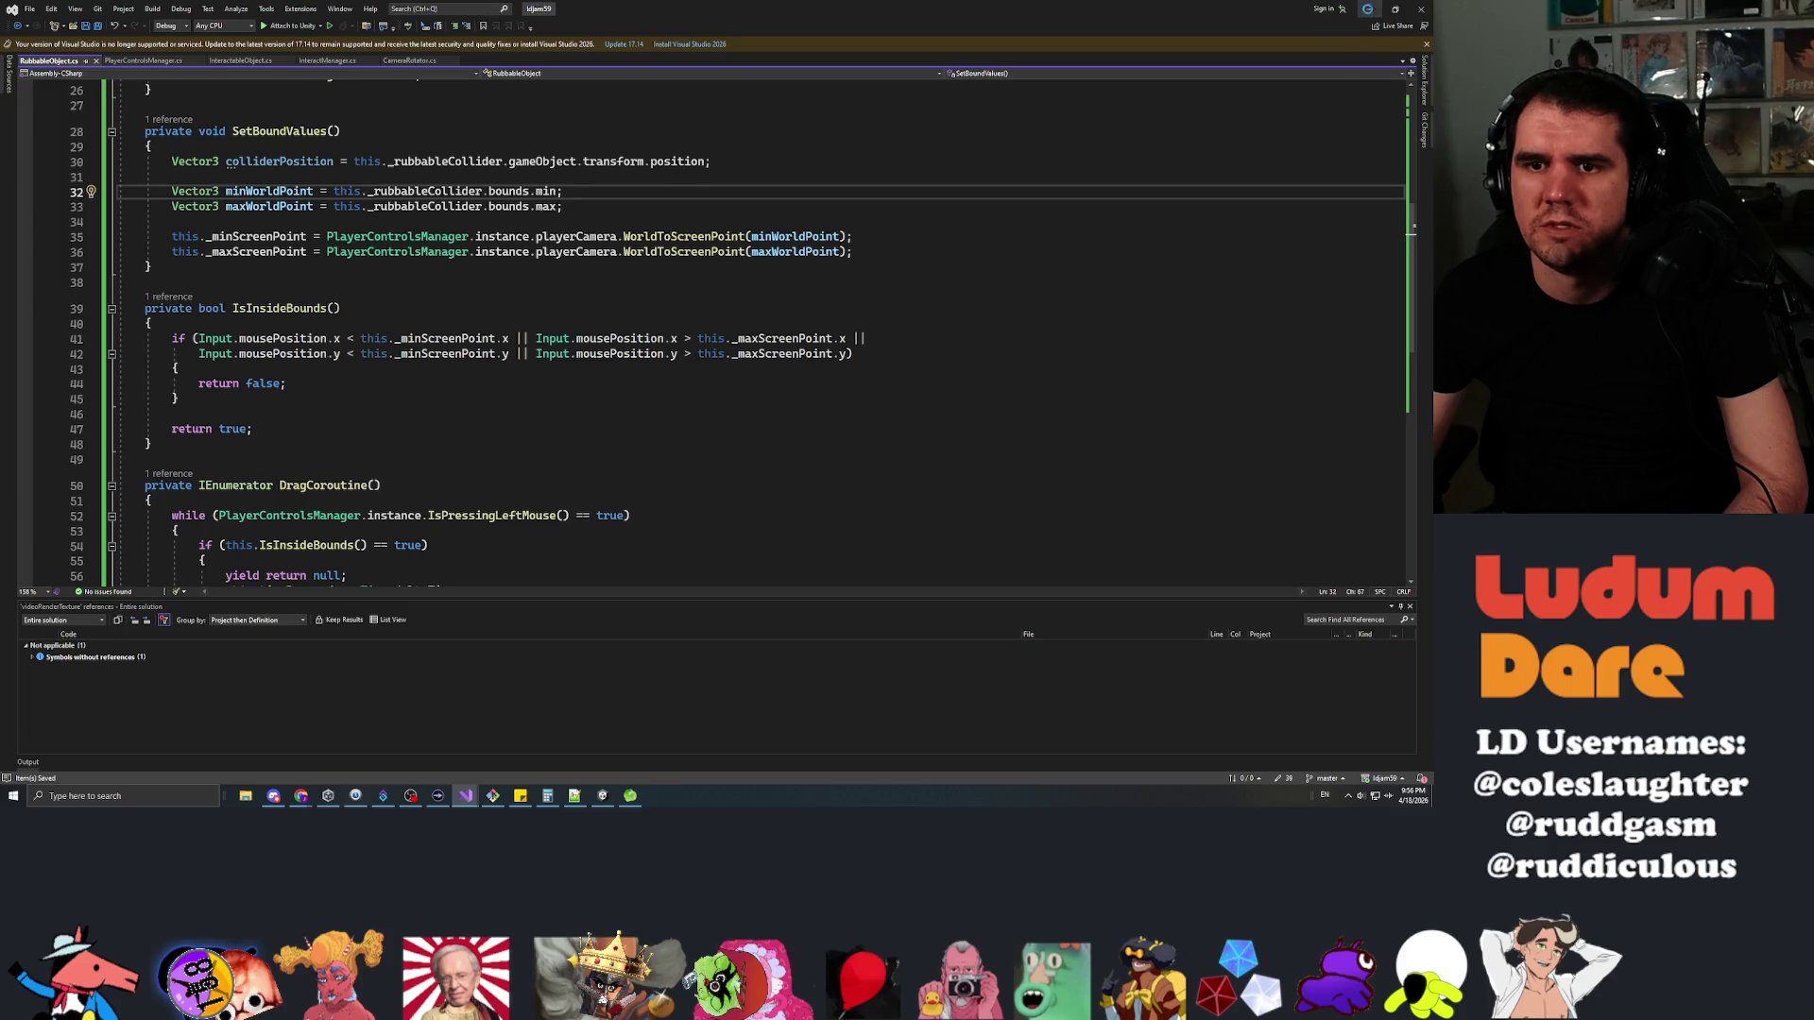
{"action": "left_click", "coordinate": [1369, 11]}
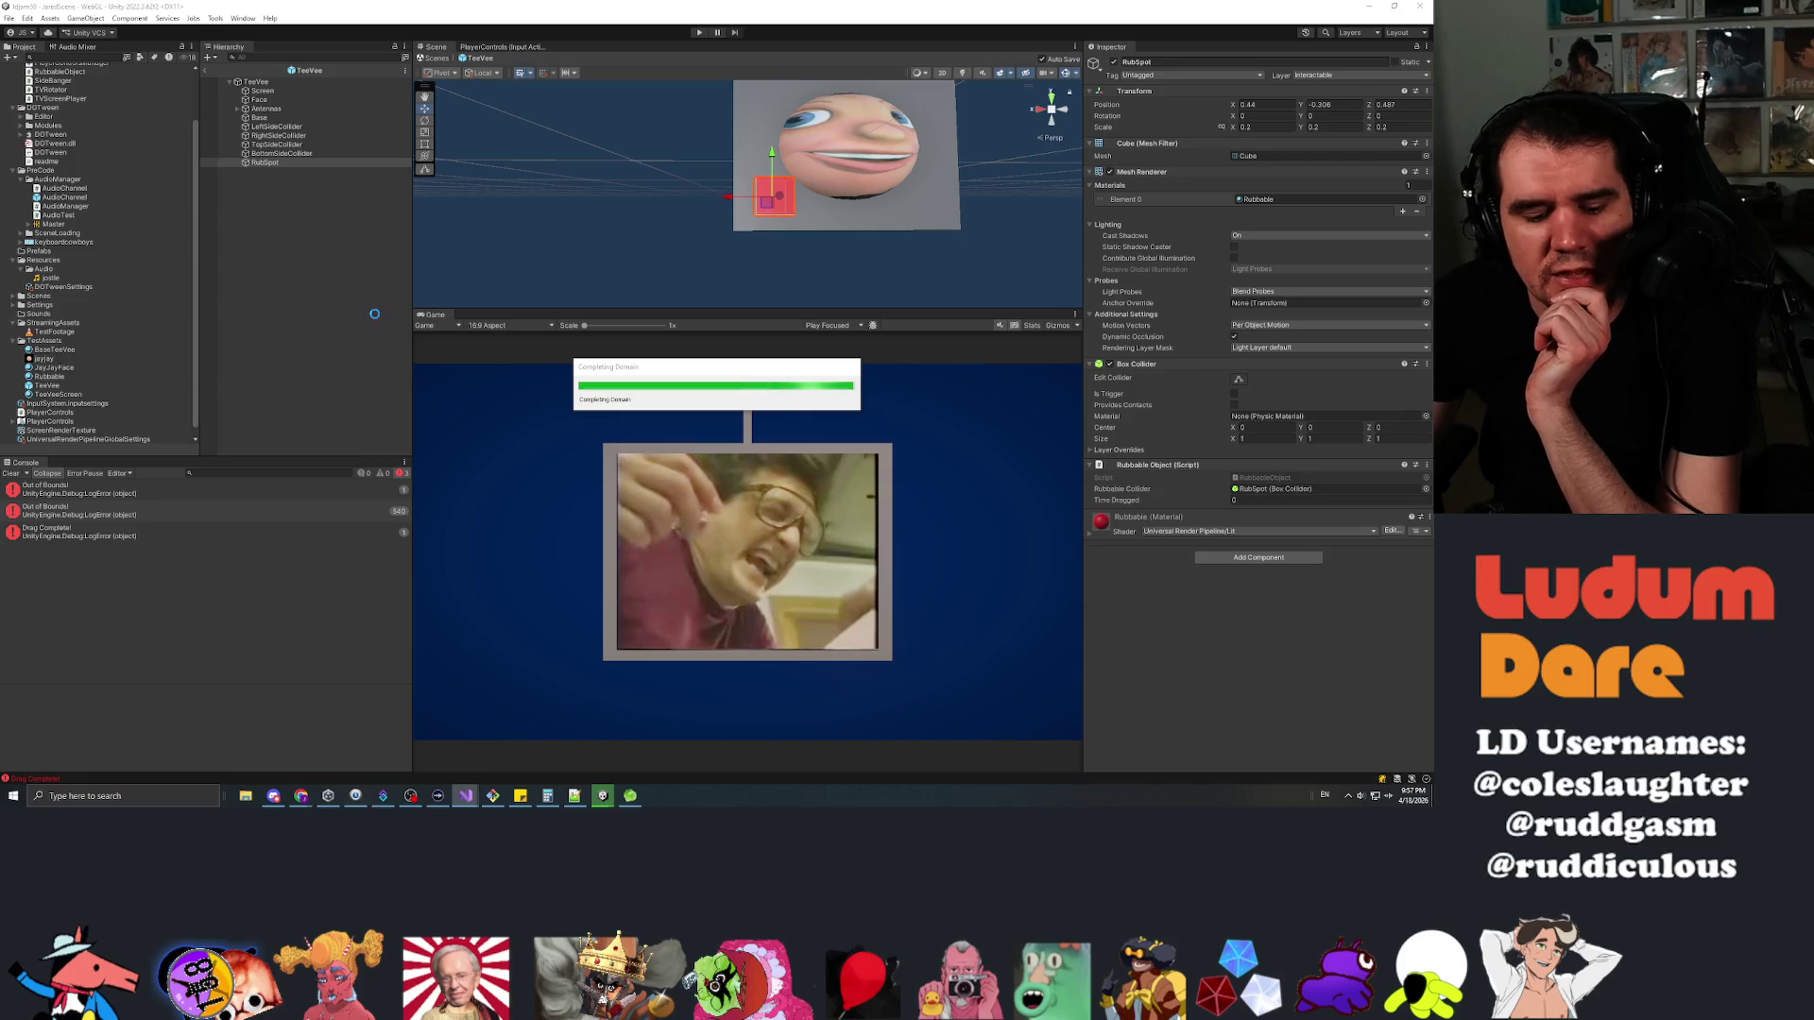
Play the scene, rub the red square on the TV face, then bring up DragCoroutine in Visual Studio
{"action": "left_click", "coordinate": [699, 32]}
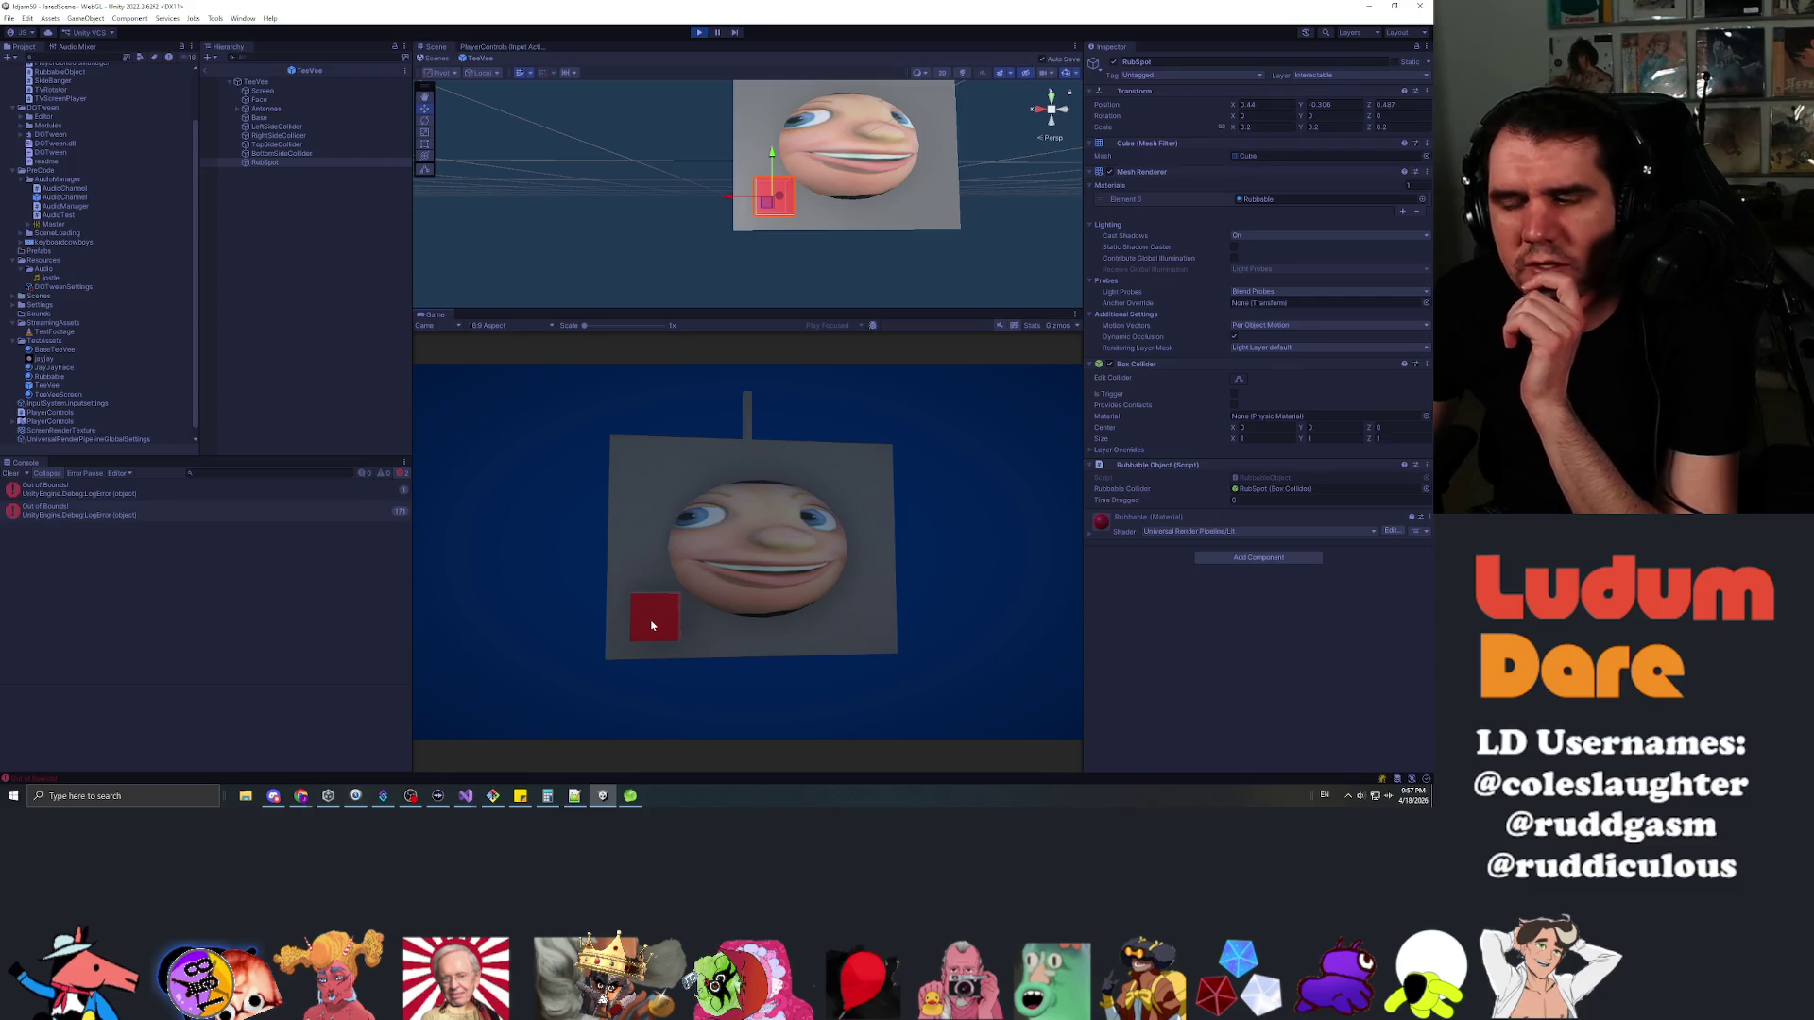
{"action": "left_click", "coordinate": [651, 626]}
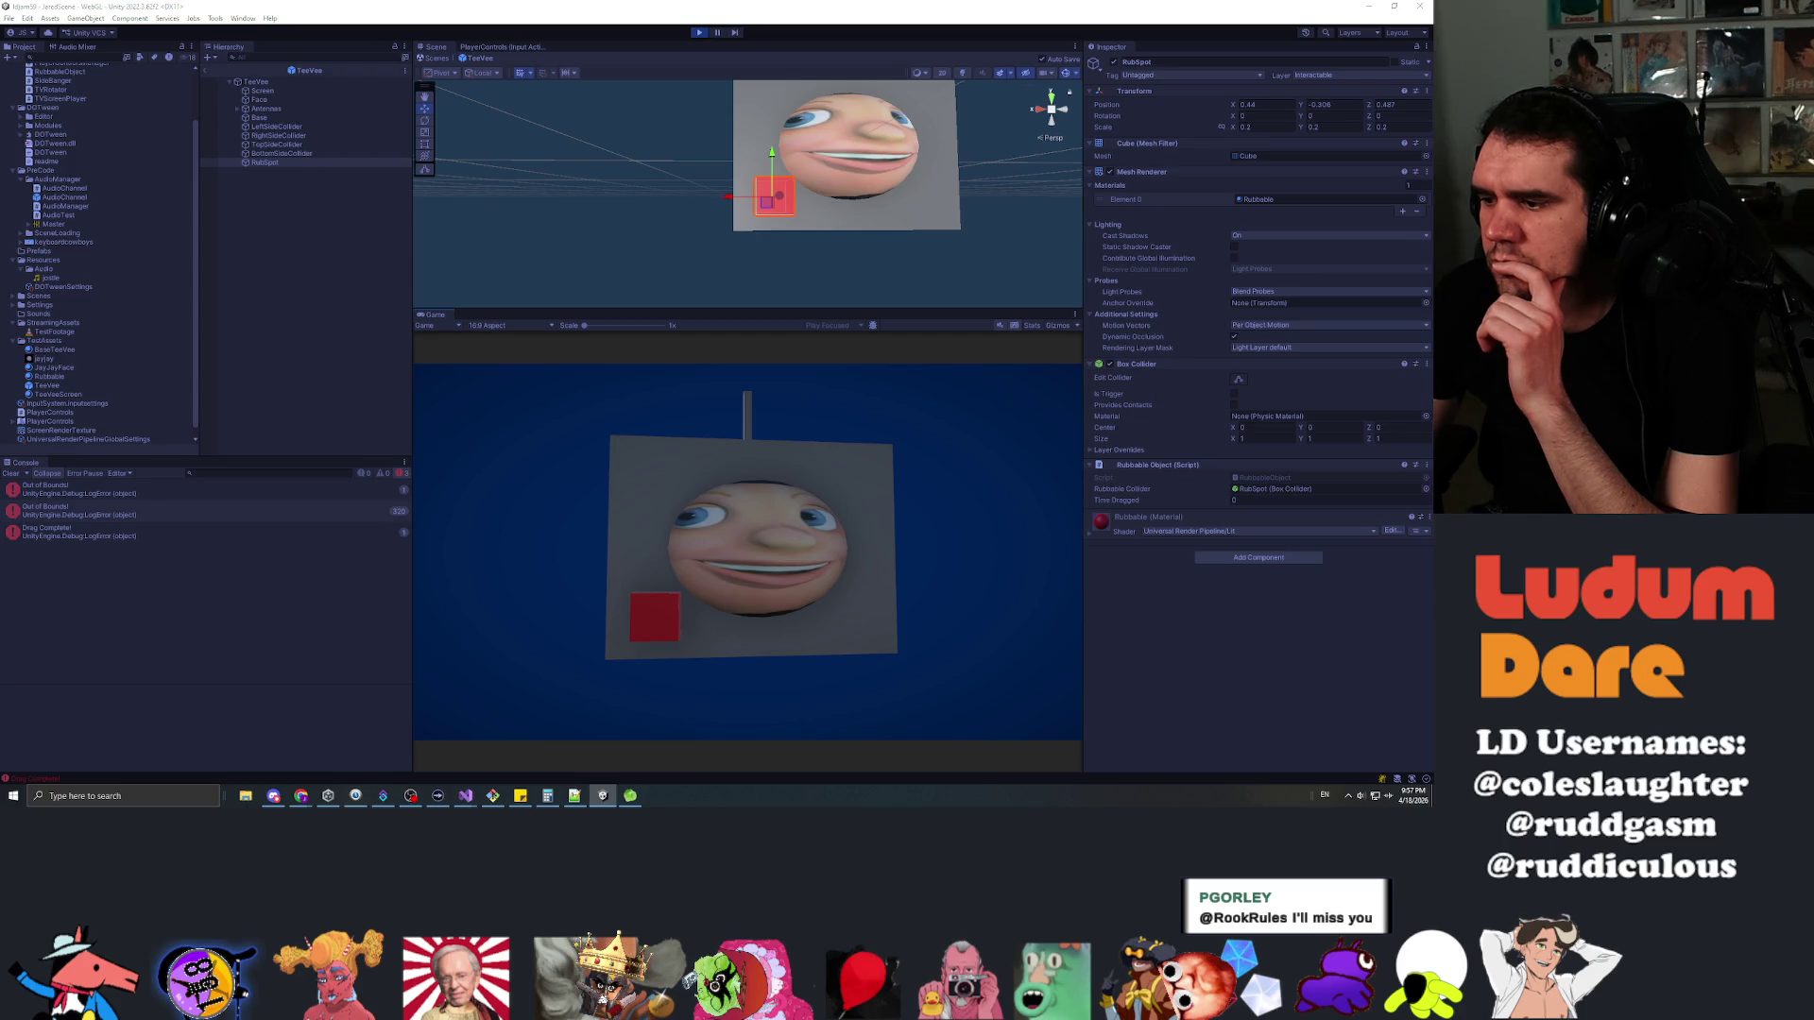
{"action": "key", "text": "alt+Tab"}
{"action": "left_click", "coordinate": [380, 440]}
{"action": "scroll", "coordinate": [756, 331], "scroll_direction": "down", "scroll_amount": 5}
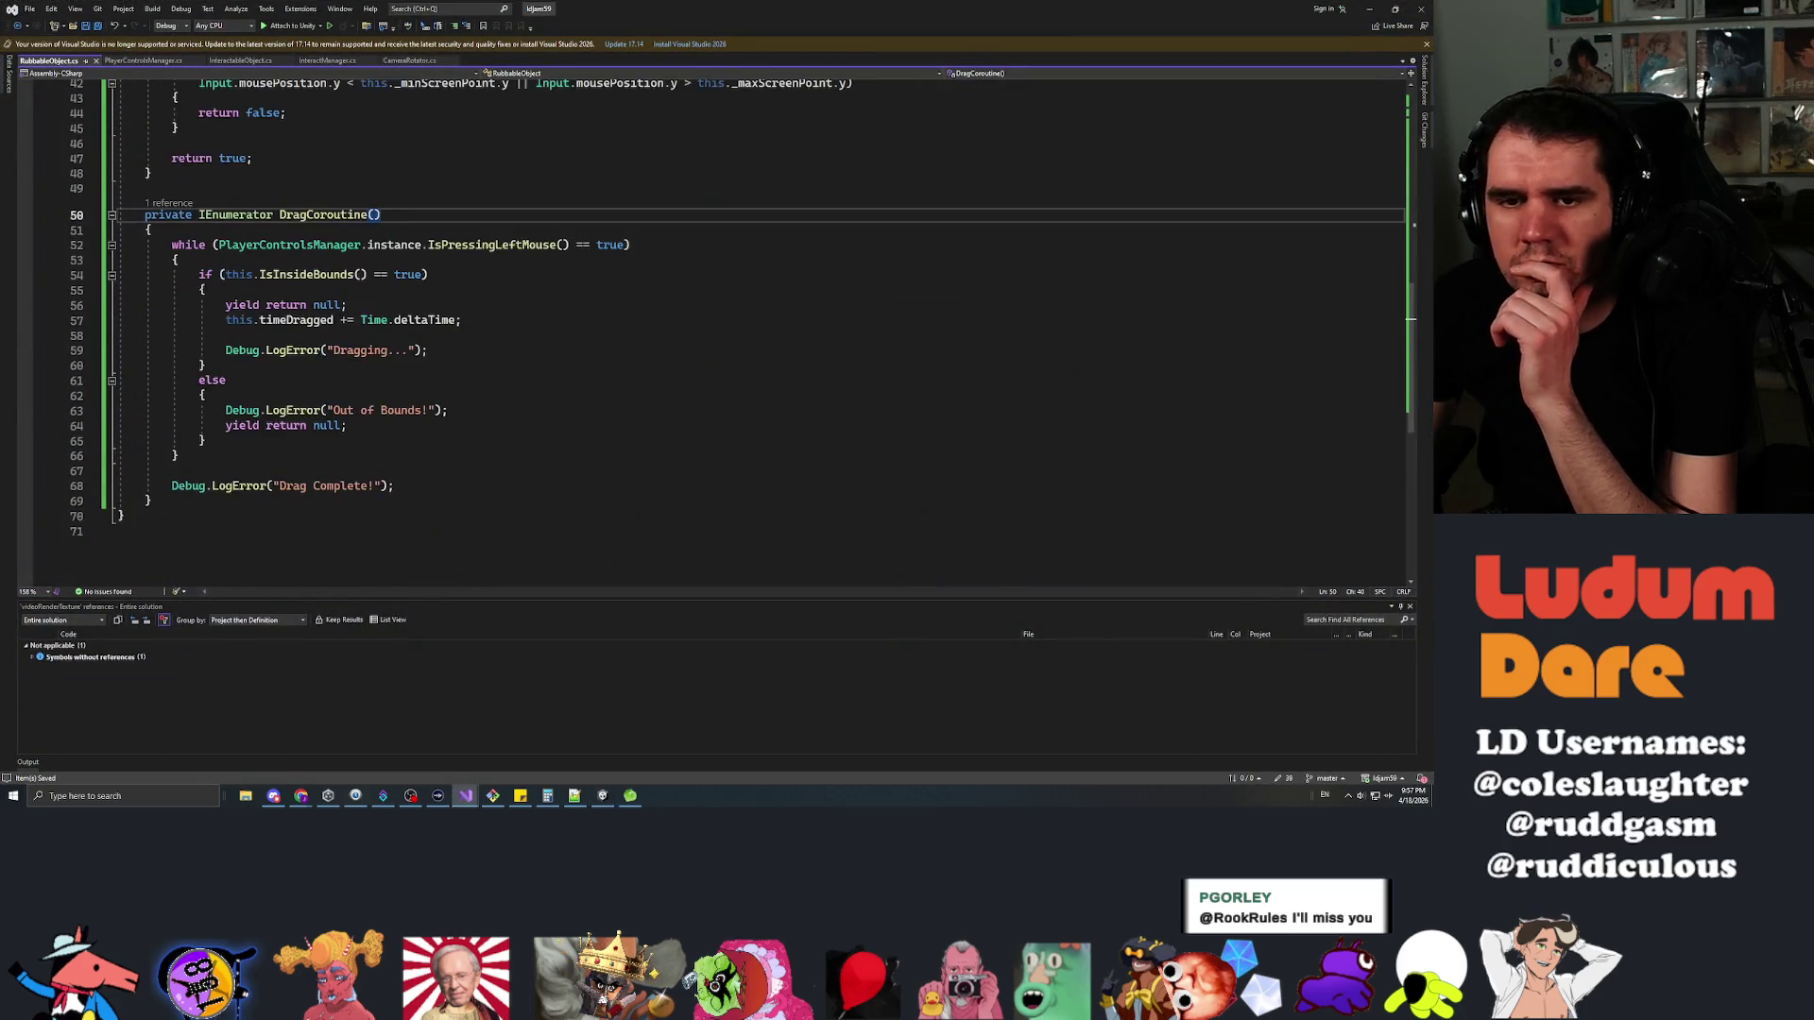
Scroll up to review IsInsideBounds in RubbableObject.cs, then switch back to Unity
{"action": "scroll", "coordinate": [756, 331], "scroll_direction": "up", "scroll_amount": 5}
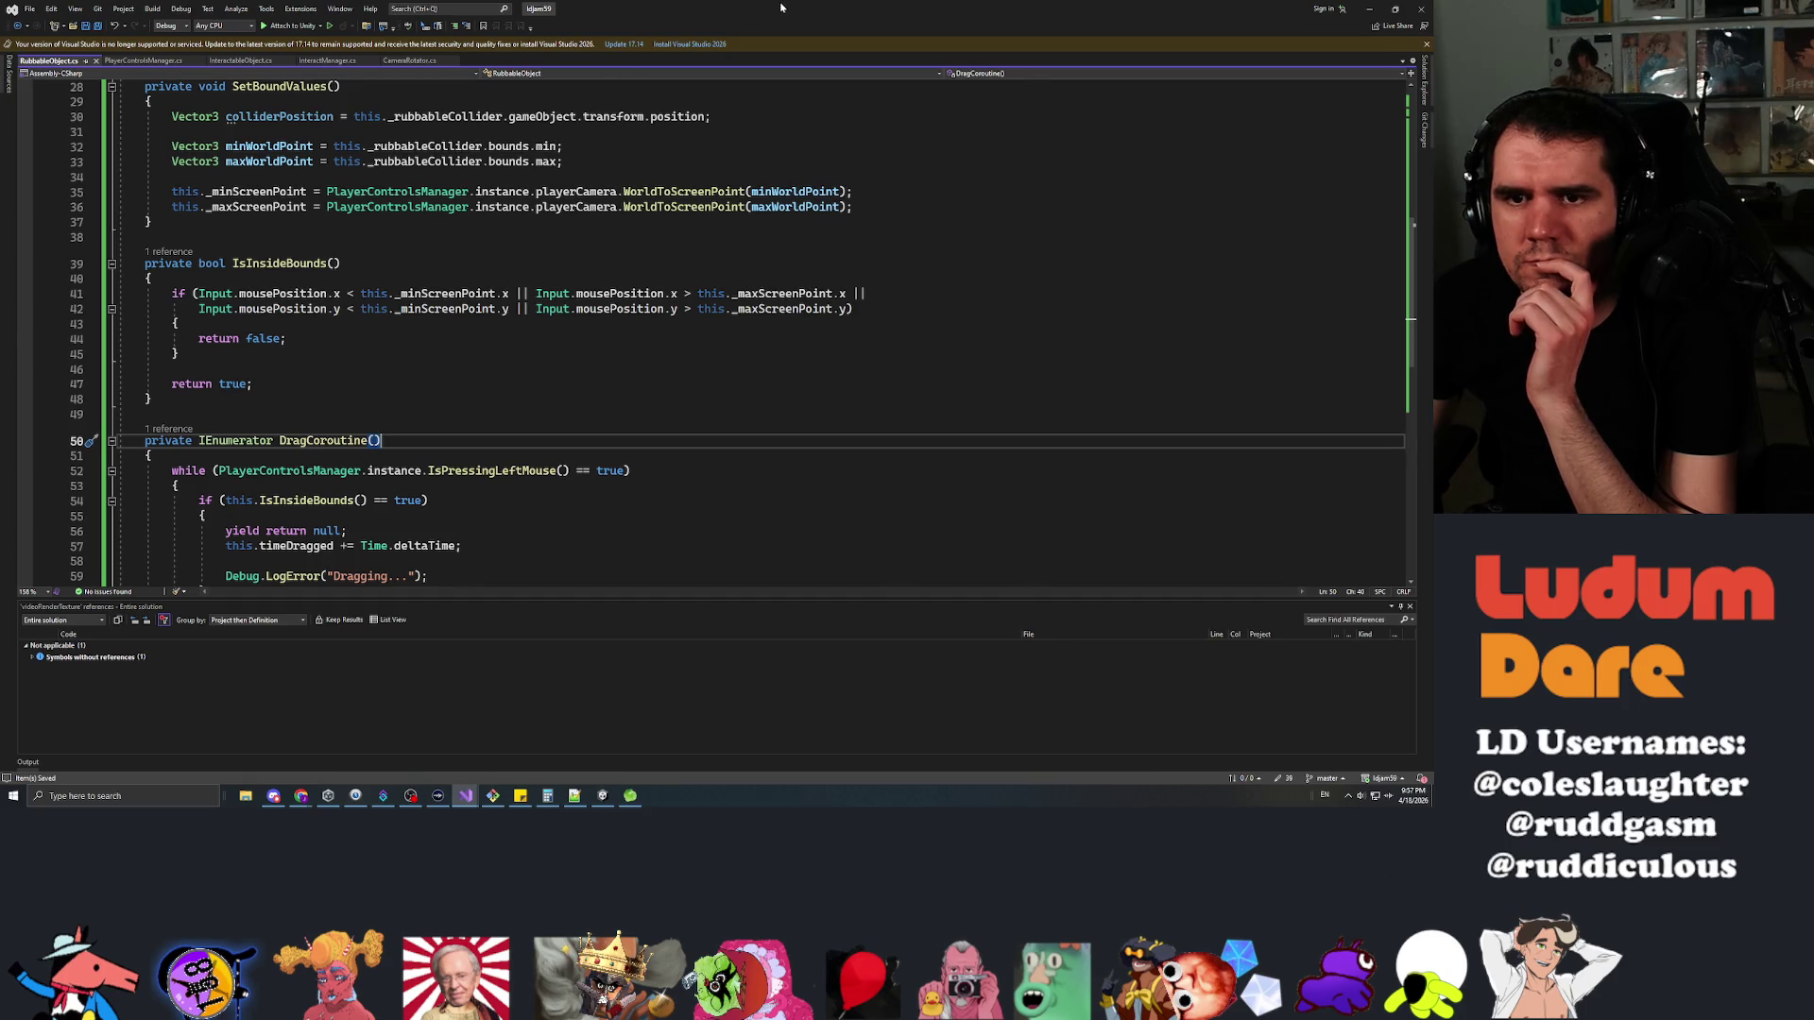
{"action": "key", "text": "alt+Tab"}
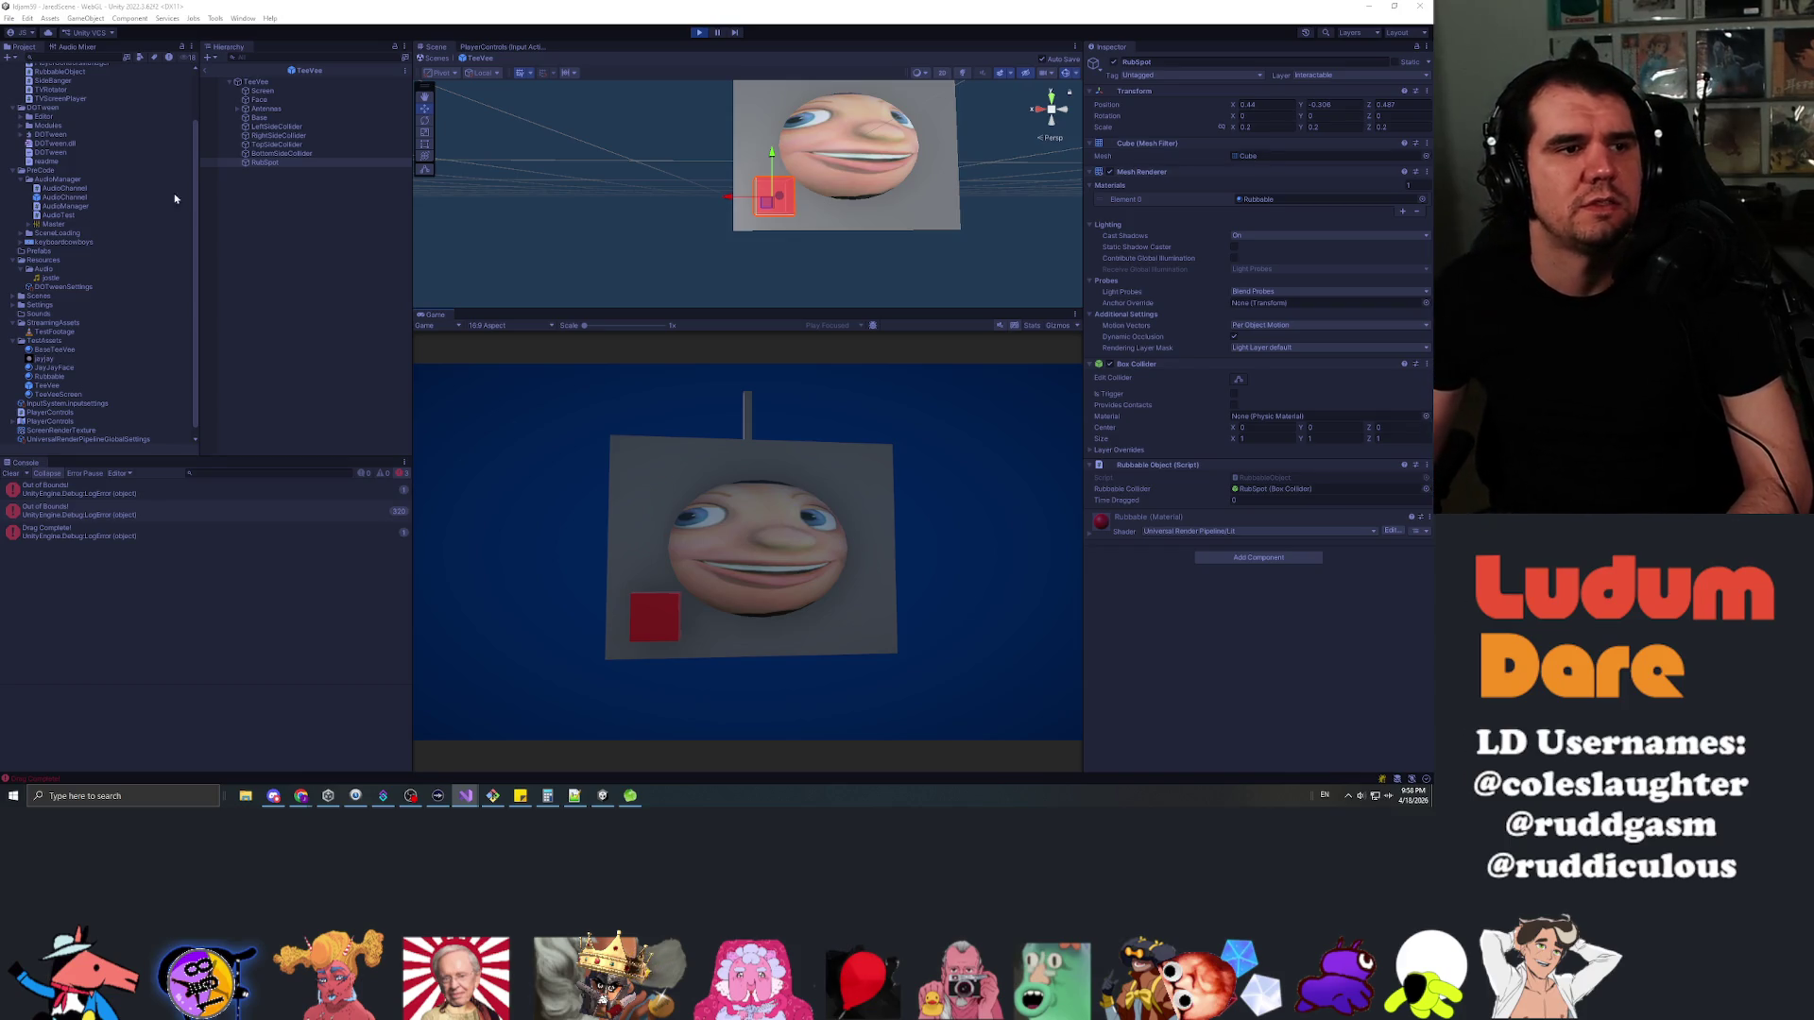
Recompile, play, rub the red spot, and select the logged Min ScreenPoint values in the Console
{"action": "left_click", "coordinate": [308, 292]}
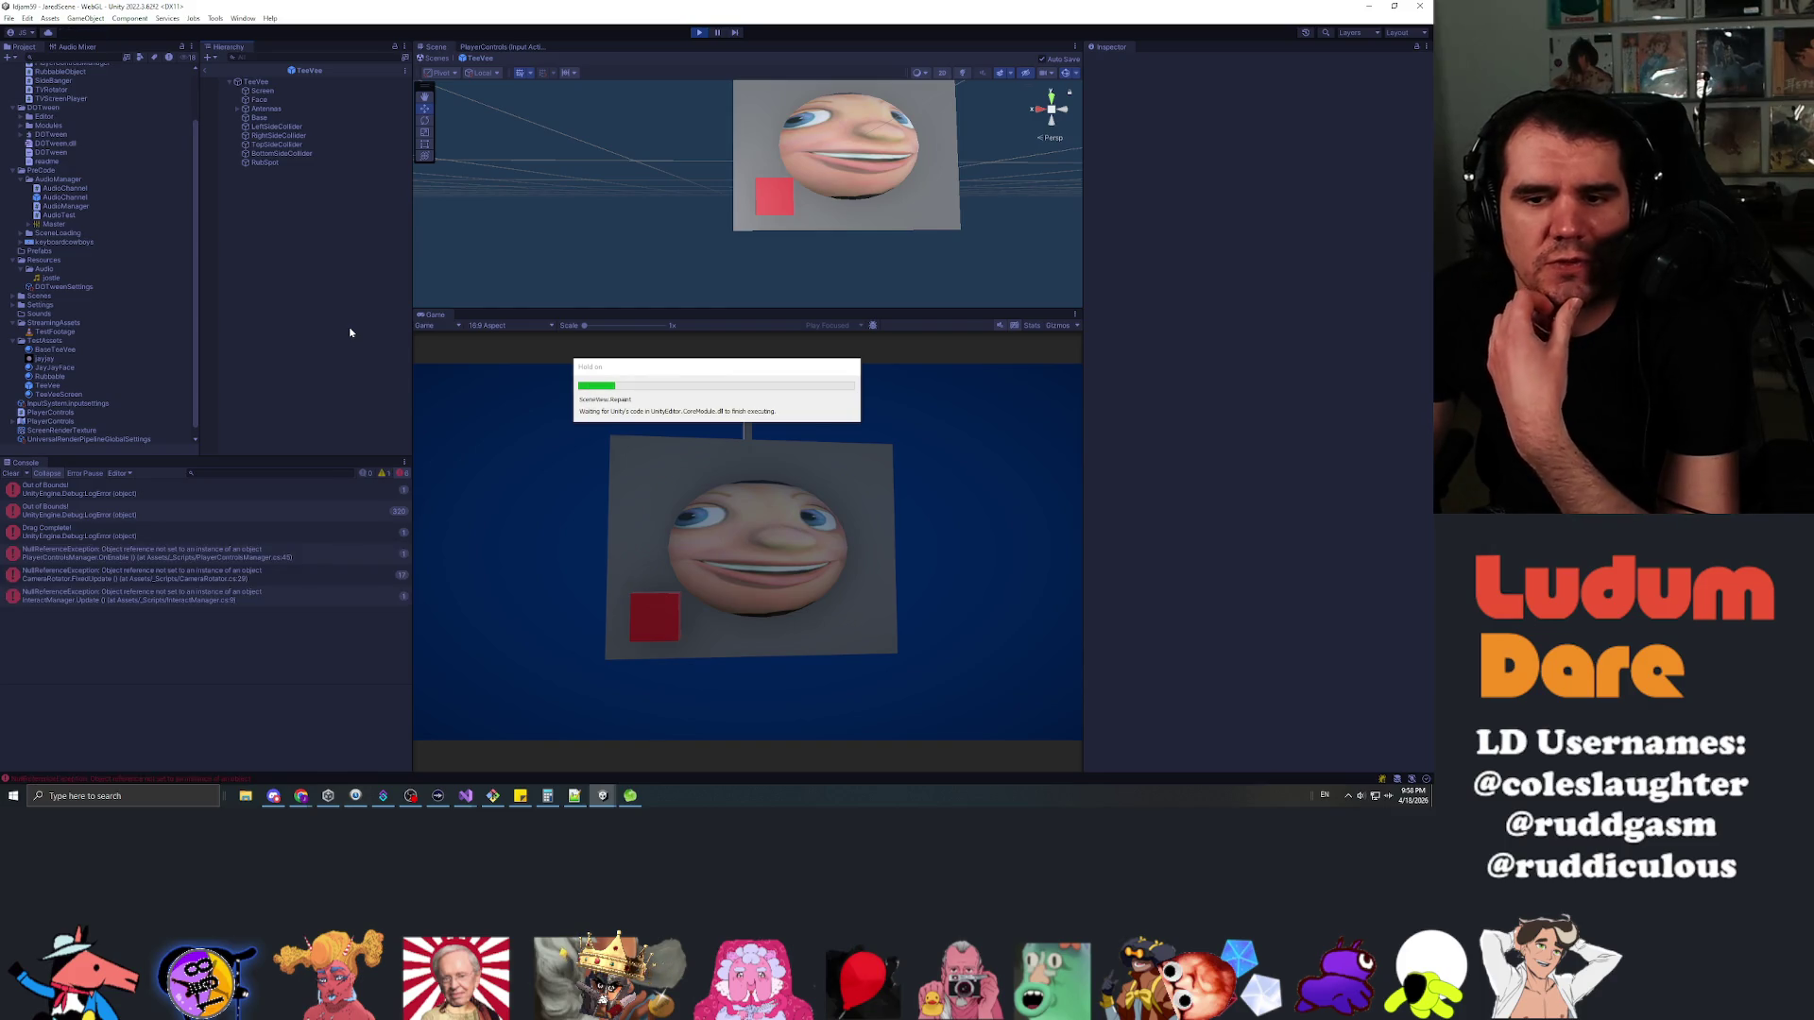
{"action": "left_click", "coordinate": [697, 33]}
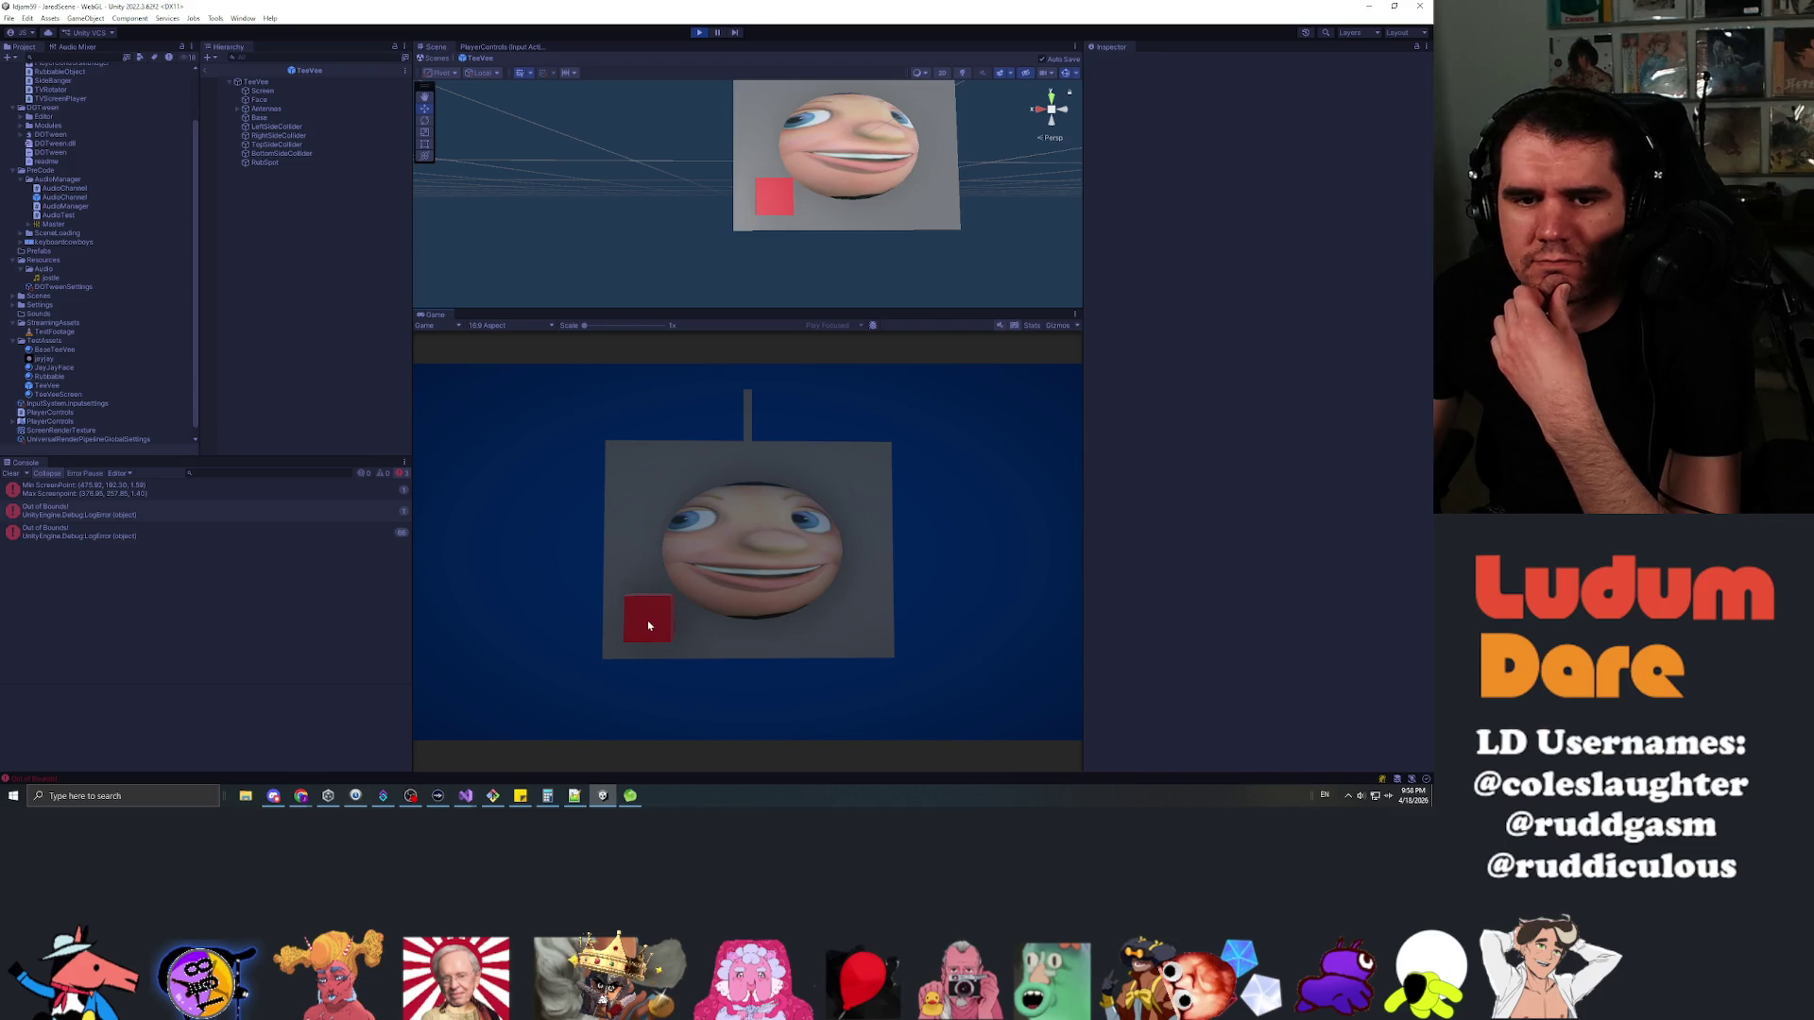
{"action": "left_click", "coordinate": [304, 490]}
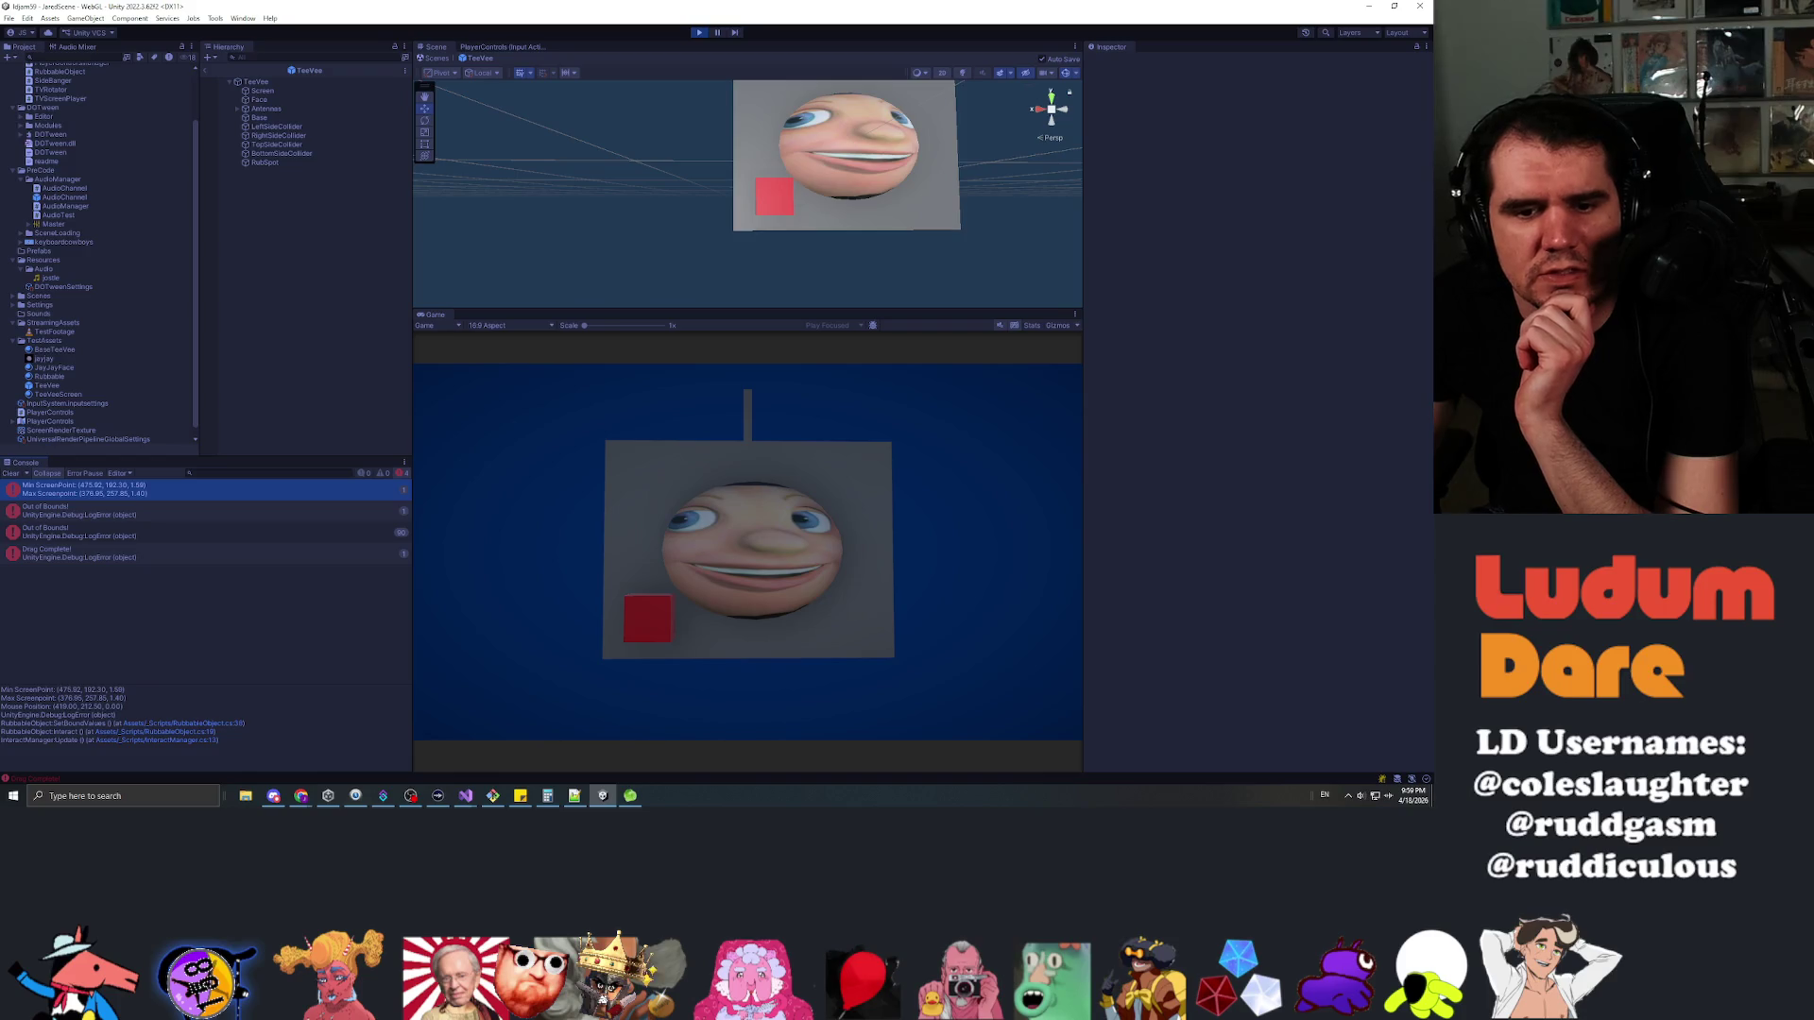
{"action": "mouse_move", "coordinate": [40, 690]}
{"action": "left_mouse_down"}
{"action": "mouse_move", "coordinate": [124, 692]}
{"action": "mouse_move", "coordinate": [39, 700]}
{"action": "mouse_move", "coordinate": [114, 705]}
{"action": "left_mouse_up"}
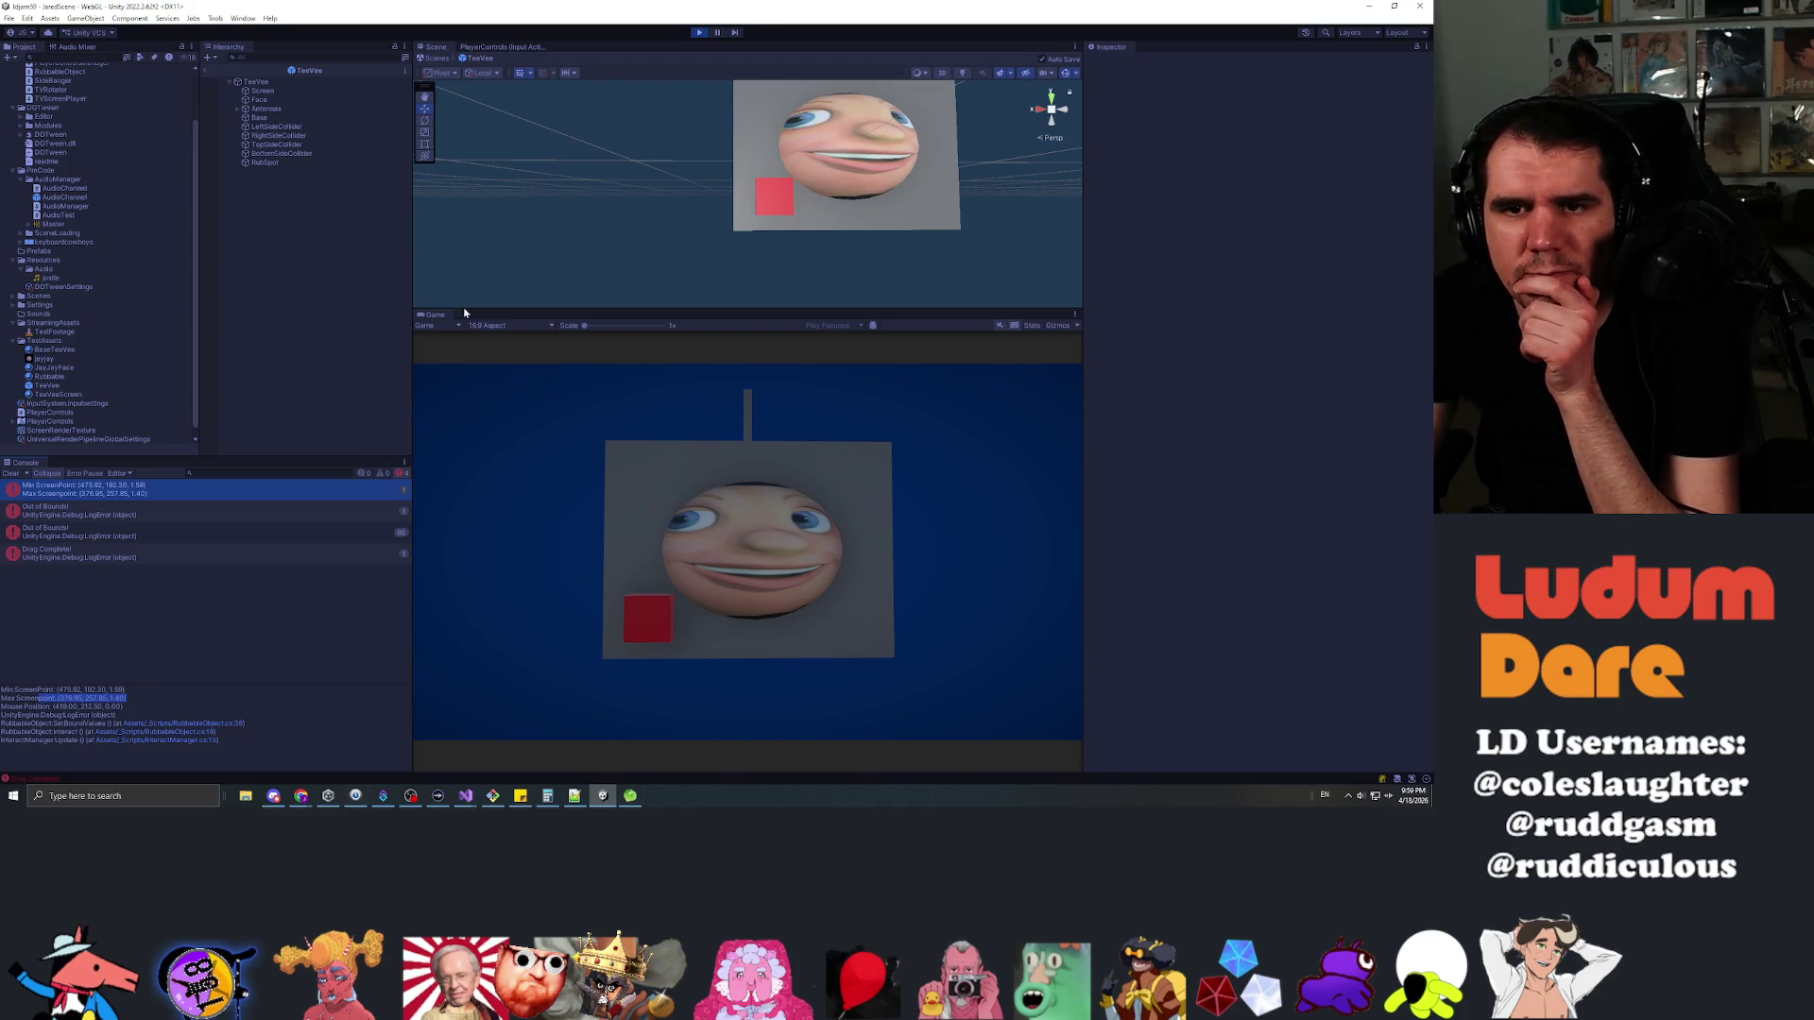
Frame the RubSpot cube and set its Rotation Y to 180
{"action": "left_click", "coordinate": [279, 163]}
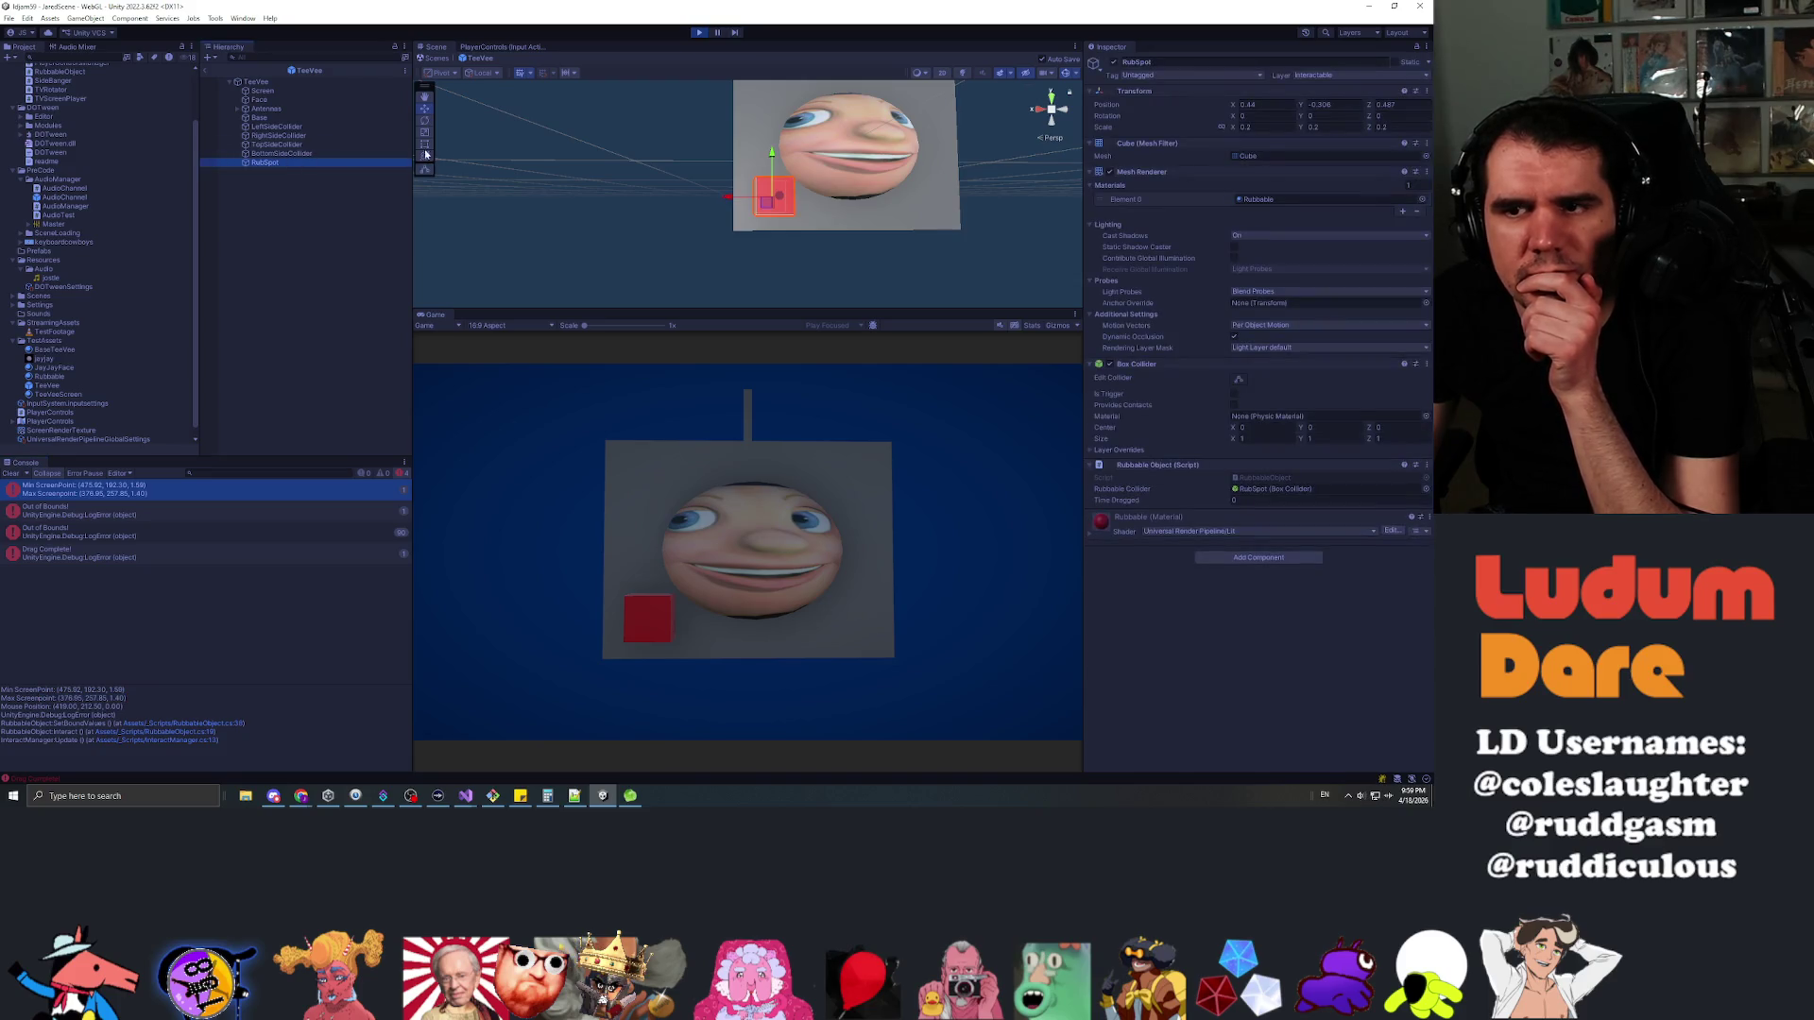
{"action": "key", "text": "f"}
{"action": "mouse_move", "coordinate": [723, 193]}
{"action": "left_mouse_down"}
{"action": "mouse_move", "coordinate": [733, 180]}
{"action": "mouse_move", "coordinate": [705, 199]}
{"action": "mouse_move", "coordinate": [684, 173]}
{"action": "left_mouse_up"}
{"action": "left_click", "coordinate": [283, 164]}
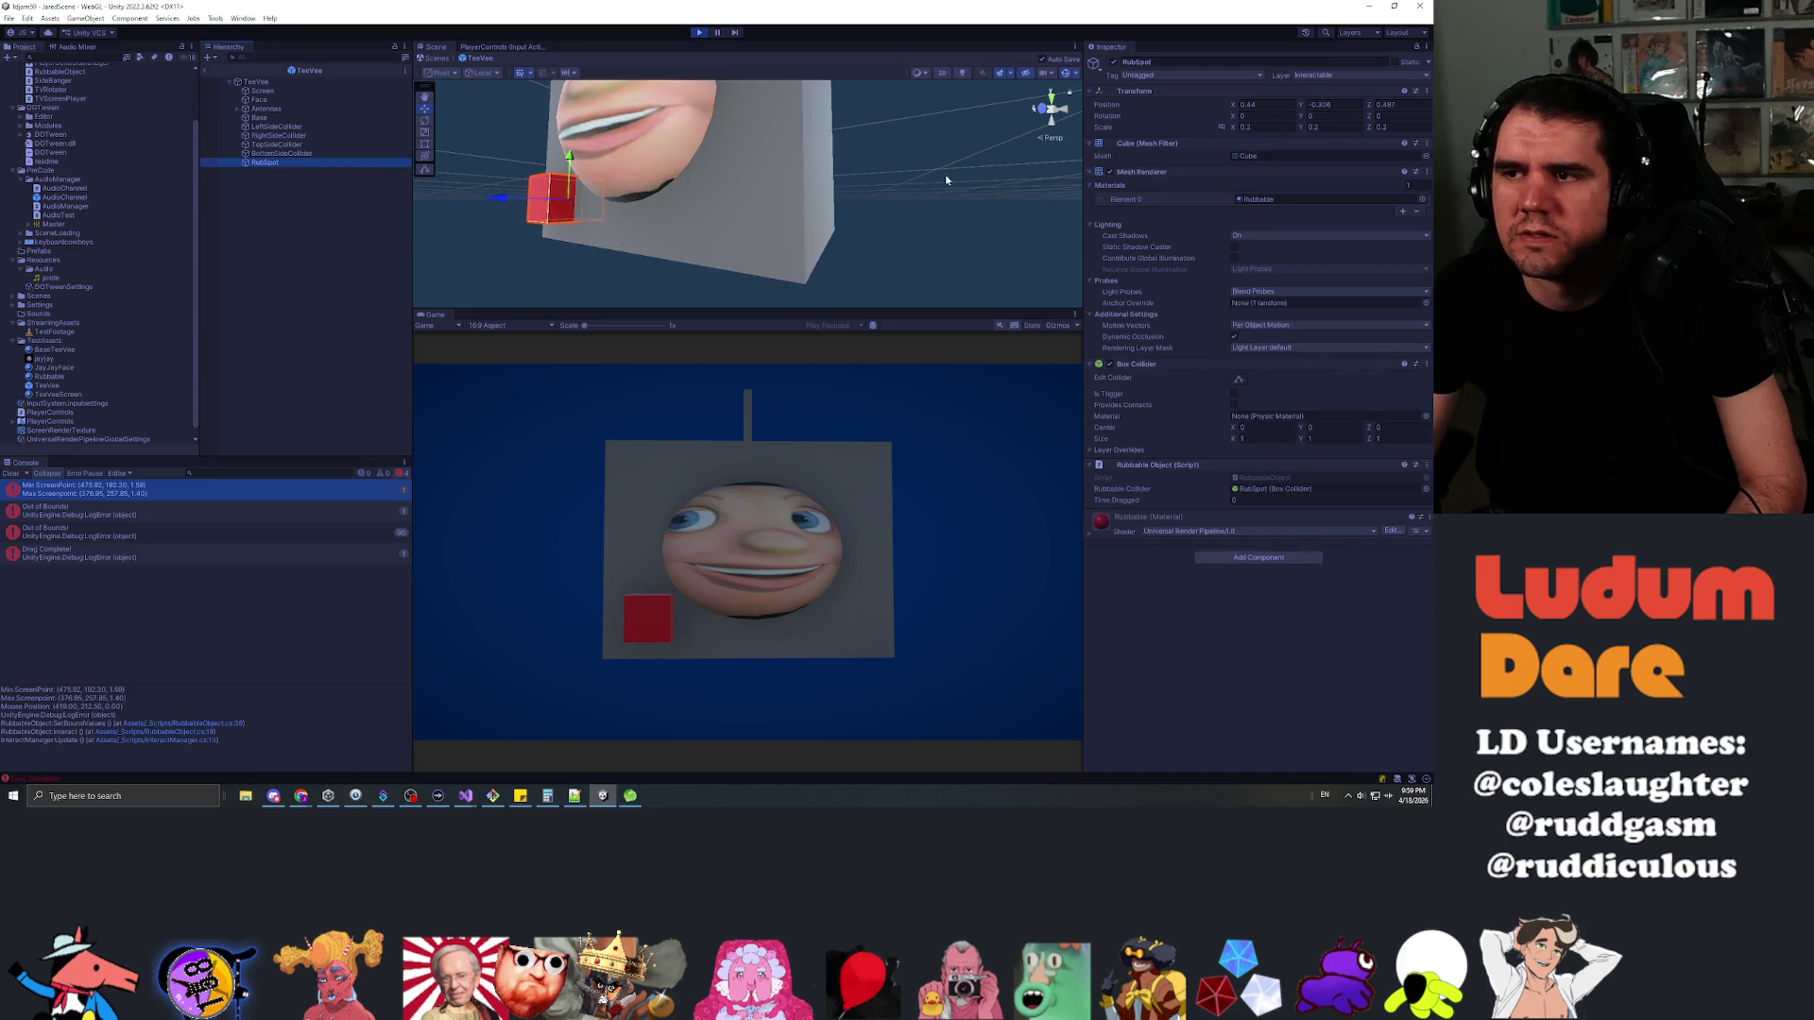
{"action": "left_click_drag", "start_coordinate": [1304, 115], "coordinate": [688, 338]}
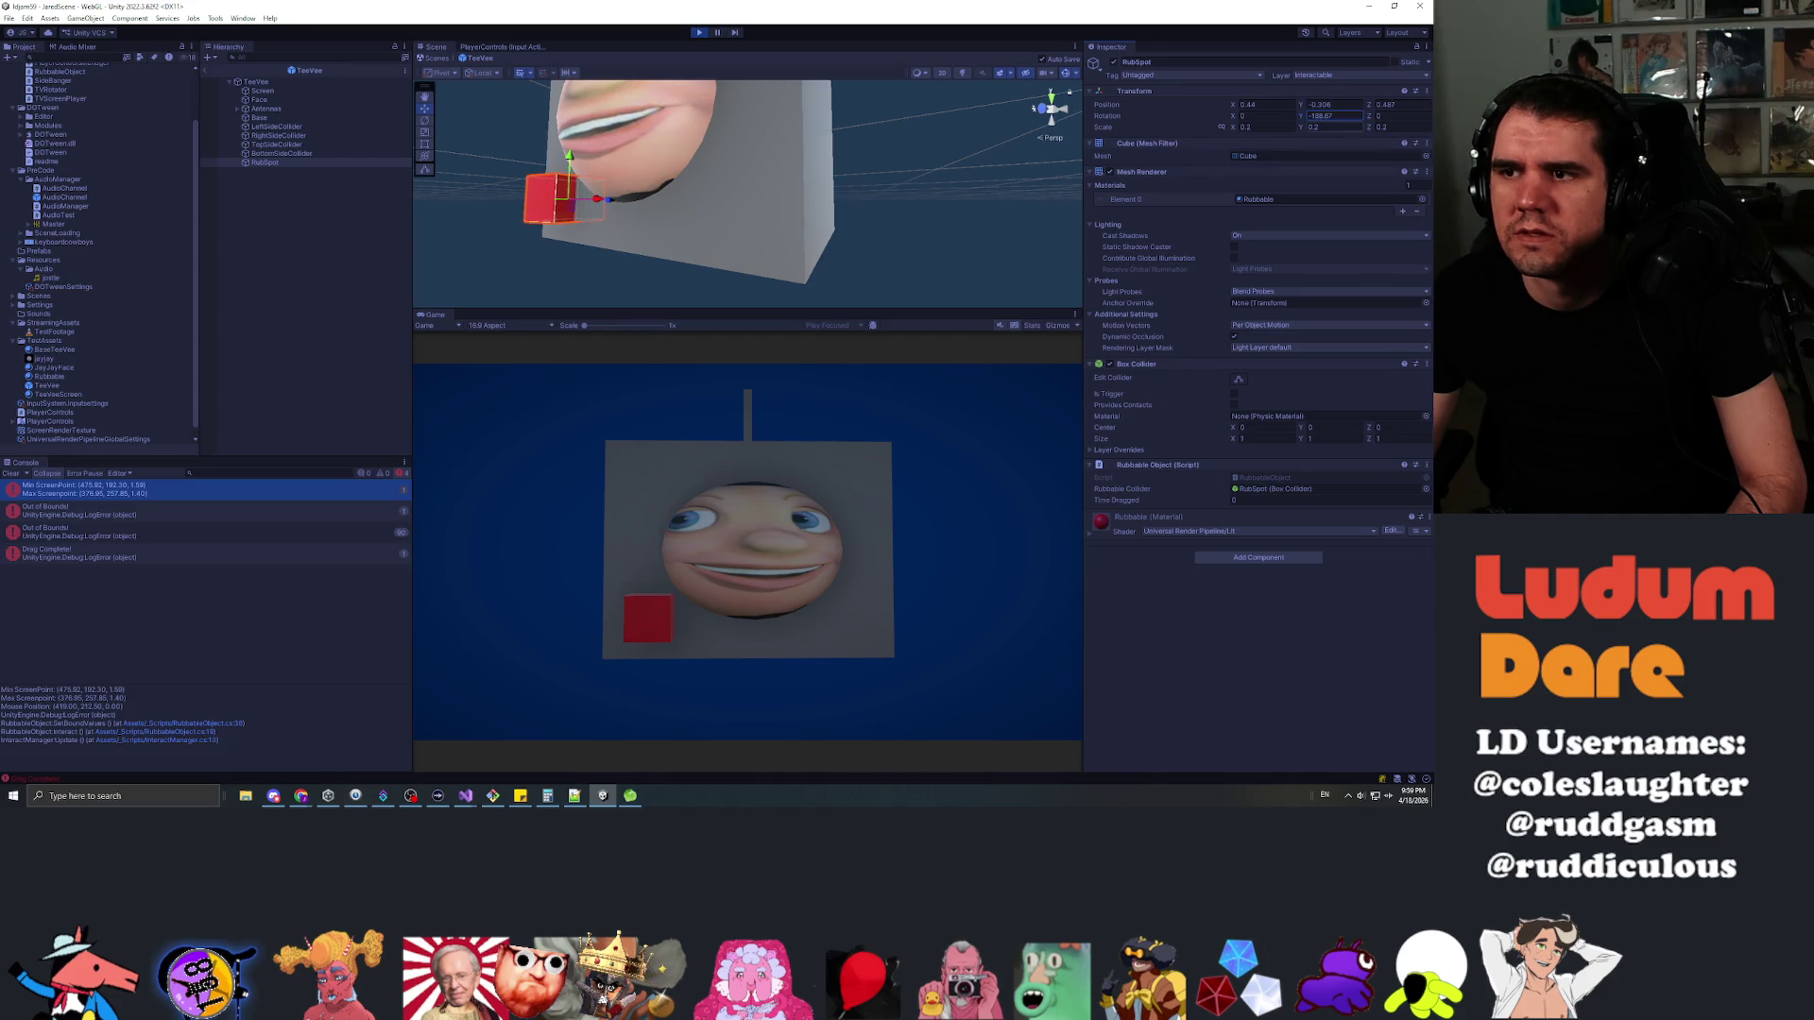
{"action": "type", "text": "180"}
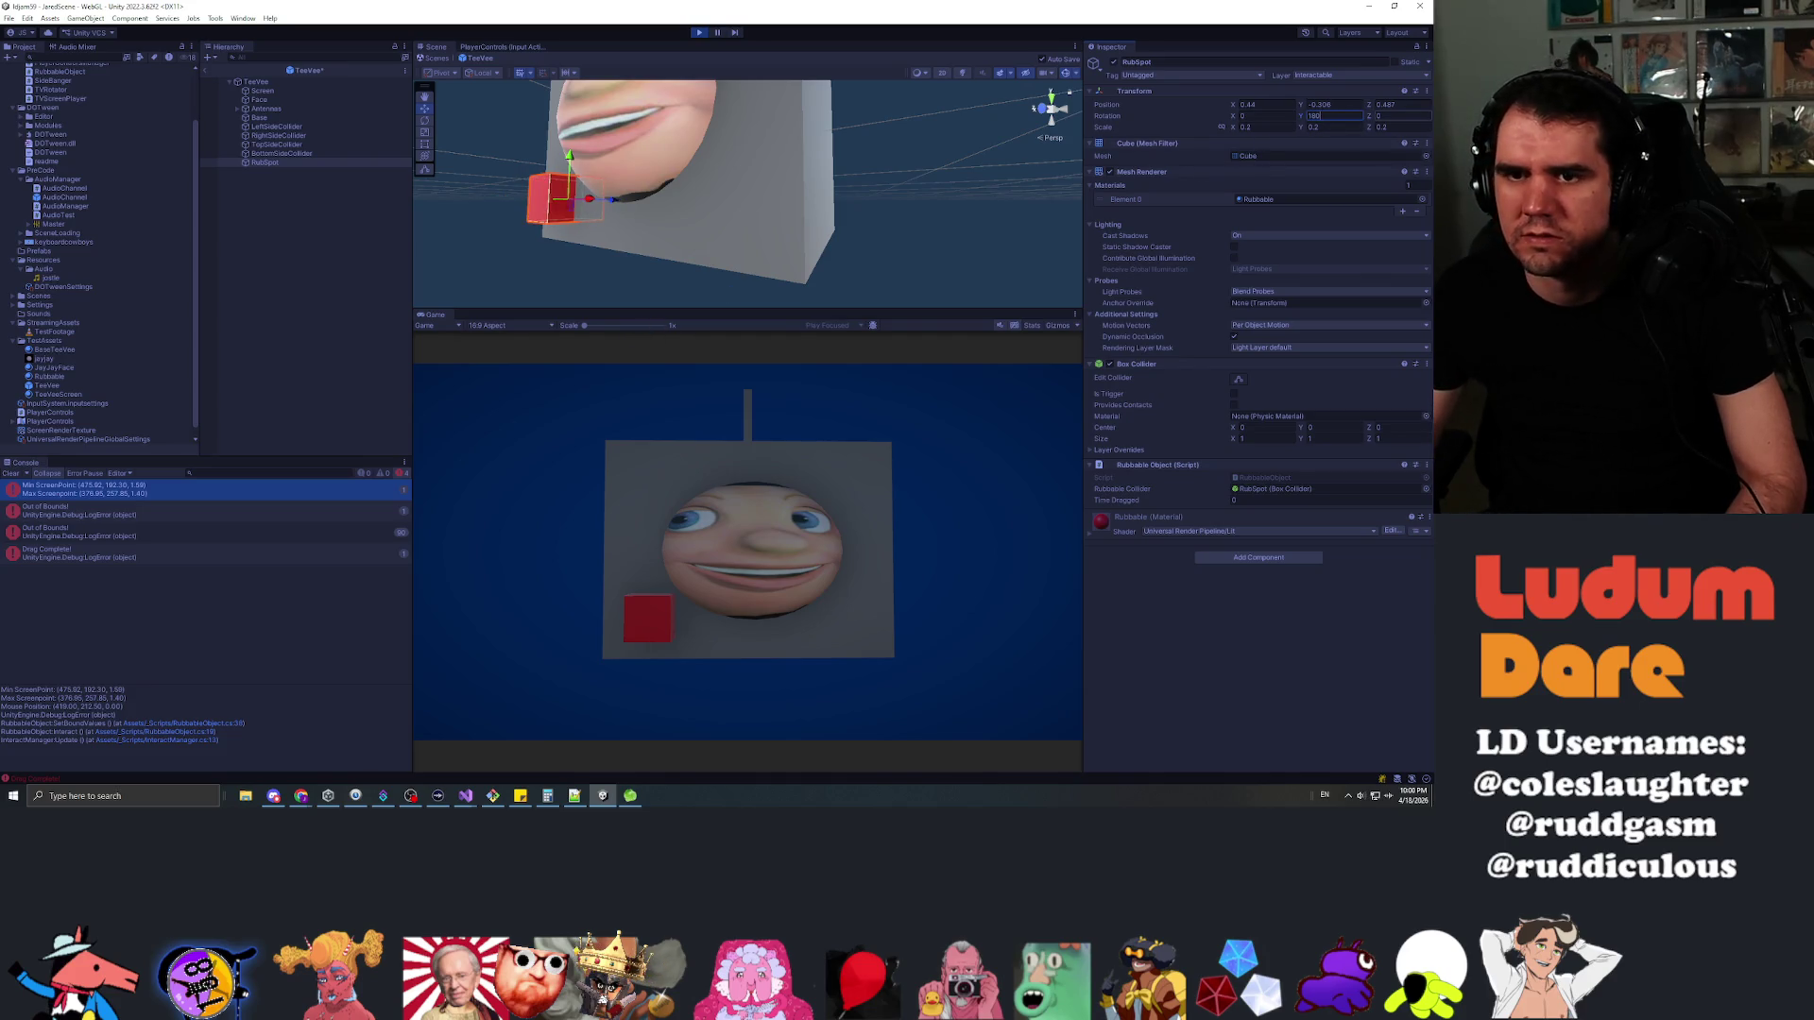
Clear the Console, rub the red spot again in the Game view, end Play, and switch to Visual Studio
{"action": "left_click", "coordinate": [10, 474]}
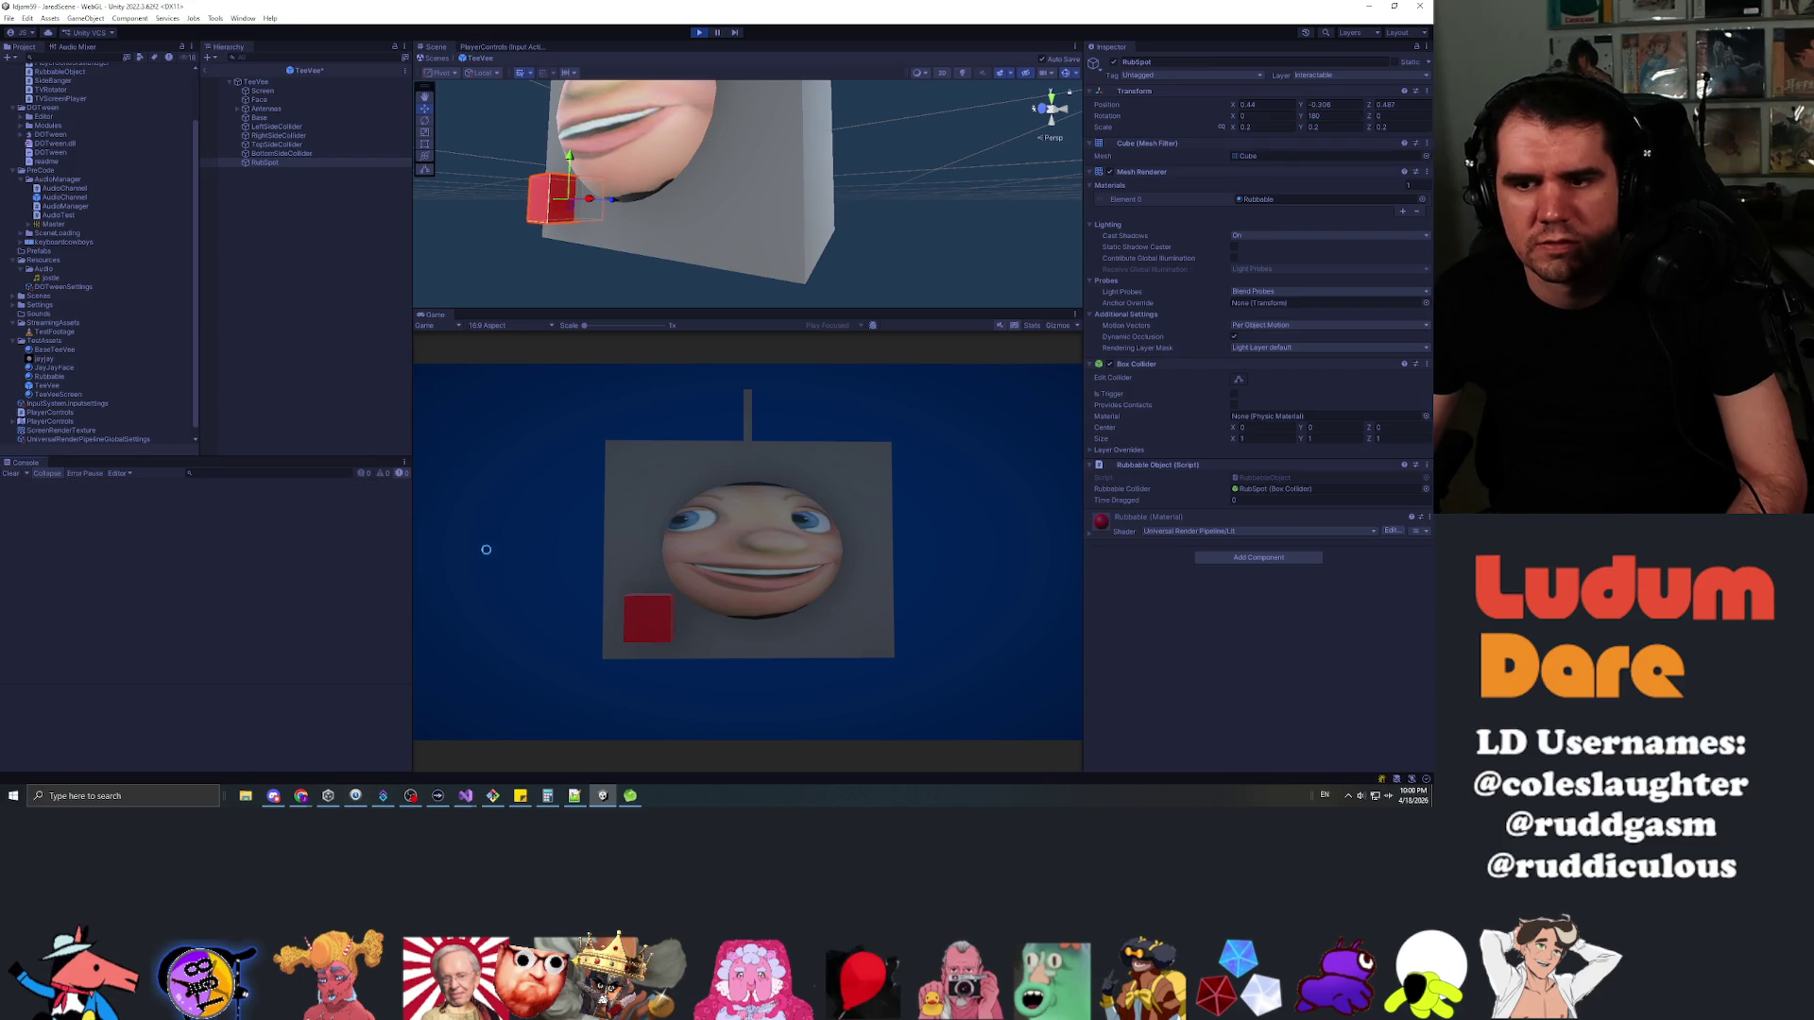
{"action": "left_click_drag", "start_coordinate": [652, 623], "coordinate": [644, 624]}
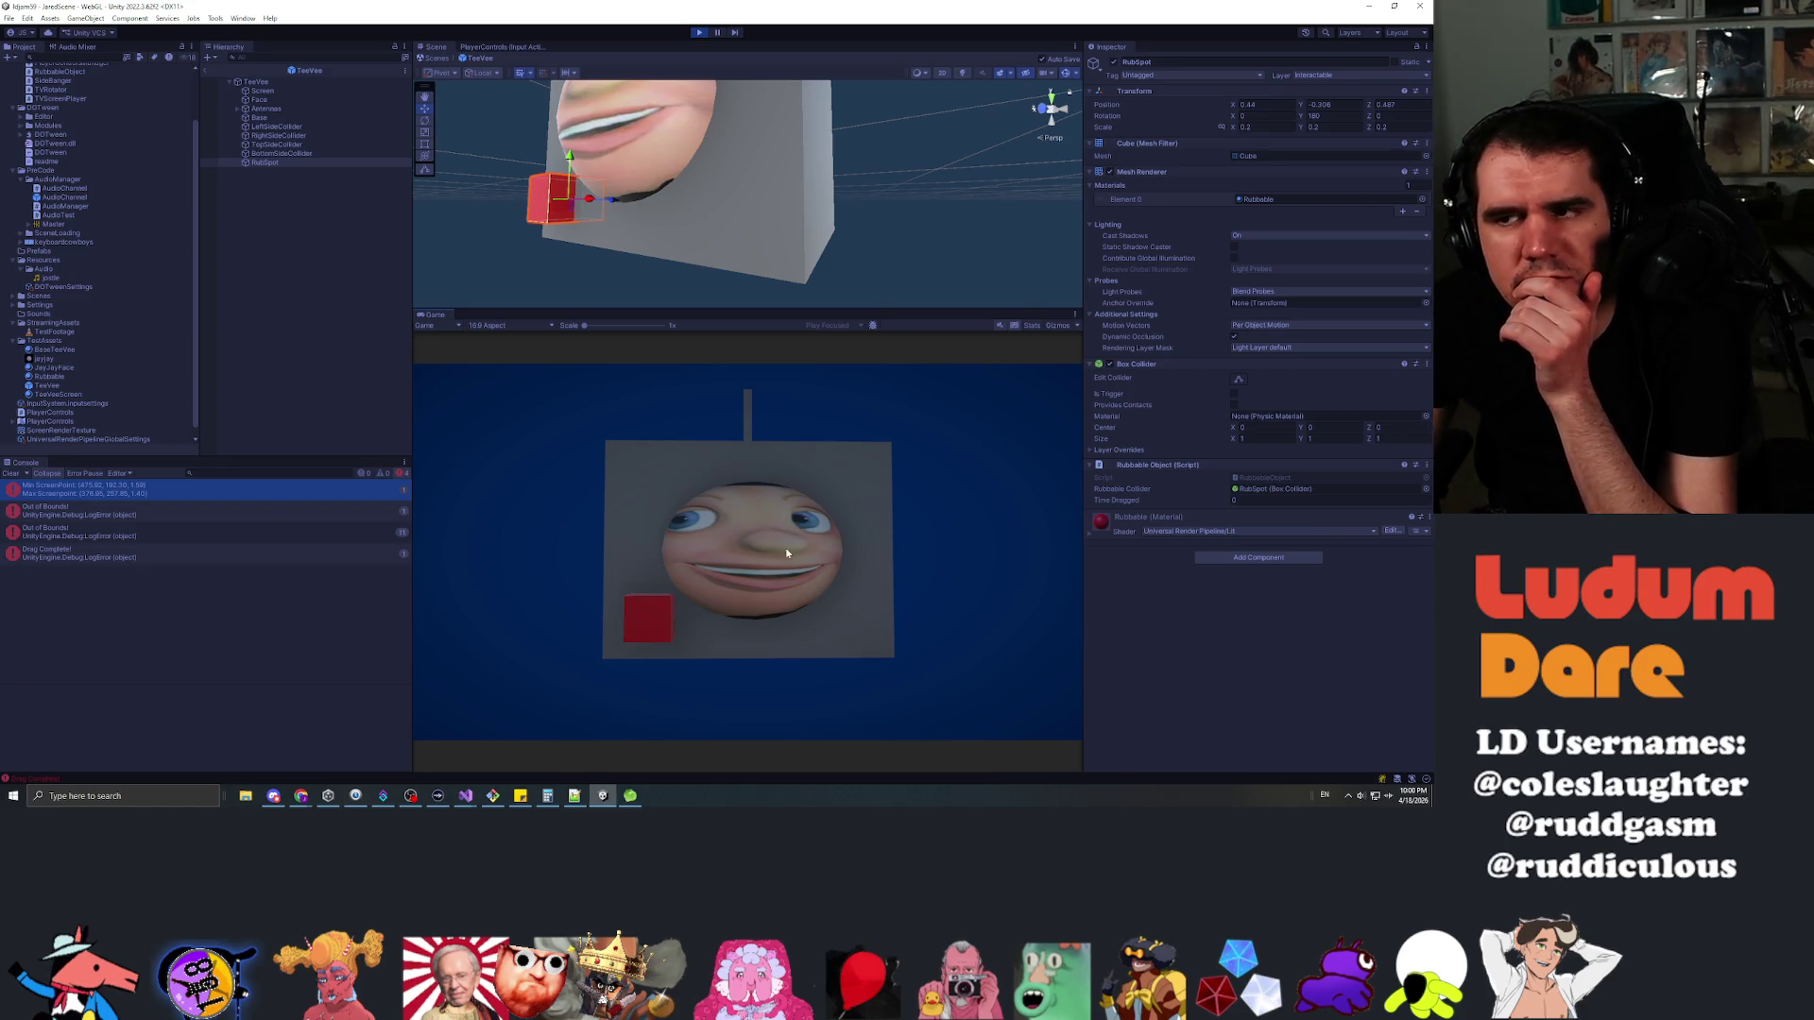
{"action": "left_click", "coordinate": [698, 34]}
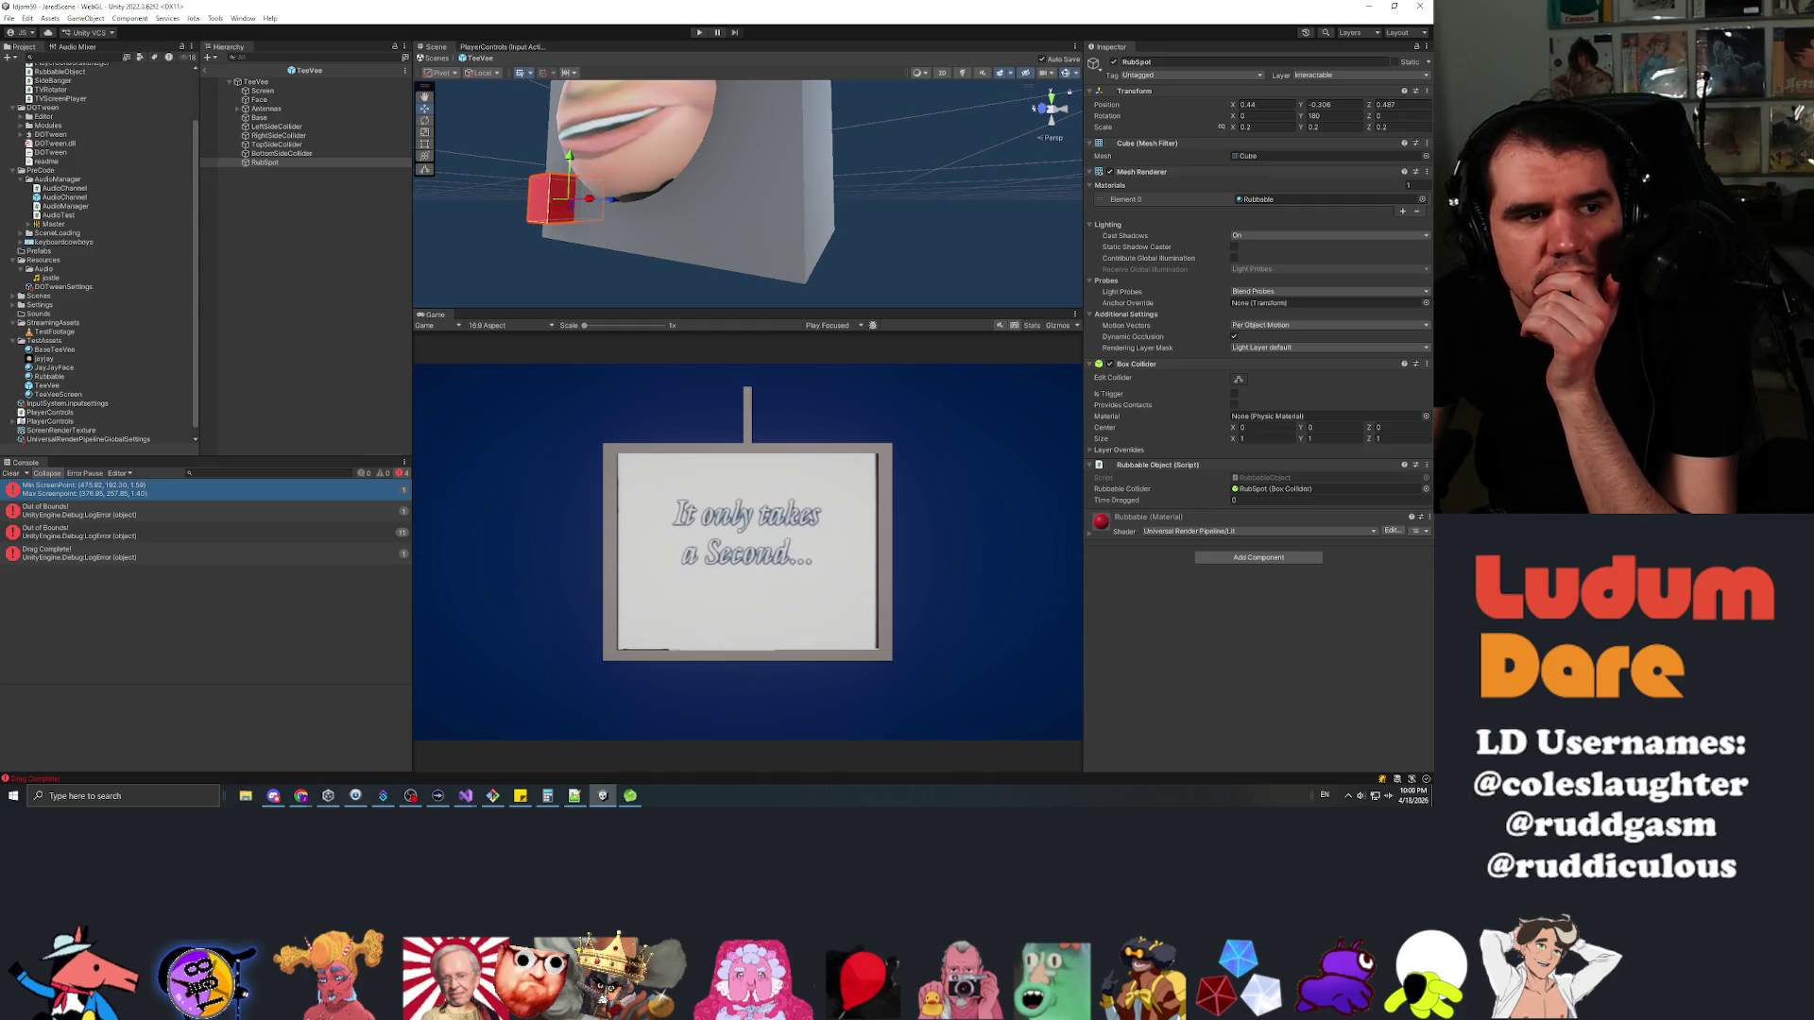
{"action": "key", "text": "alt+Tab"}
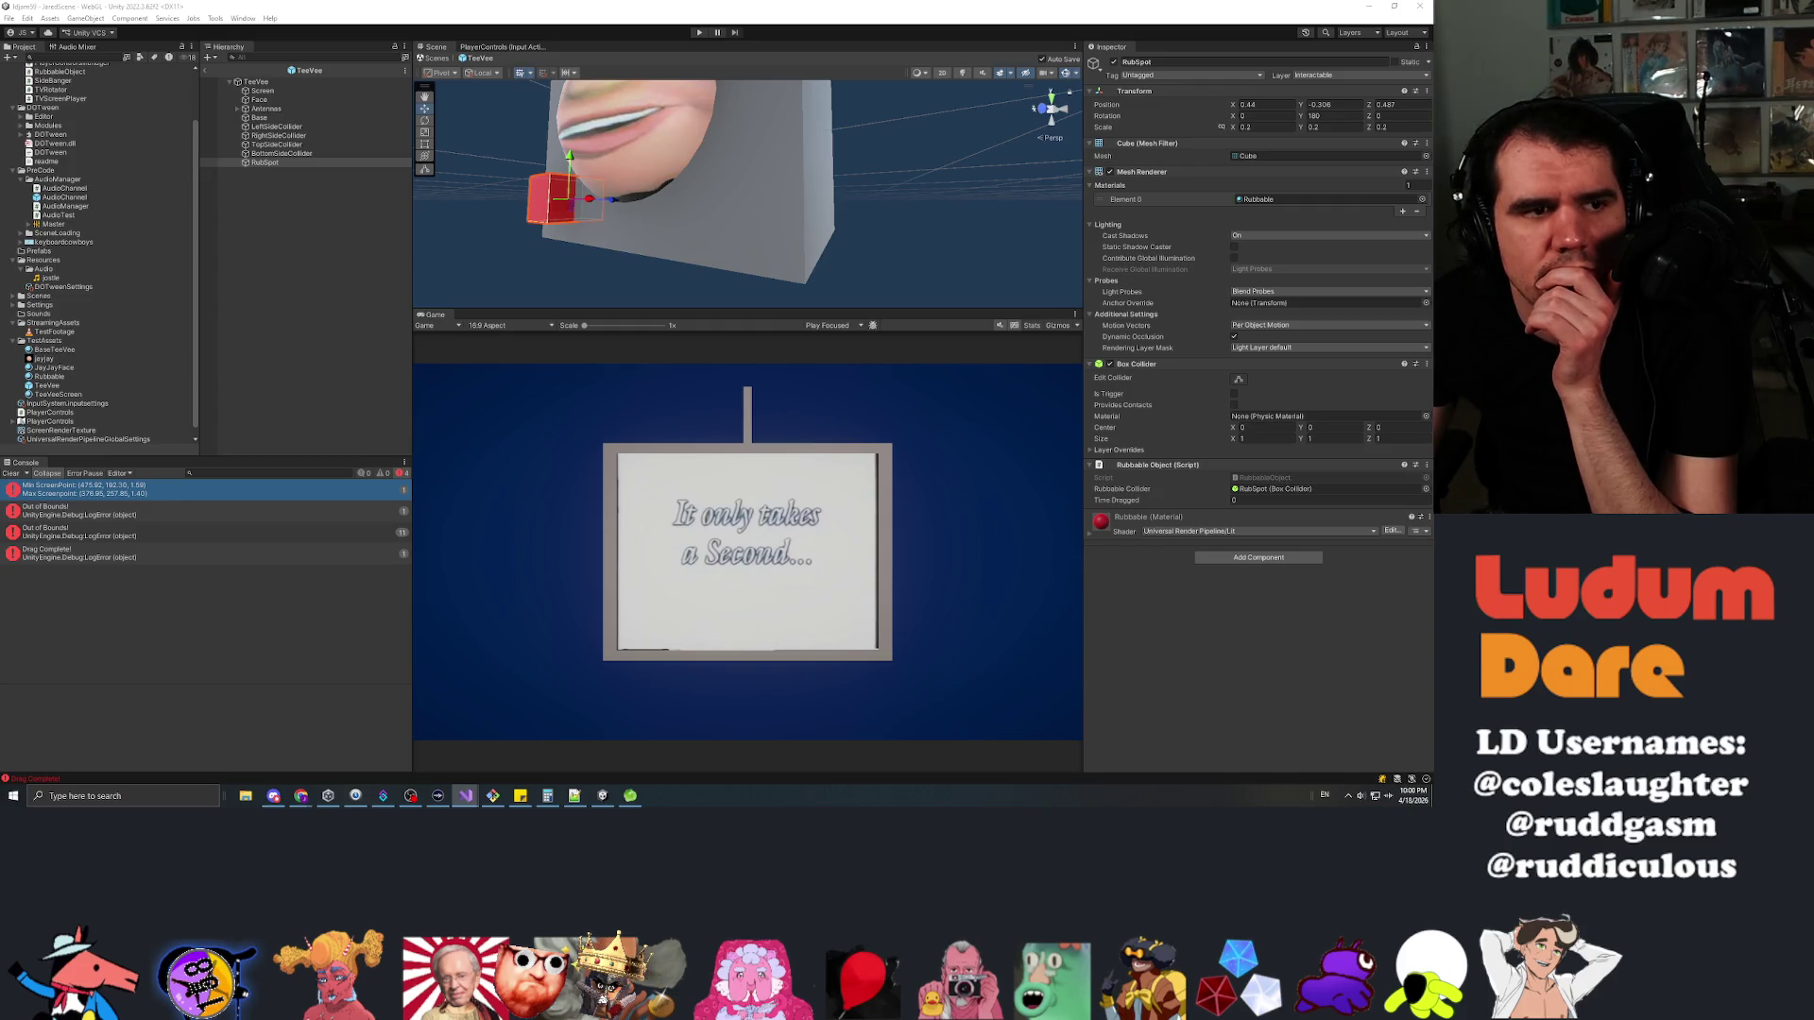
{"action": "key", "text": "alt+Tab"}
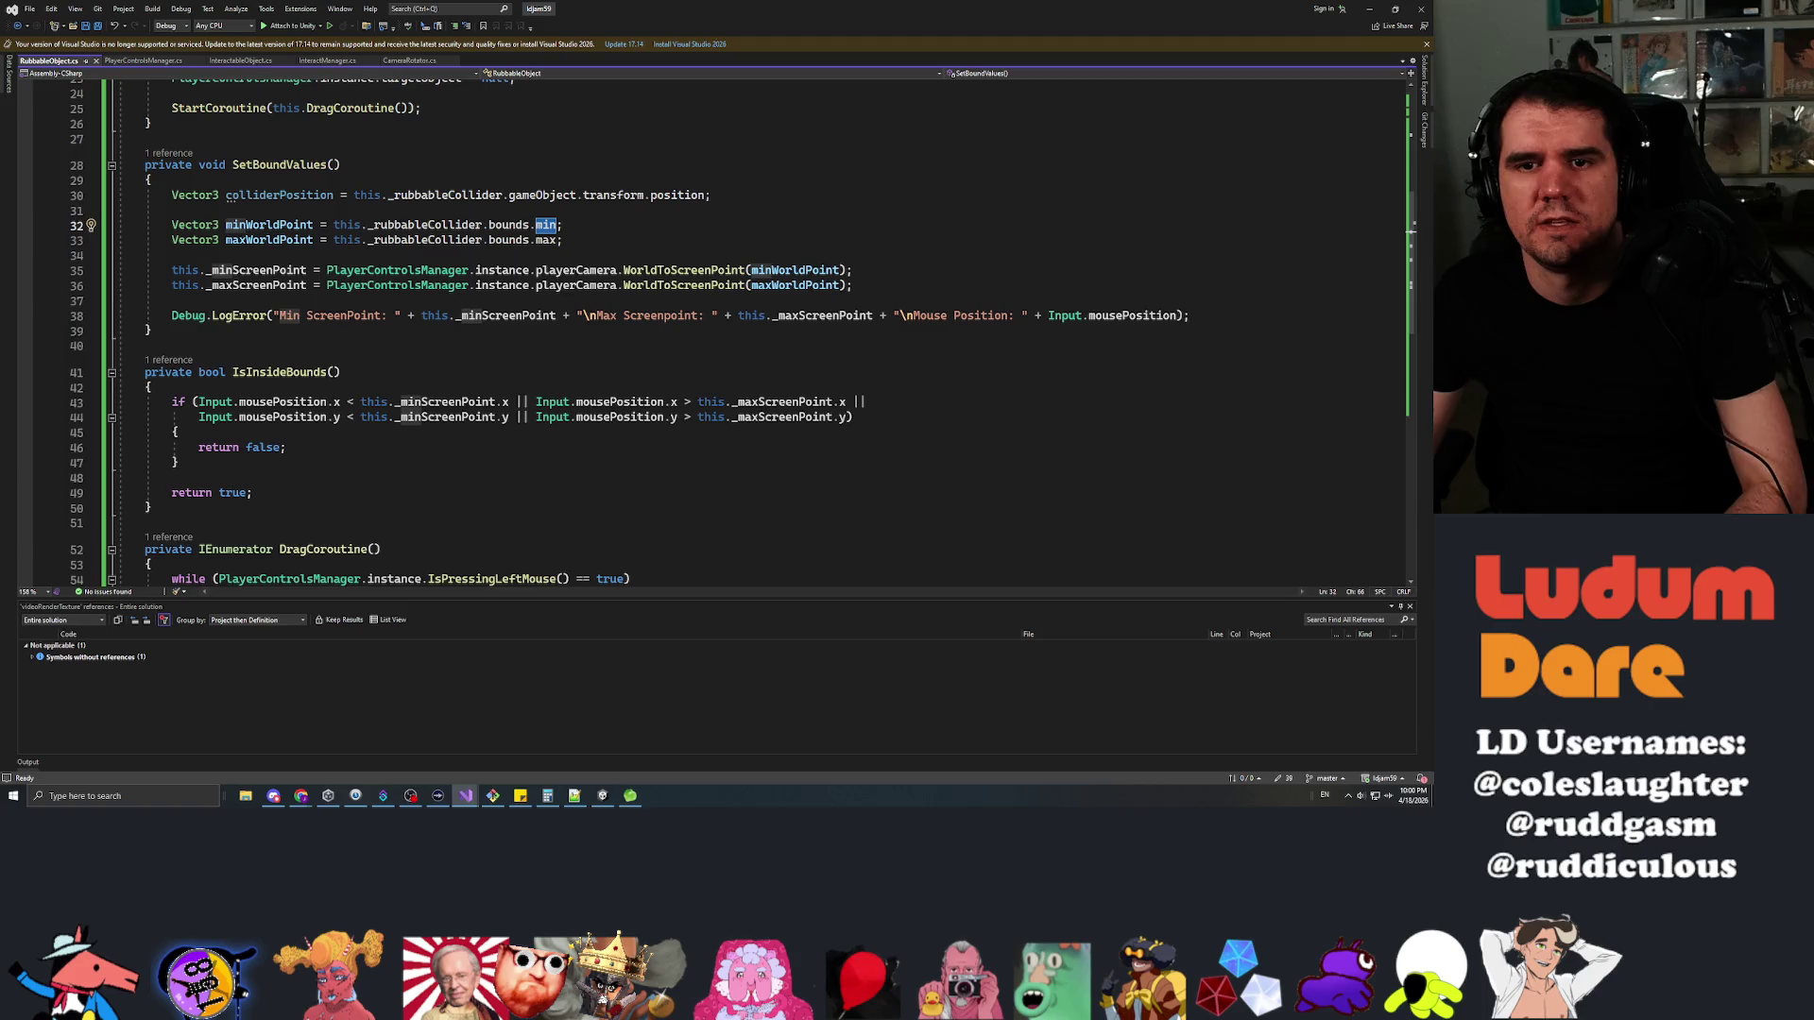
Start replacing minWorldPoint's bounds.min with new Vector3(colliderPosition.x -, opening blank lines above it
{"action": "left_click", "coordinate": [310, 225]}
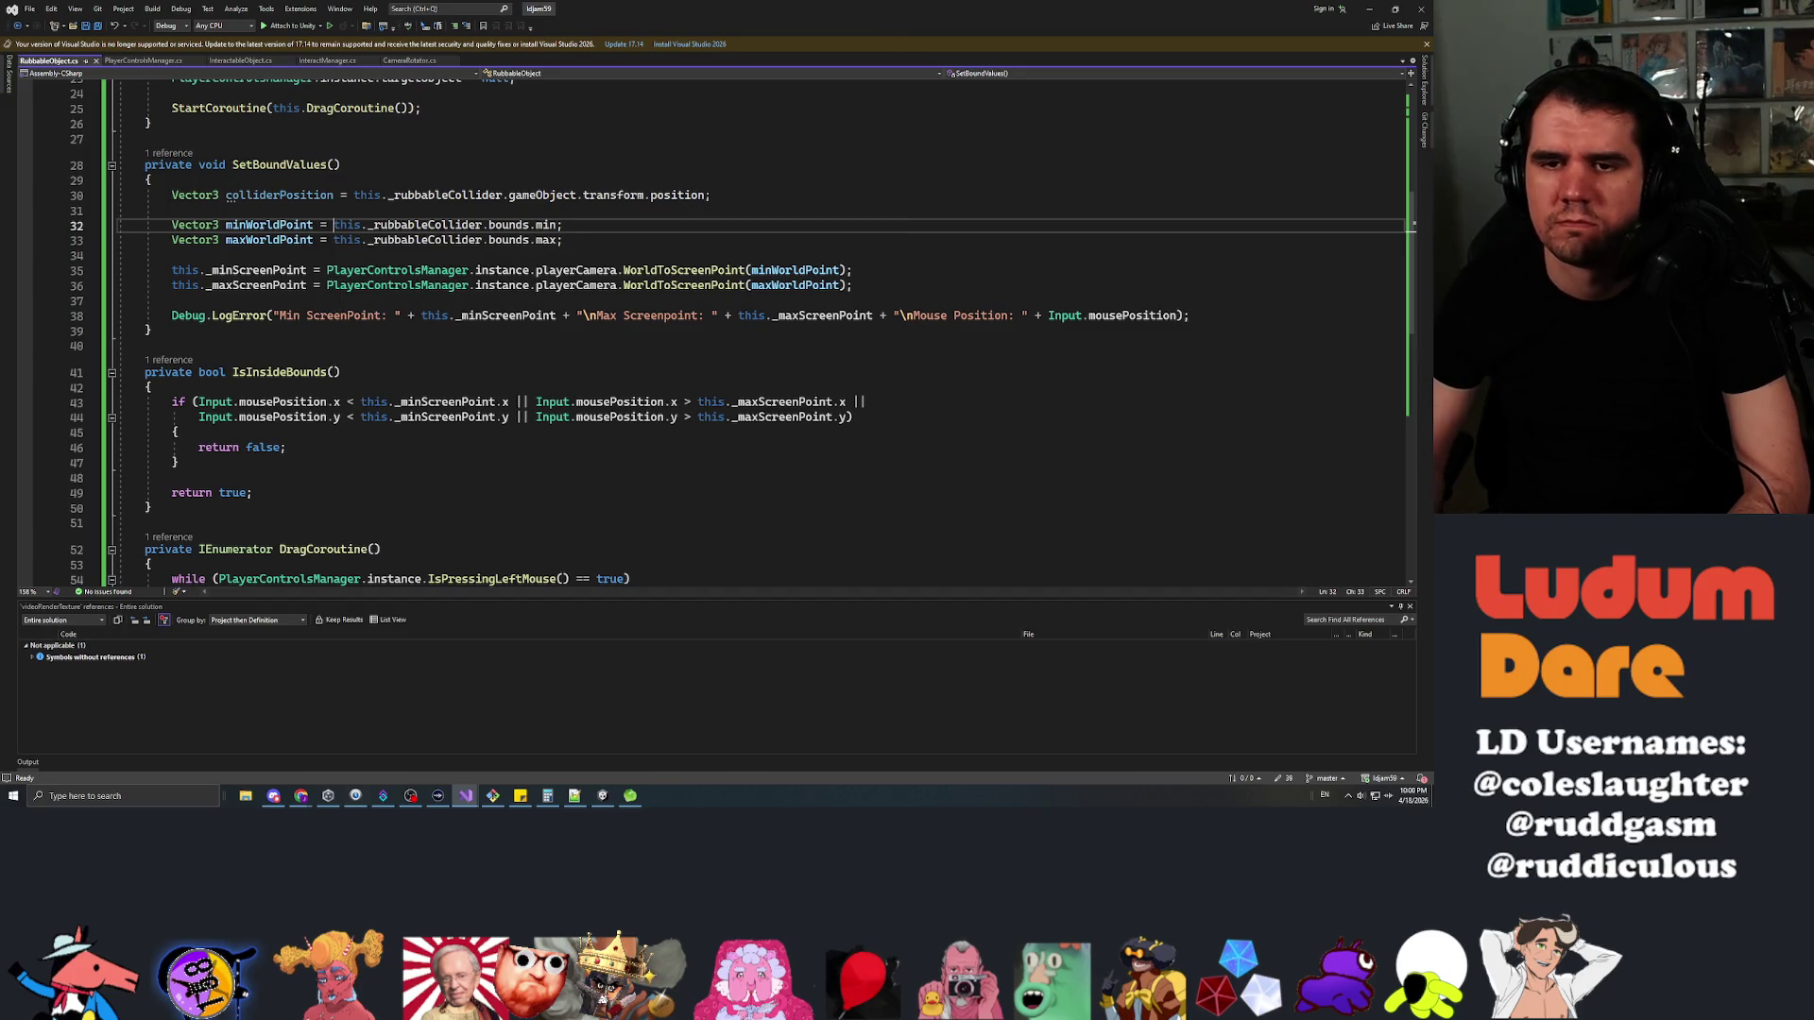
{"action": "key", "text": "shift+End"}
{"action": "type", "text": "new "}
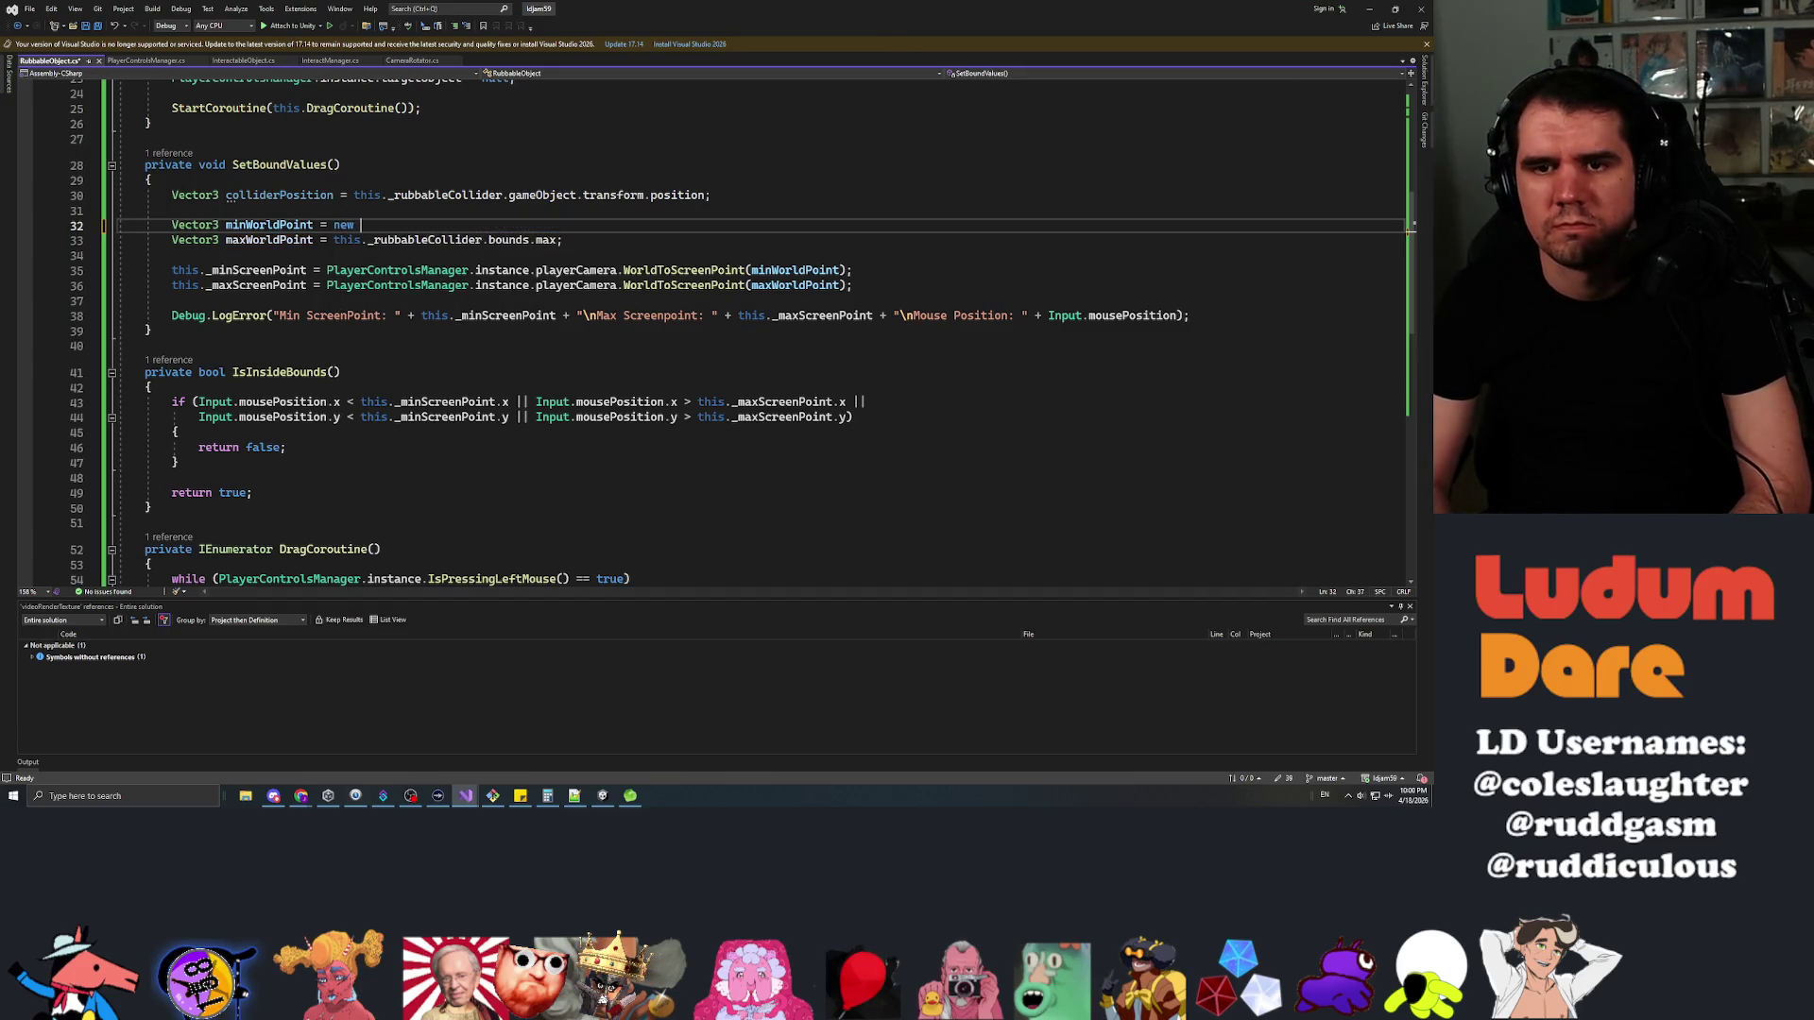
{"action": "type", "text": "Vector3(colliderPosition."}
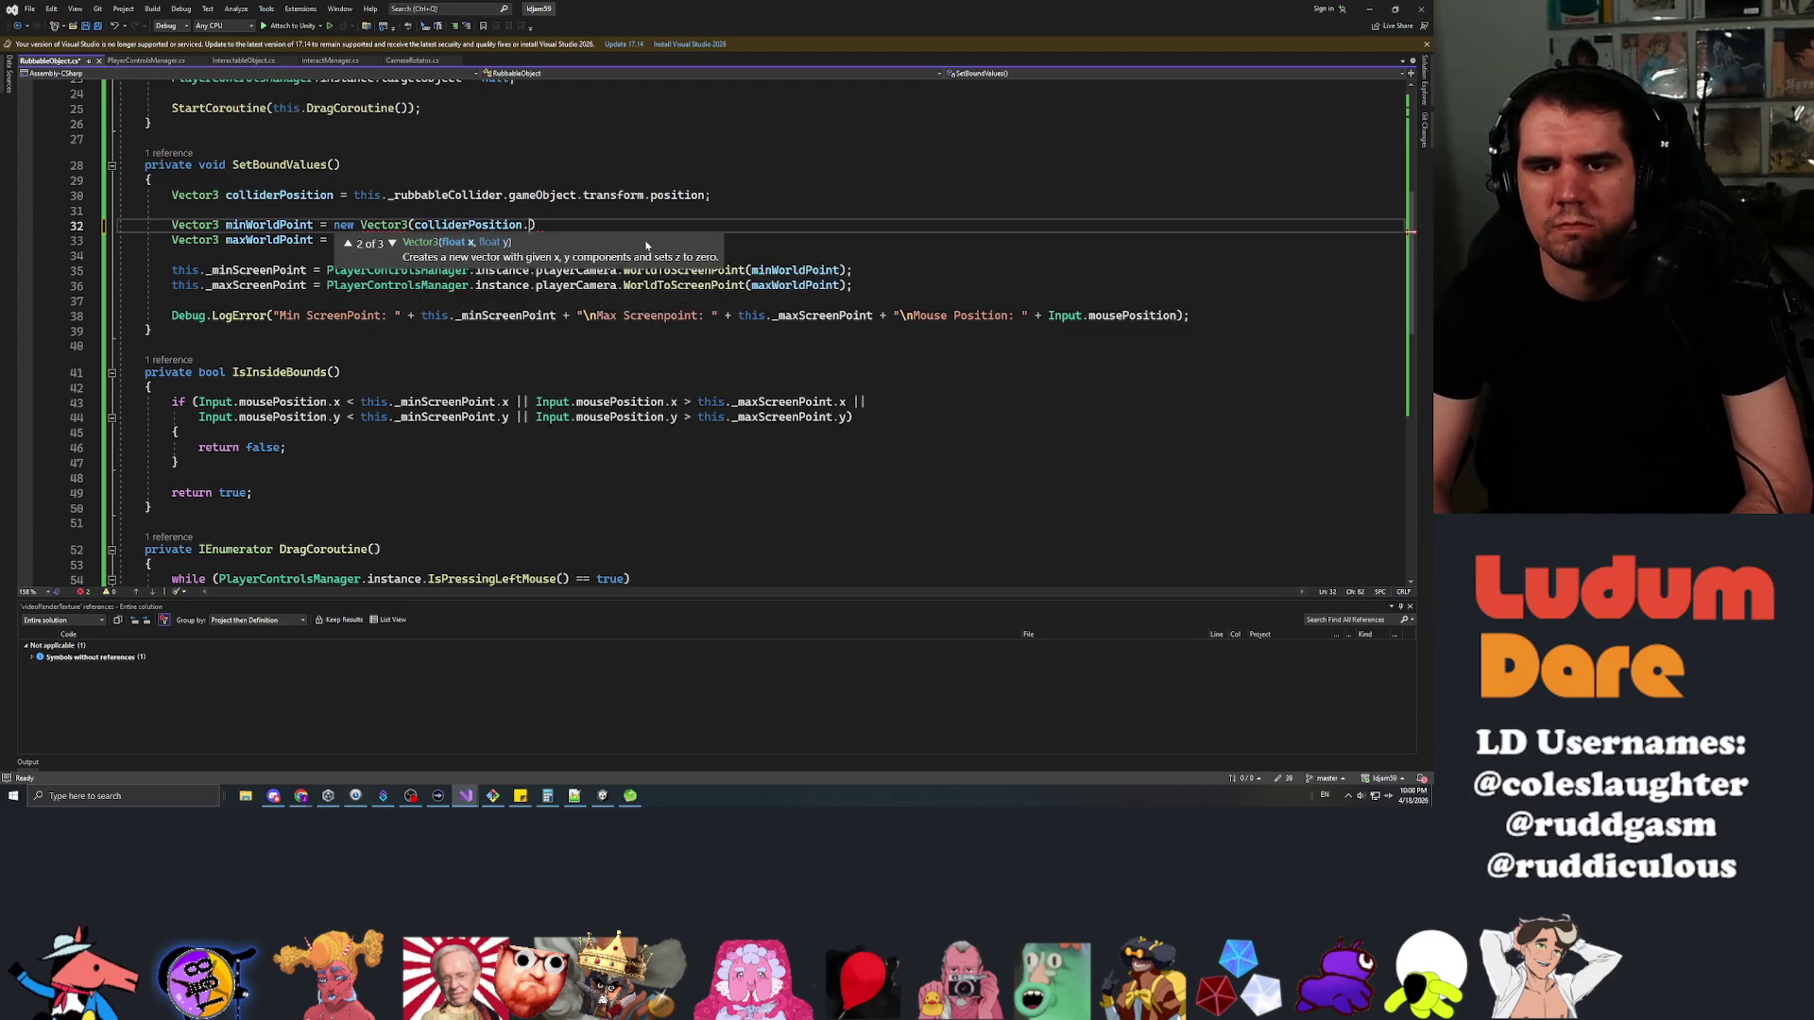
{"action": "type", "text": "x "}
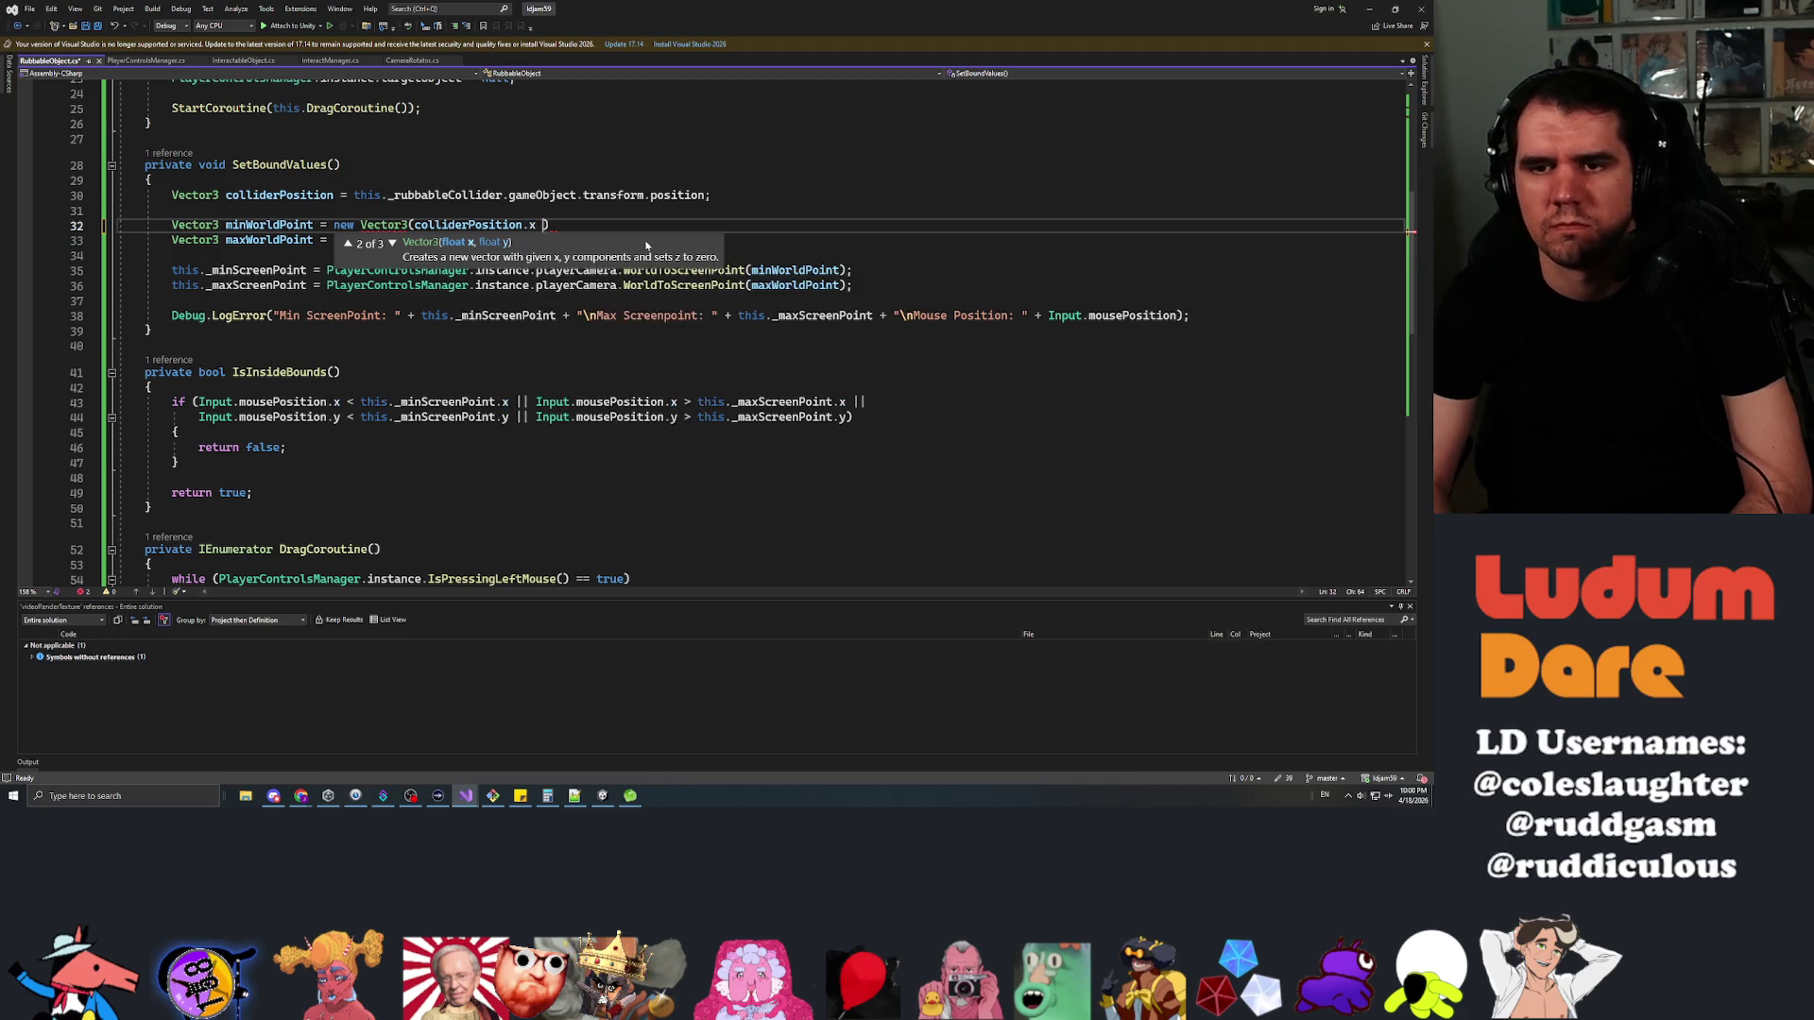
{"action": "type", "text": "-"}
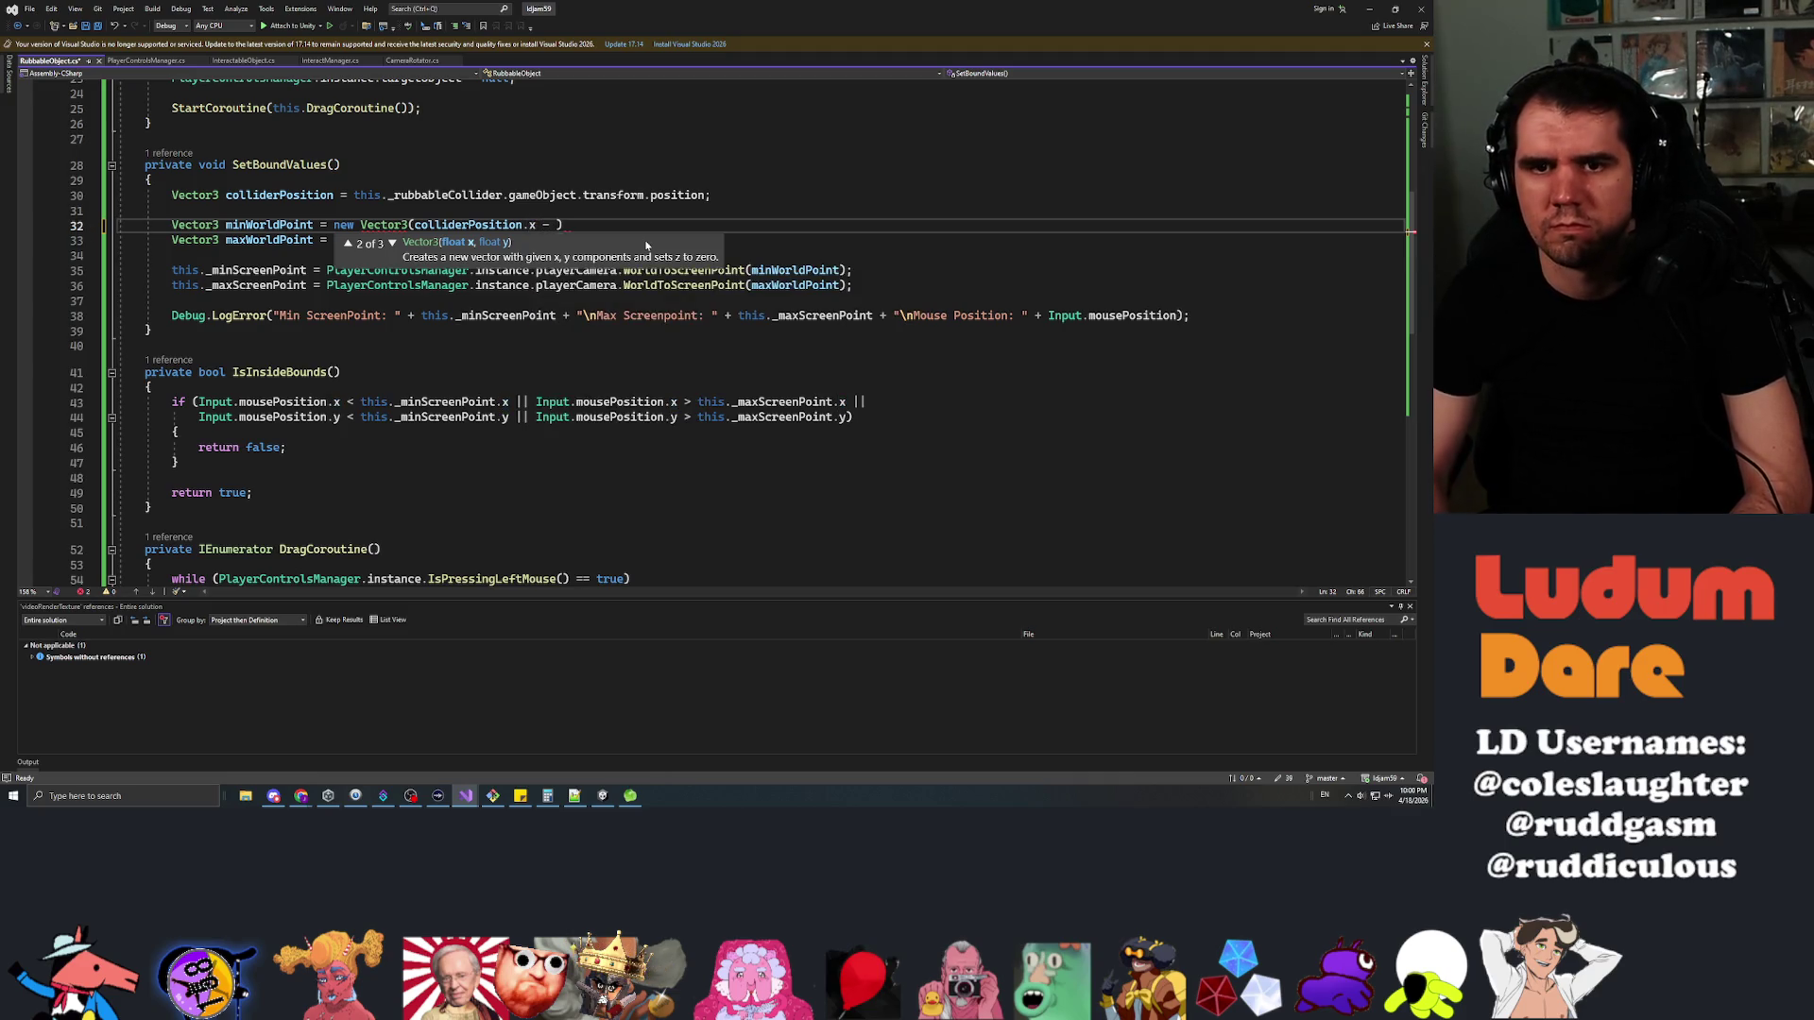
{"action": "key", "text": "Up"}
{"action": "key", "text": "Return"}
{"action": "key", "text": "Return"}
{"action": "key", "text": "Up"}
{"action": "key", "text": "Up"}
{"action": "key", "text": "Up"}
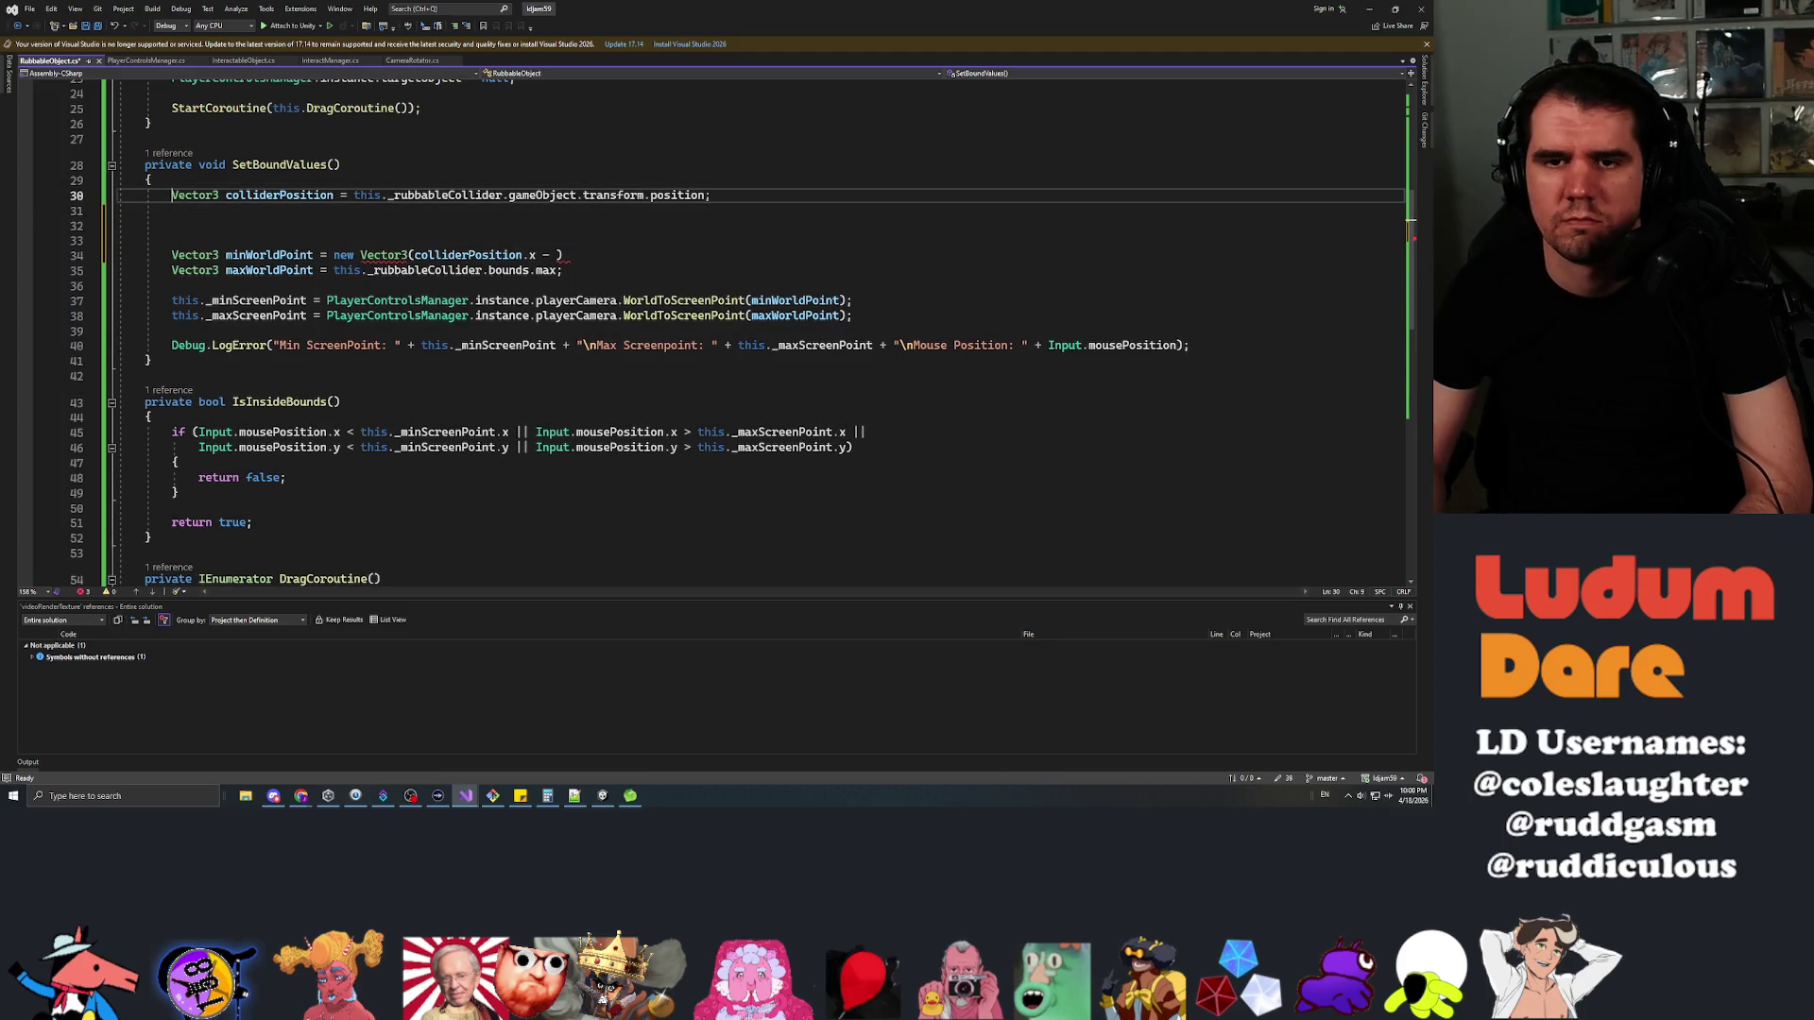
{"action": "key", "text": "Down"}
Declare float xExtent and yExtent from _rubbableCollider.bounds.extents x and y, and save
{"action": "type", "text": "float "}
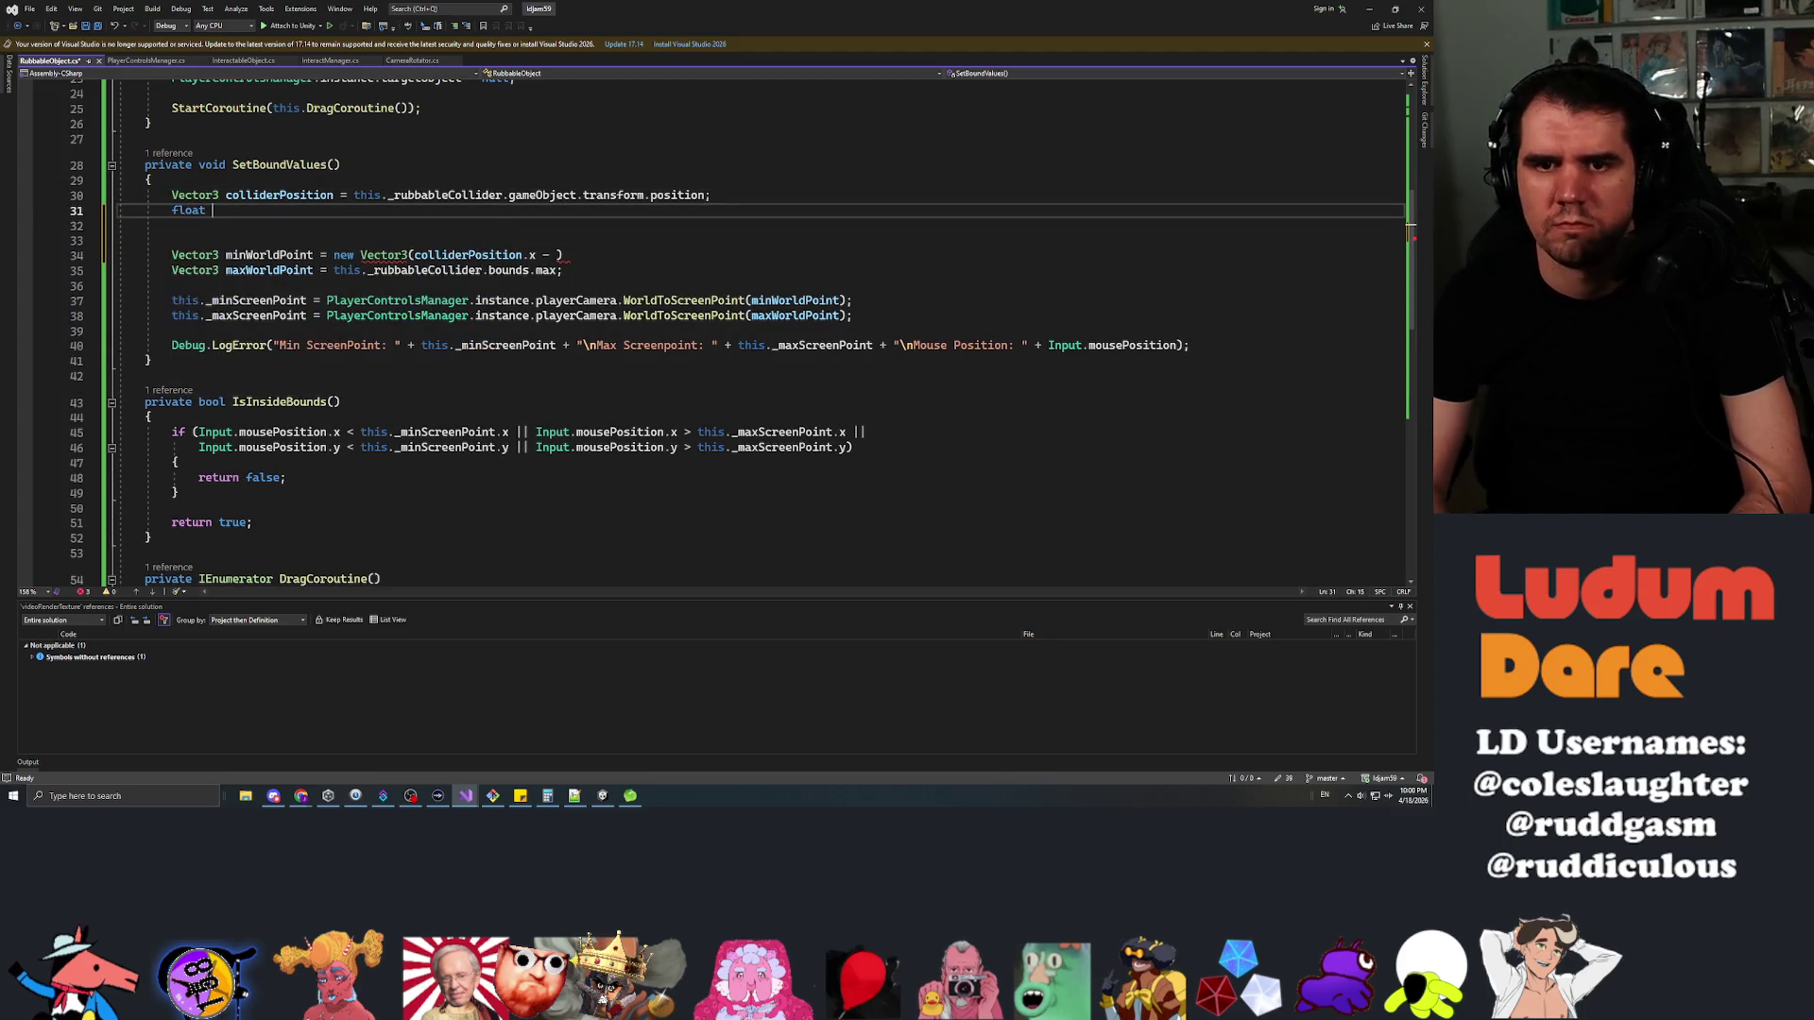
{"action": "type", "text": "xExten"}
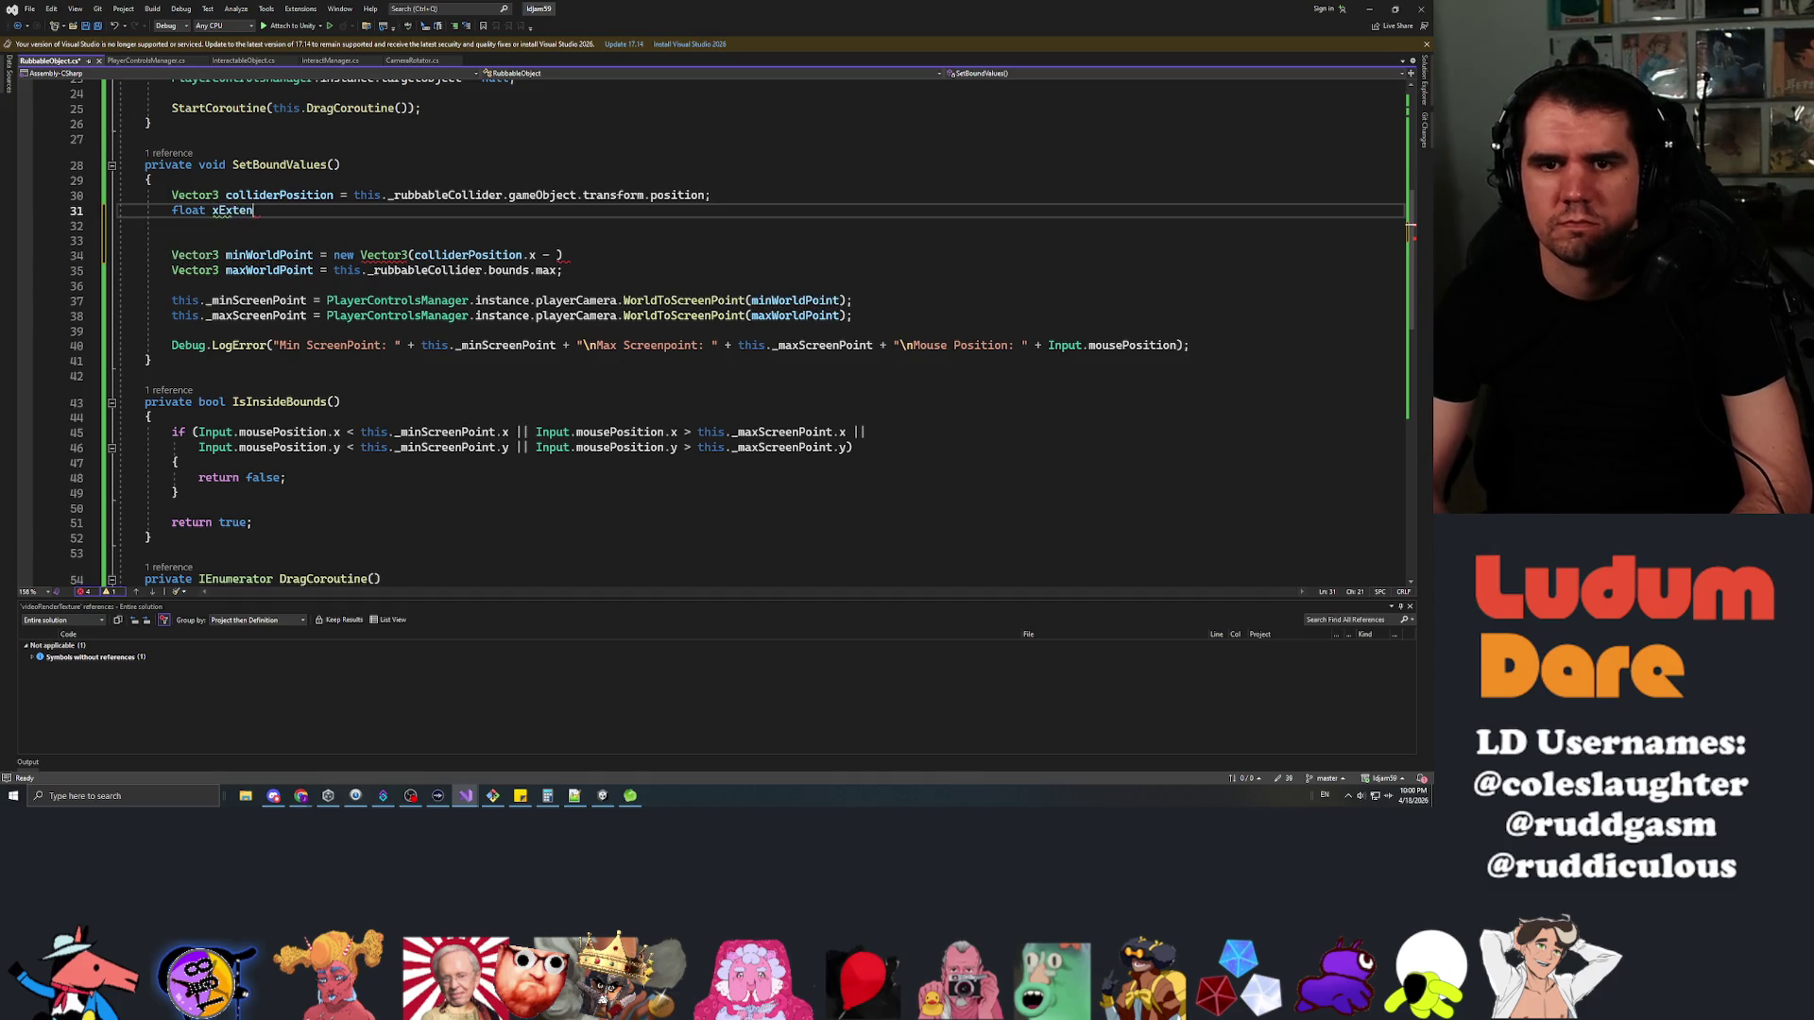
{"action": "type", "text": "t = this._rubbableCollider.bounds.exten"}
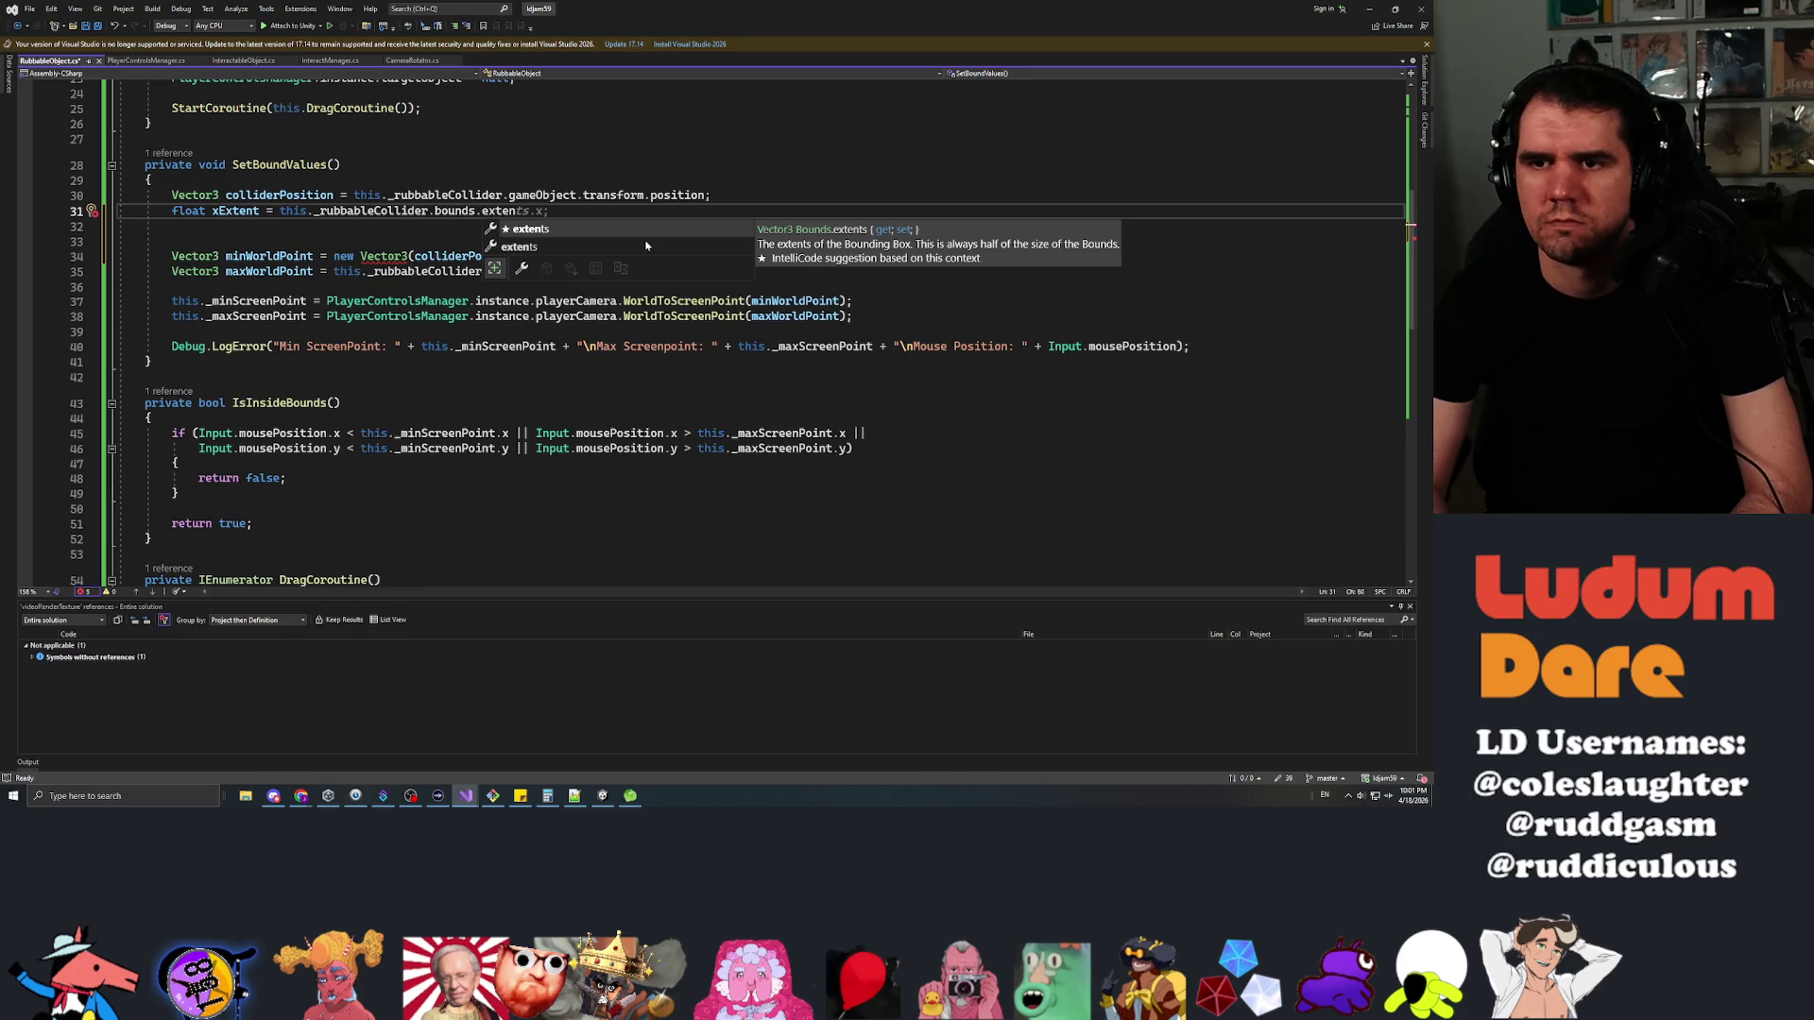
{"action": "key", "text": "Tab"}
{"action": "type", "text": ".x;"}
{"action": "key", "text": "Return"}
{"action": "type", "text": "float yExtent "}
{"action": "type", "text": "= this._rubbablec"}
{"action": "type", "text": "Collider."}
{"action": "type", "text": "bounds.extends.y"}
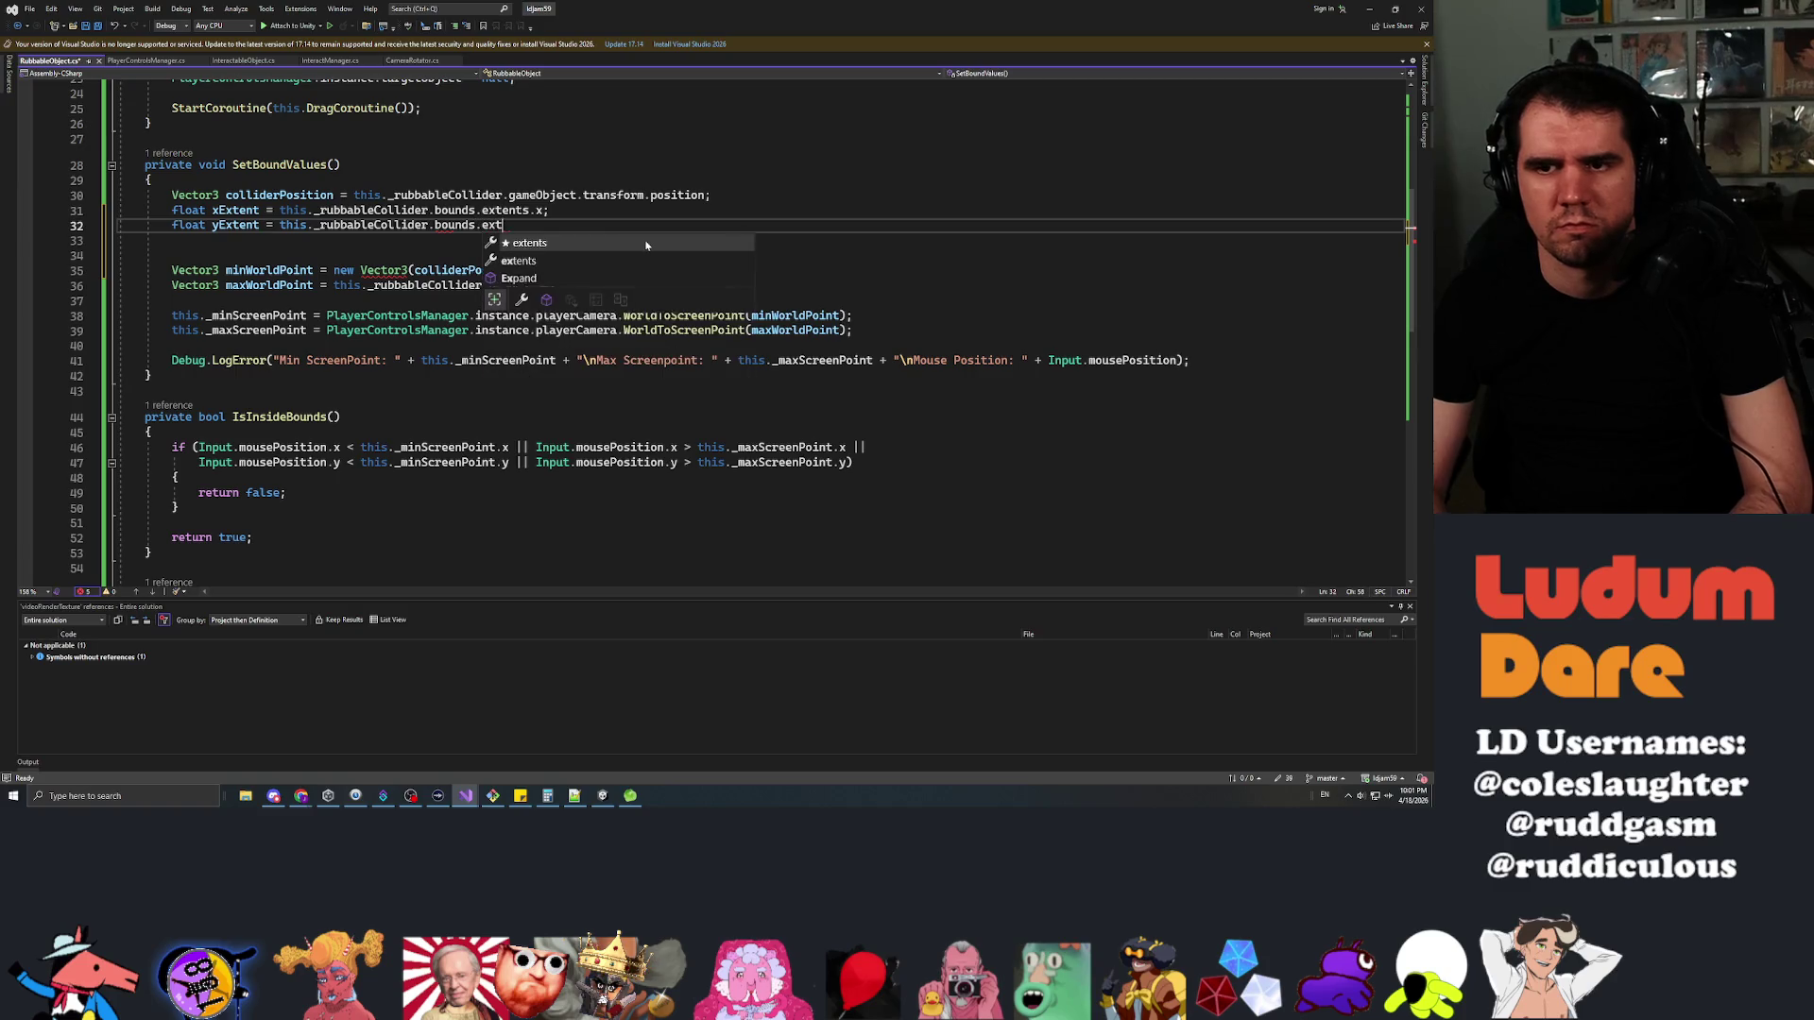
{"action": "key", "text": "BackSpace"}
{"action": "key", "text": "BackSpace"}
{"action": "key", "text": "BackSpace"}
{"action": "type", "text": ".y;"}
{"action": "key", "text": "ctrl+s"}
Complete minWorldPoint as new Vector3(colliderPosition.x - xExtent, colliderPosition.y - yExtent, 0.0f)
{"action": "left_click", "coordinate": [547, 271]}
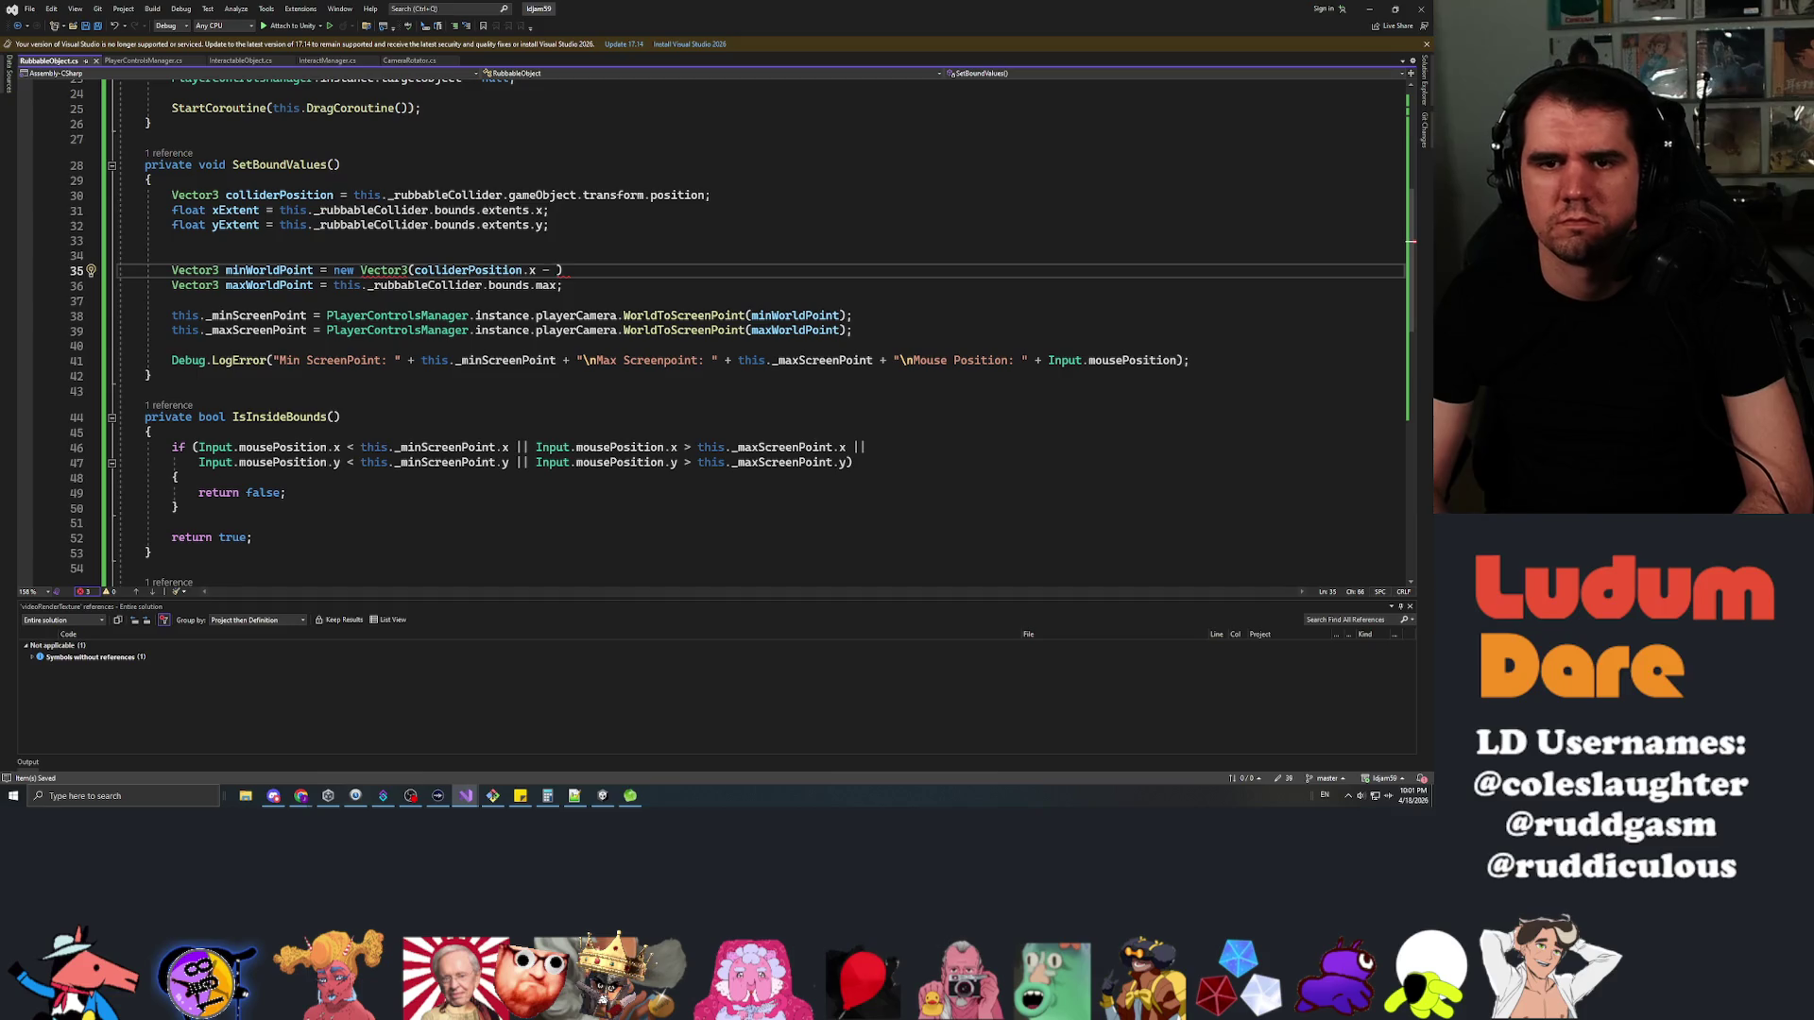
{"action": "type", "text": "xExtent);"}
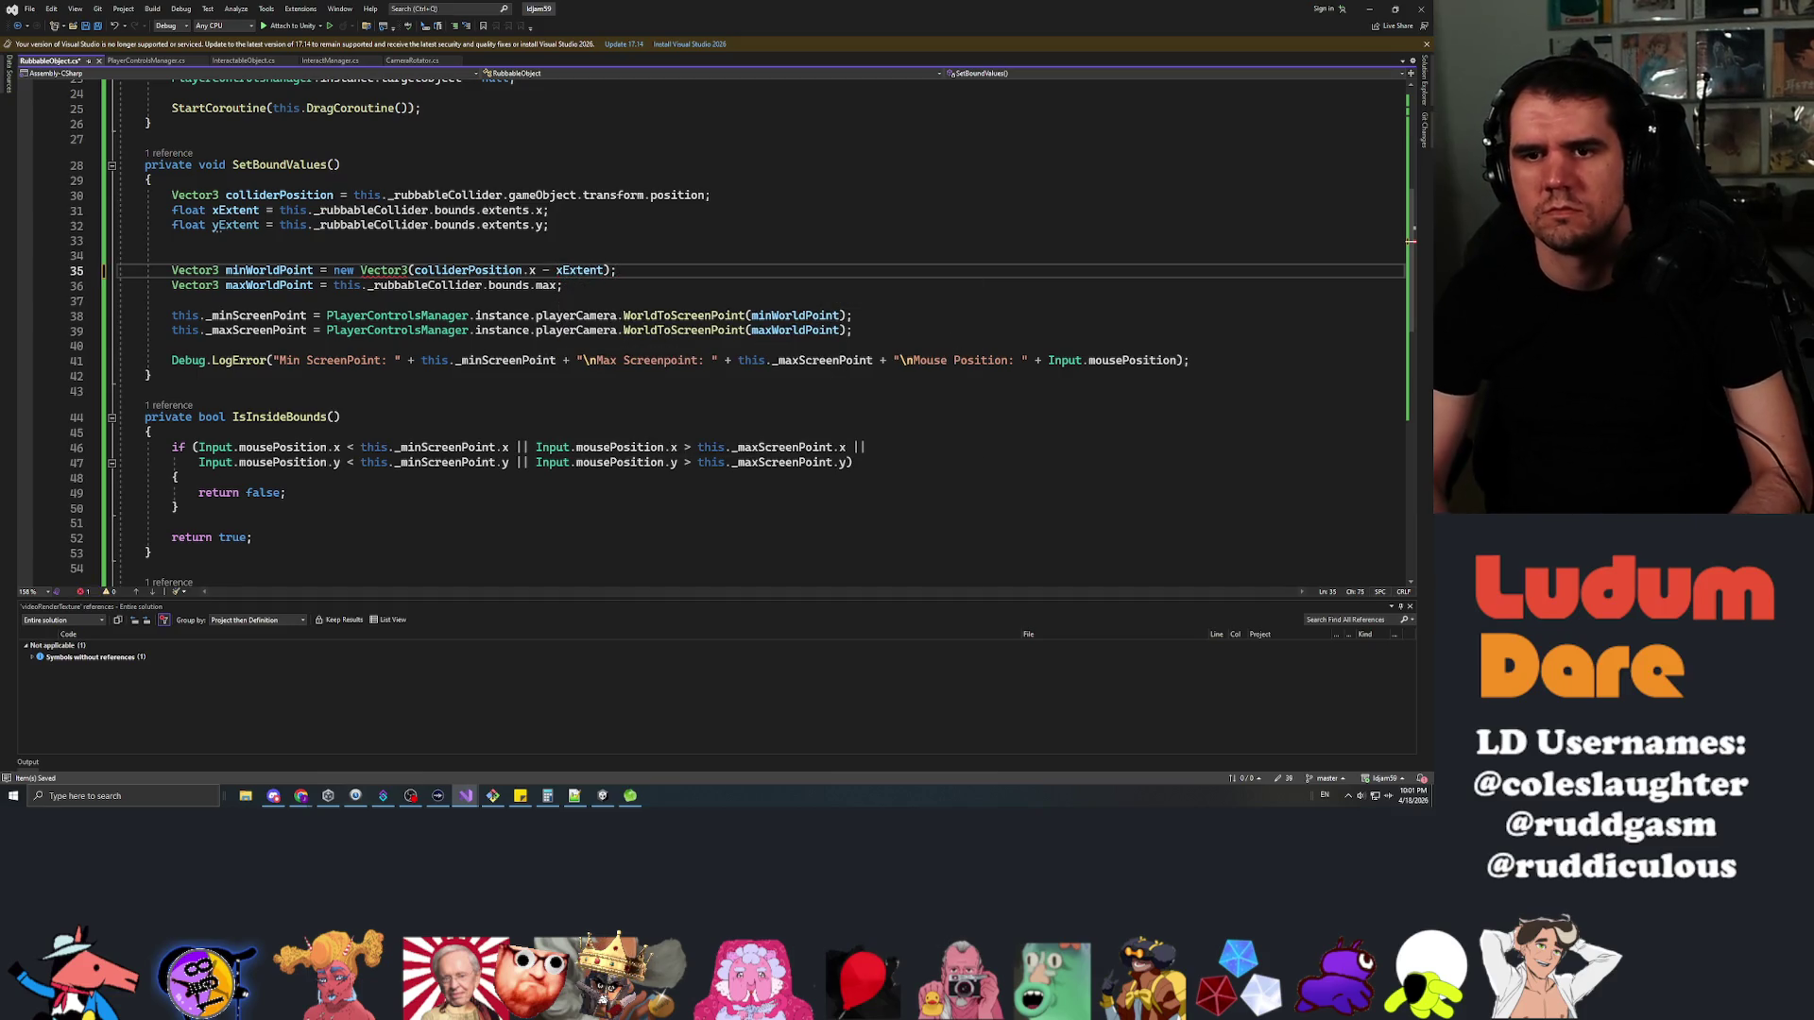
{"action": "key", "text": "Left"}
{"action": "key", "text": "Left"}
{"action": "type", "text": ", "}
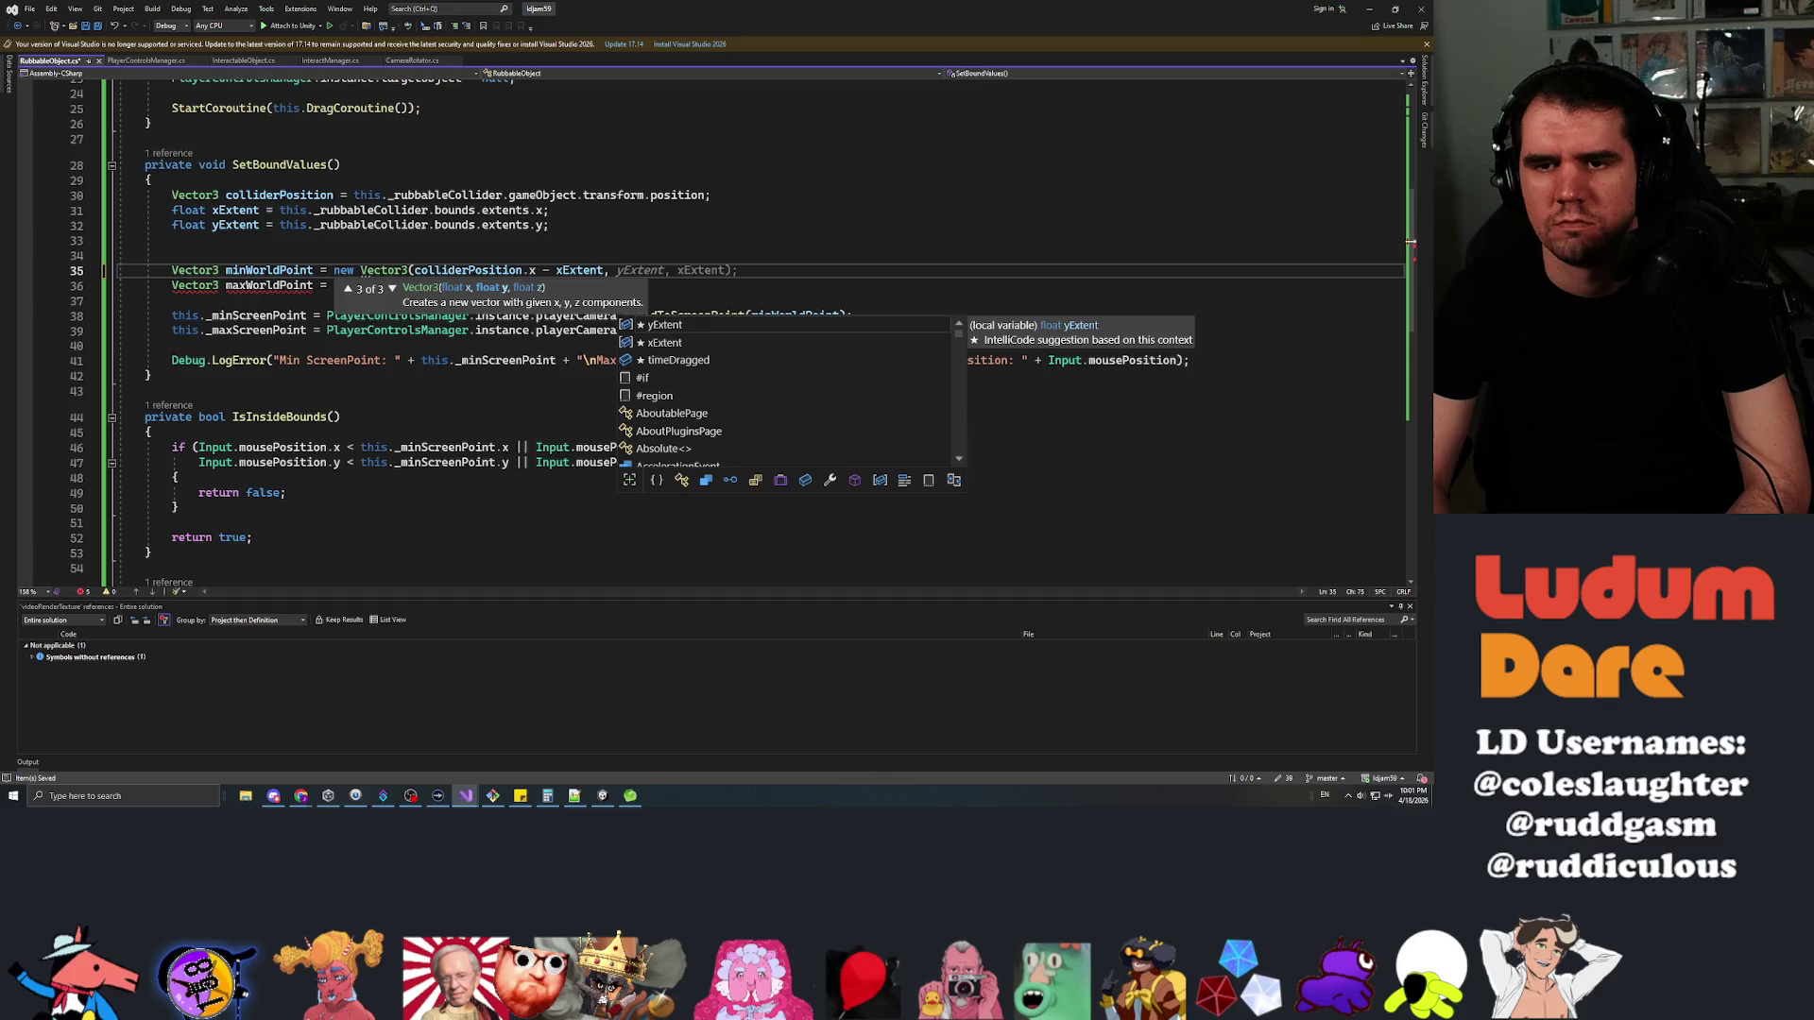
{"action": "type", "text": "colliderPosition."}
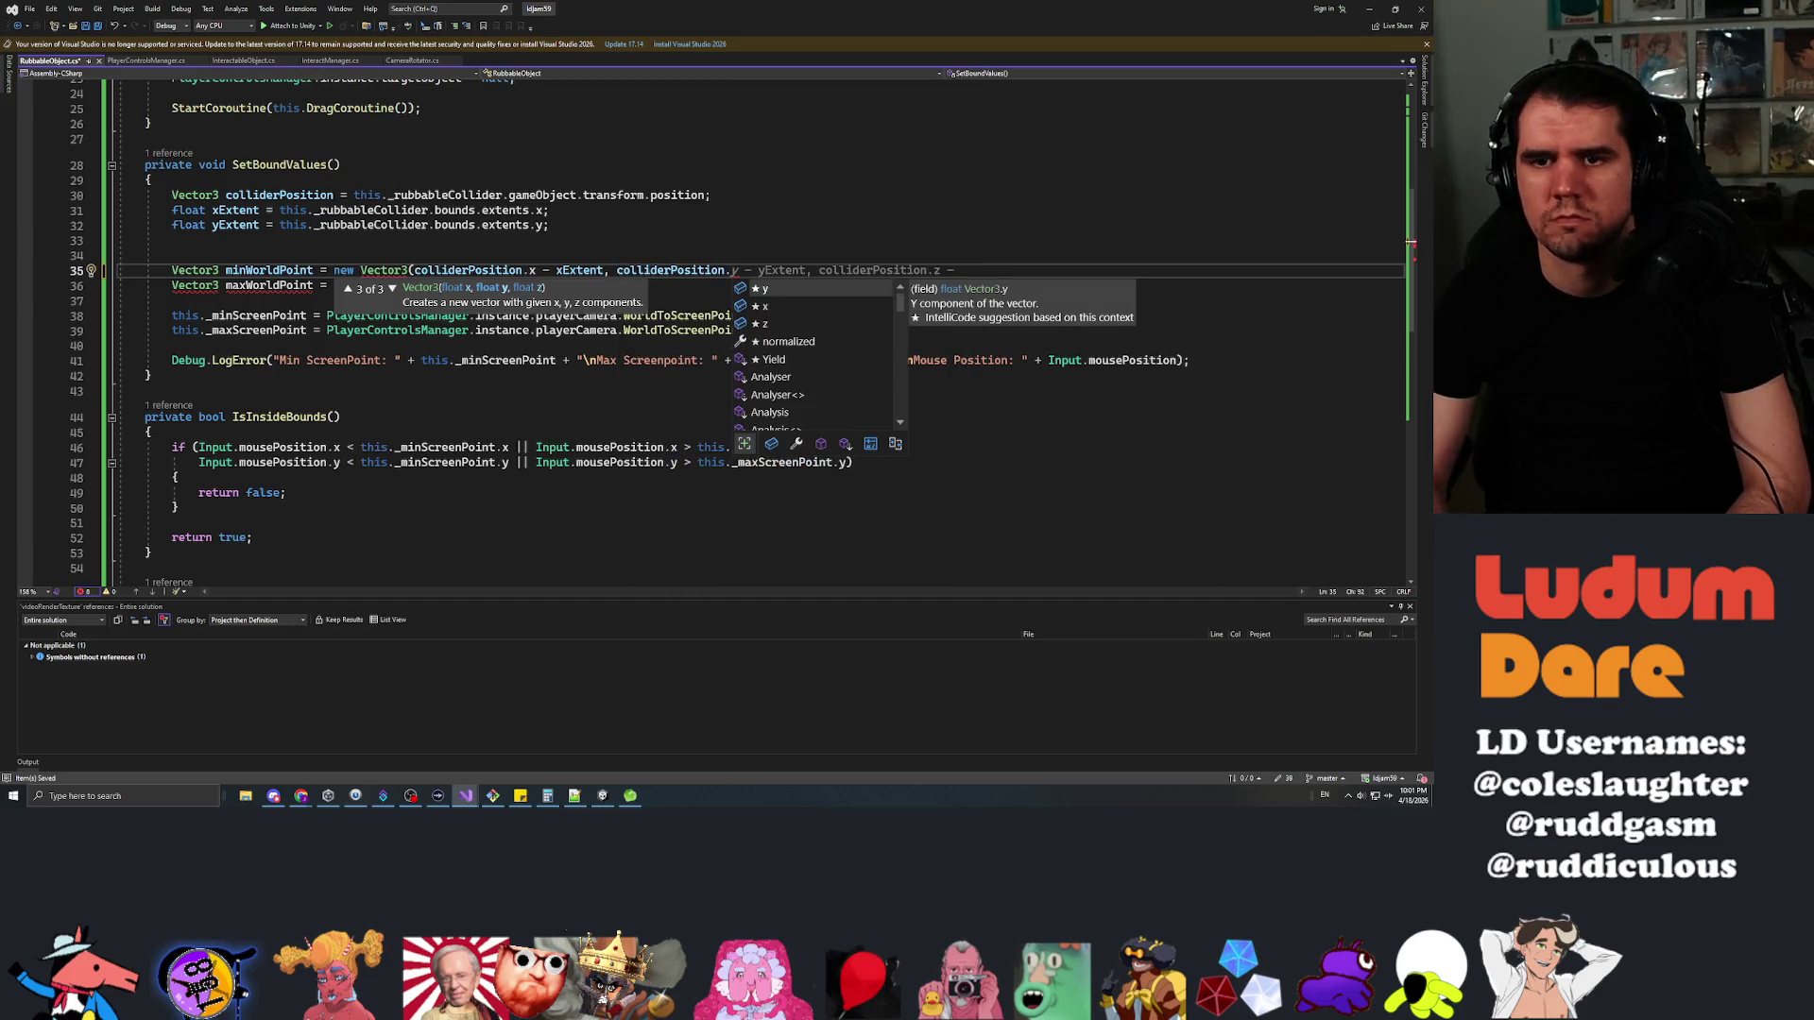
{"action": "type", "text": "y - yExtent"}
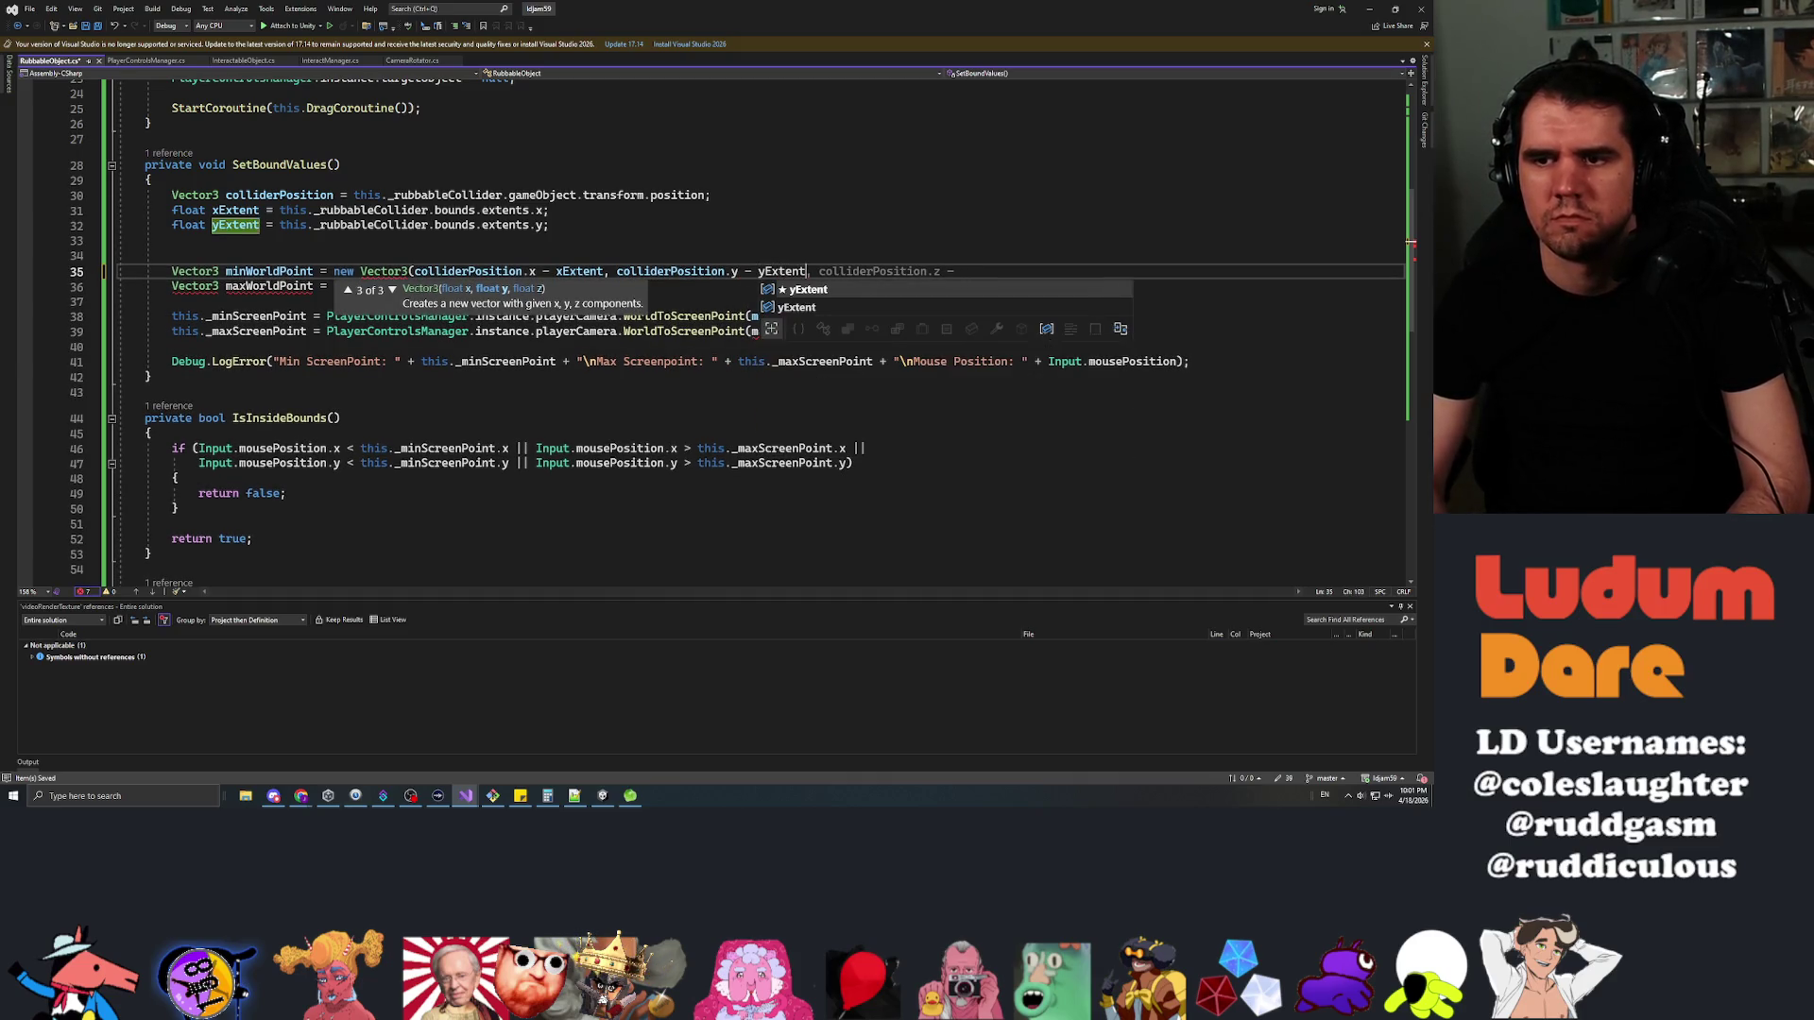
{"action": "type", "text": ", 0.0f)"}
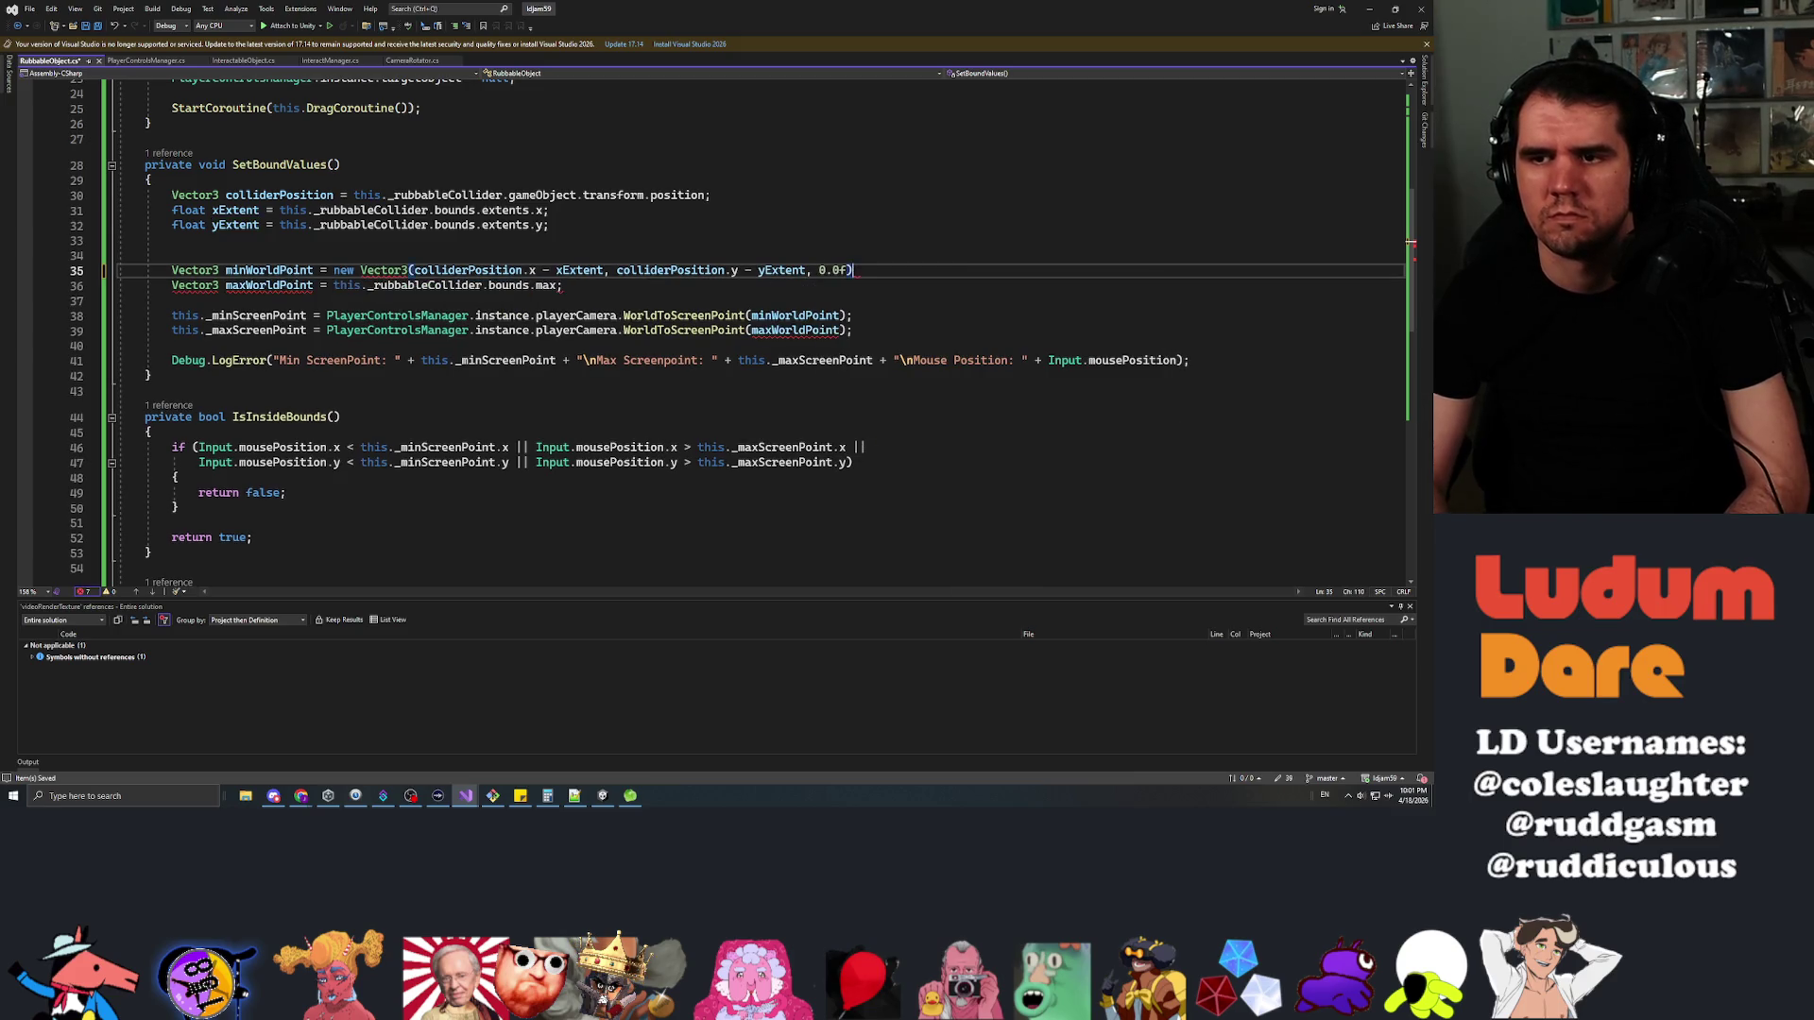
{"action": "type", "text": ";"}
{"action": "key", "text": "Down"}
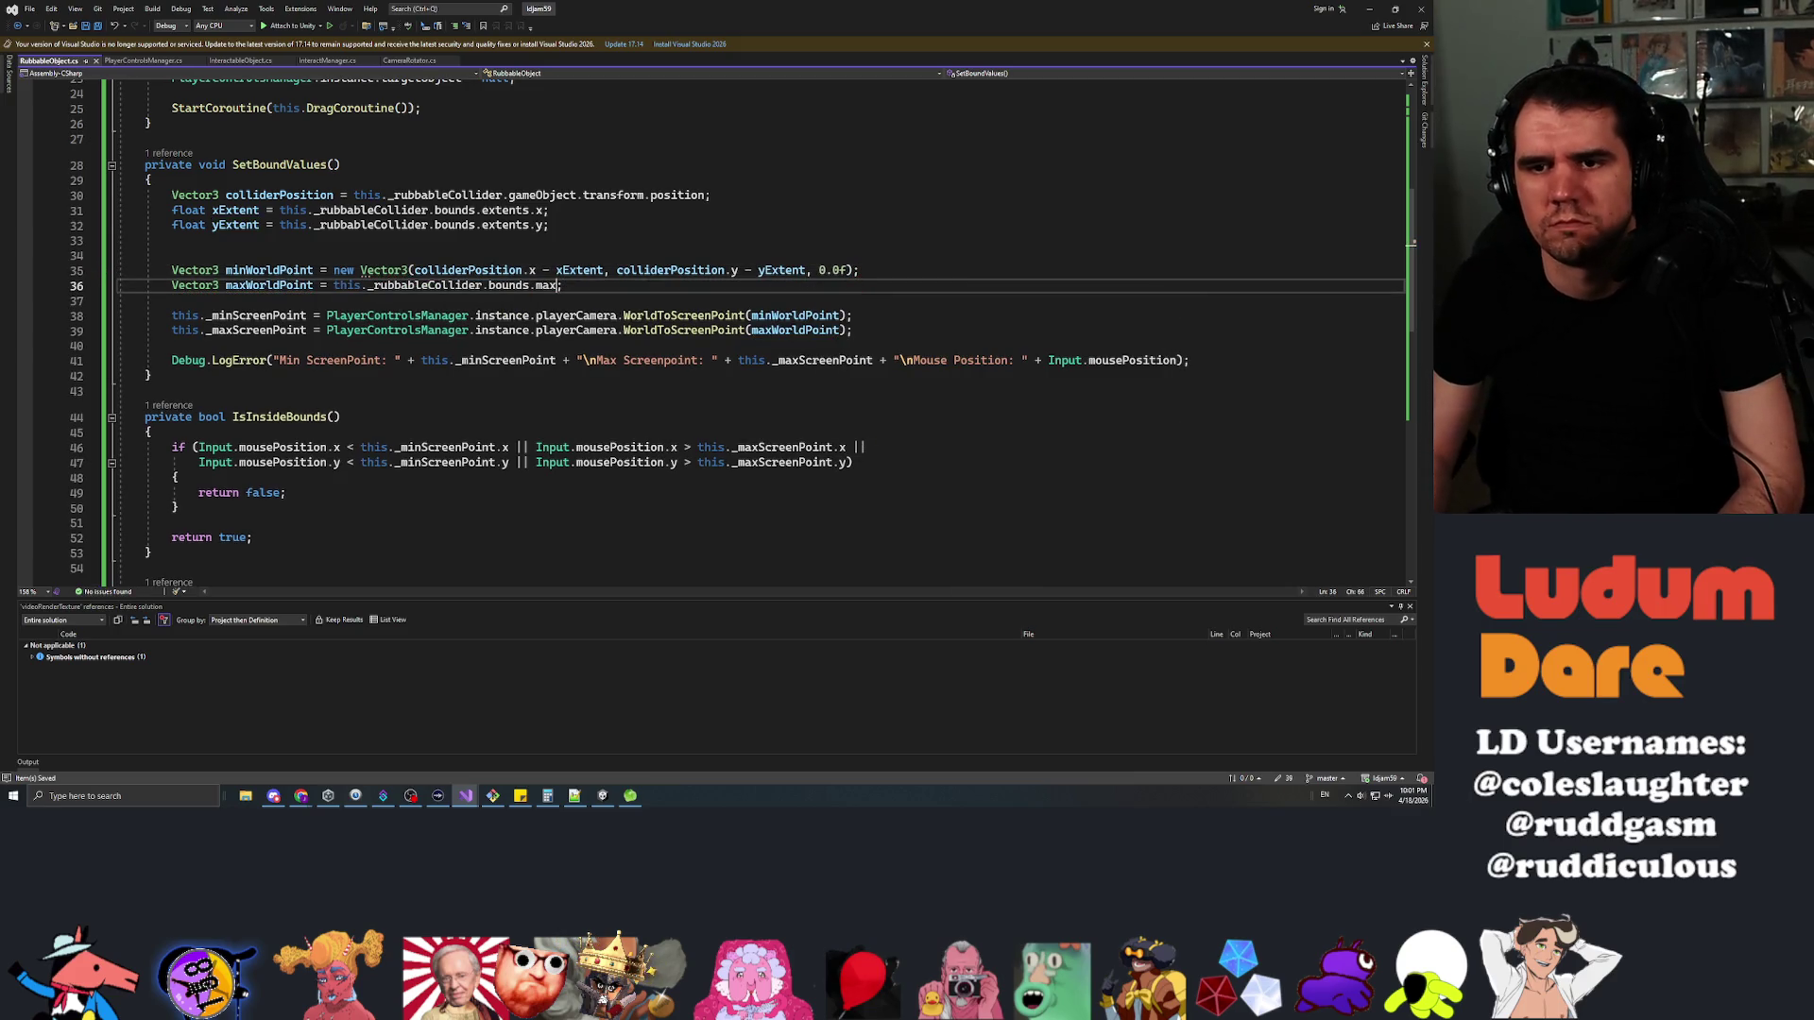
Copy the min point expression over the bounds.max expression on the maxWorldPoint line
{"action": "key", "text": "ctrl+Left"}
{"action": "key", "text": "ctrl+Left"}
{"action": "key", "text": "ctrl+Left"}
{"action": "key", "text": "Up"}
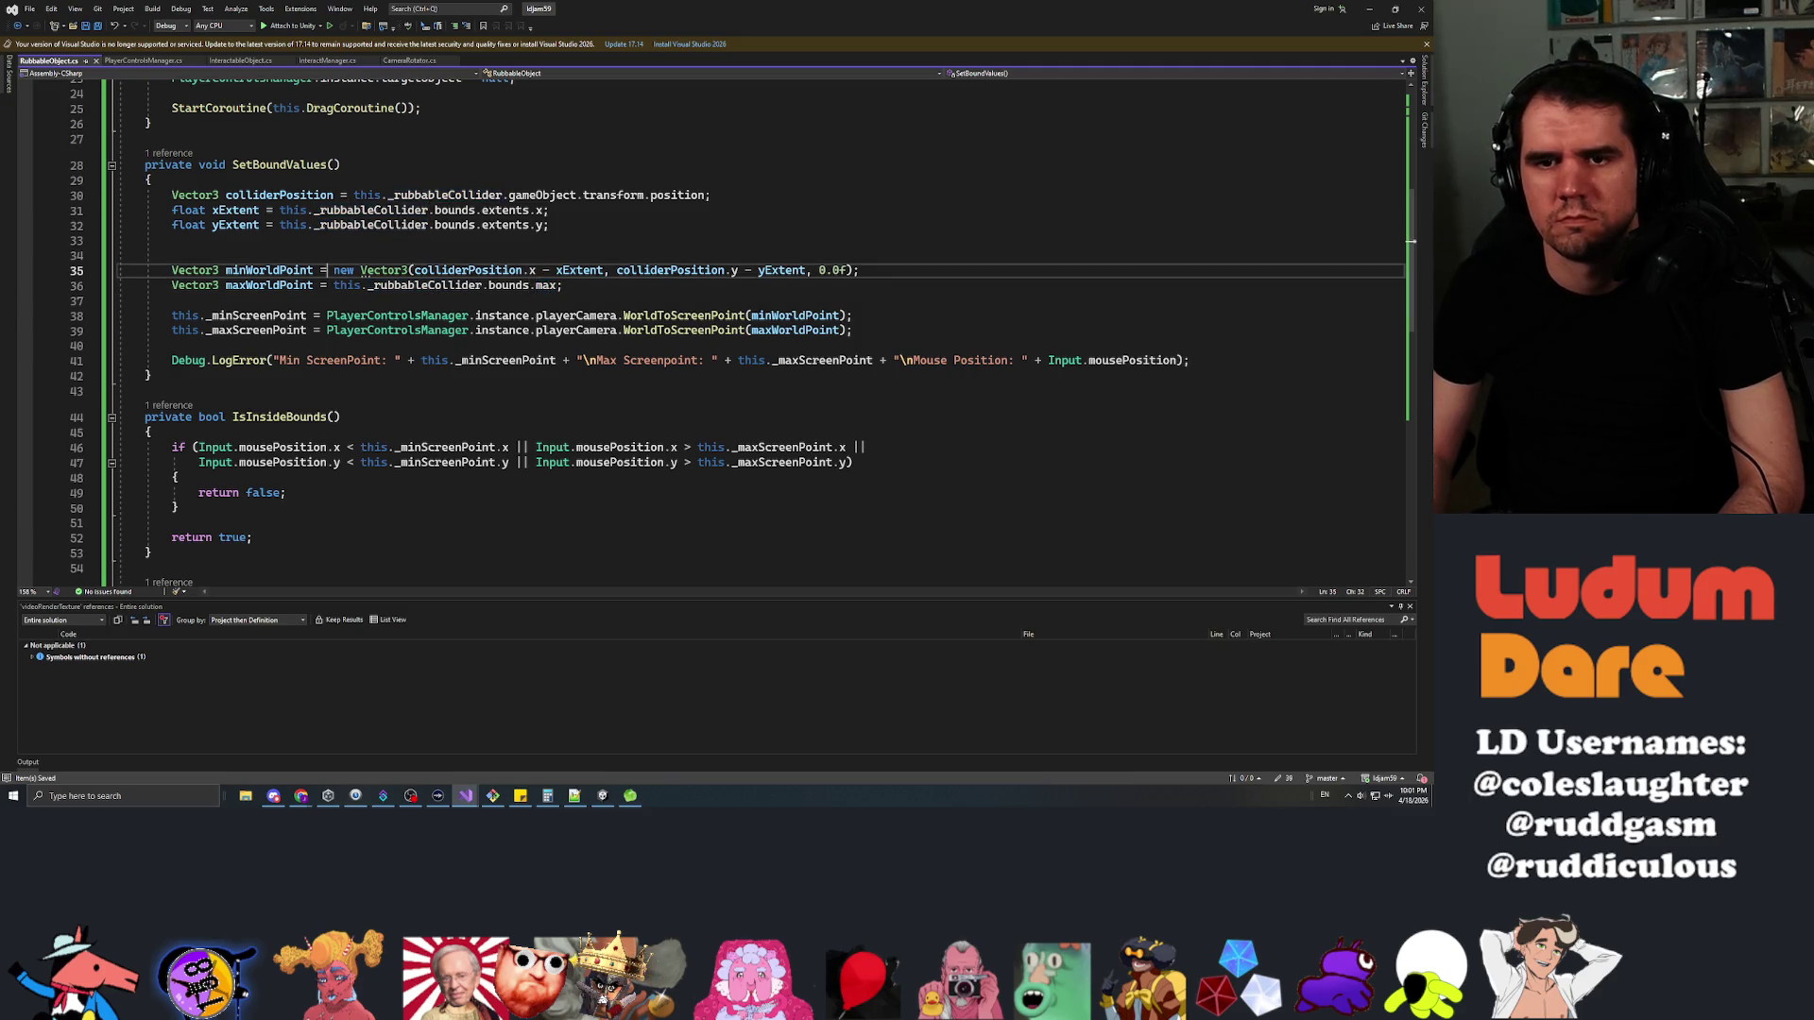
{"action": "key", "text": "shift+End"}
{"action": "key", "text": "ctrl+c"}
{"action": "key", "text": "Down"}
{"action": "key", "text": "ctrl+Left"}
{"action": "key", "text": "ctrl+Left"}
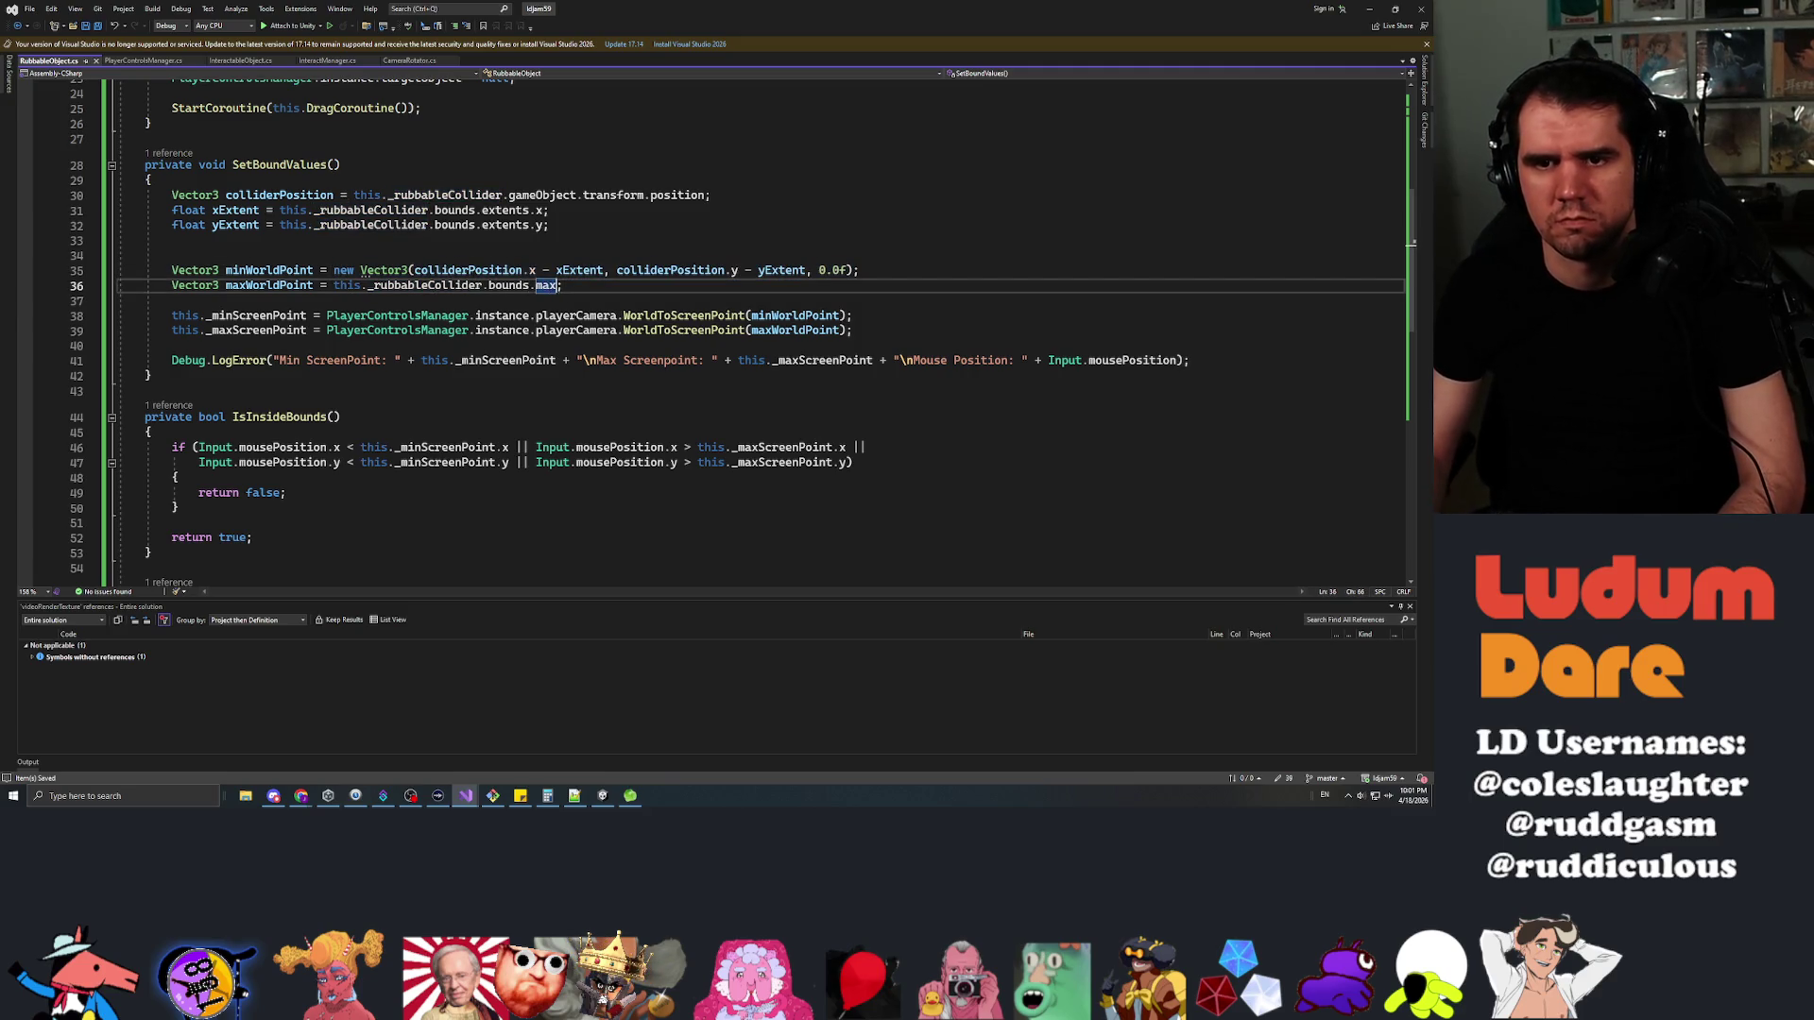
{"action": "key", "text": "ctrl+Left"}
{"action": "key", "text": "ctrl+Left"}
{"action": "key", "text": "ctrl+Left"}
{"action": "key", "text": "shift+End"}
{"action": "key", "text": "ctrl+v"}
Flip maxWorldPoint to plus xExtent and plus yExtent, save, and switch to Unity
{"action": "key", "text": "ctrl+Left"}
{"action": "key", "text": "ctrl+Left"}
{"action": "key", "text": "shift+Right"}
{"action": "type", "text": "+"}
{"action": "key", "text": "Left"}
{"action": "key", "text": "Left"}
{"action": "key", "text": "Left"}
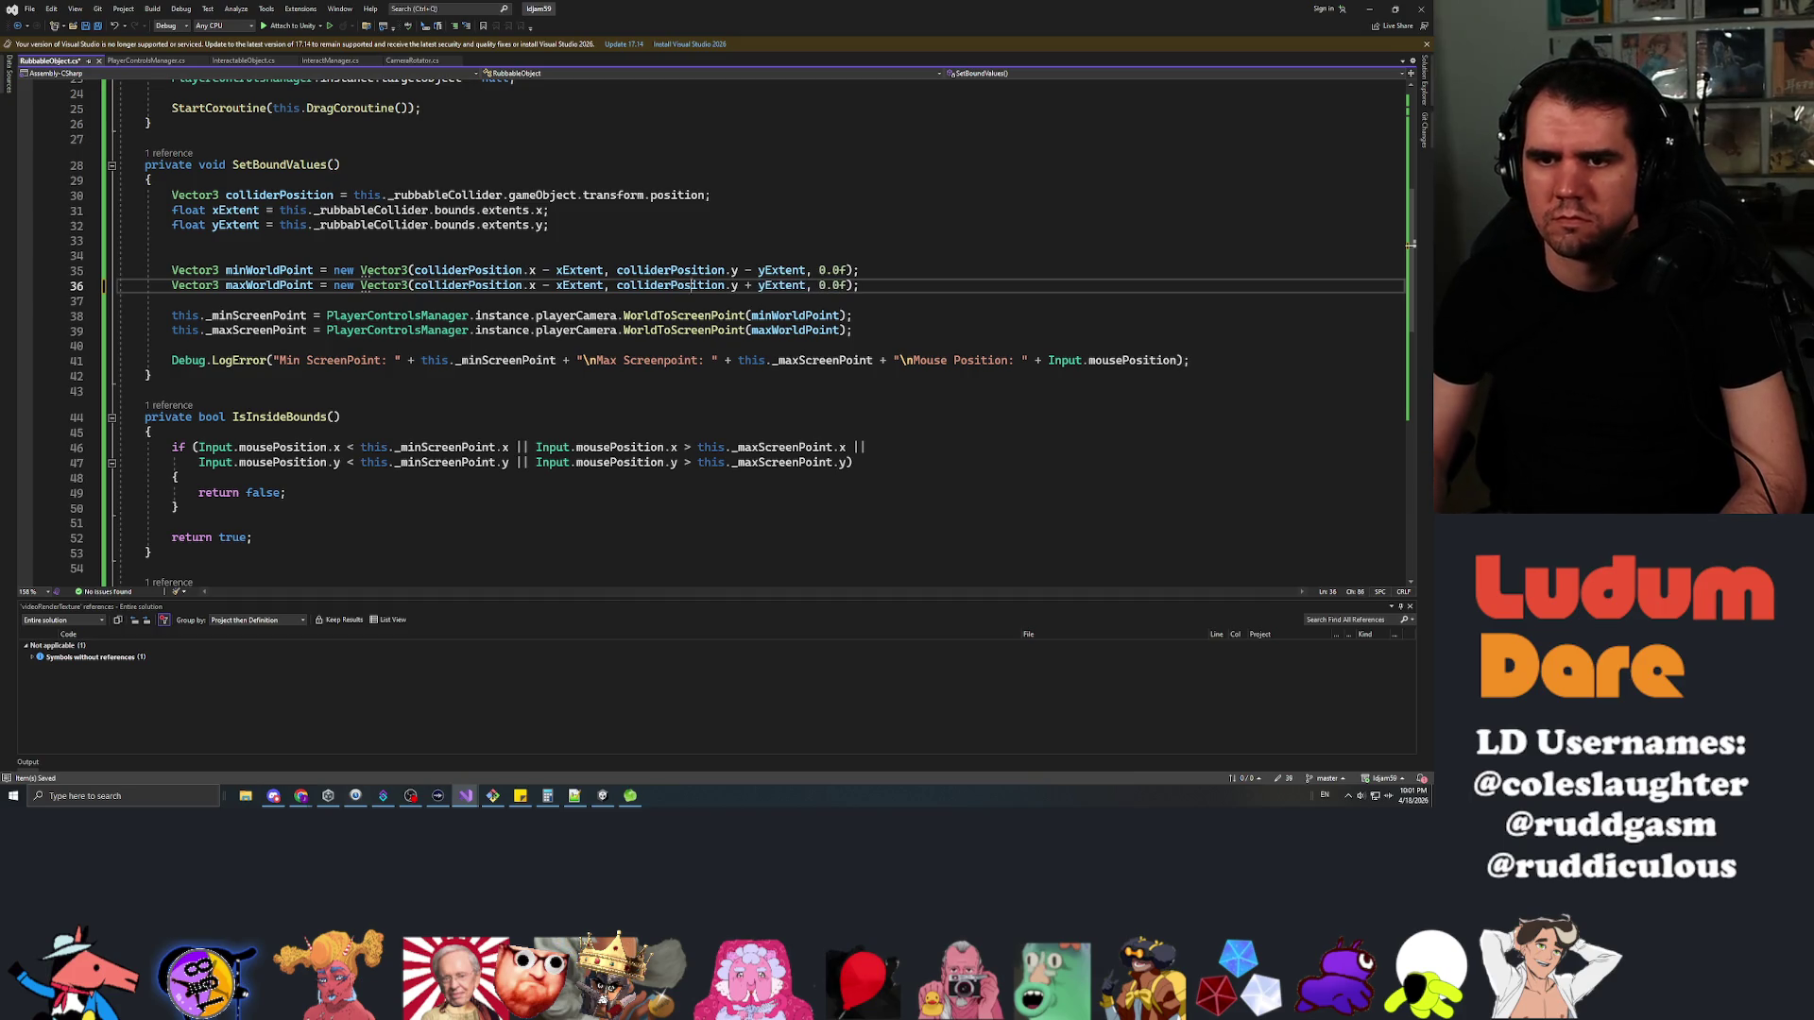
{"action": "key", "text": "ctrl+Left"}
{"action": "key", "text": "Left"}
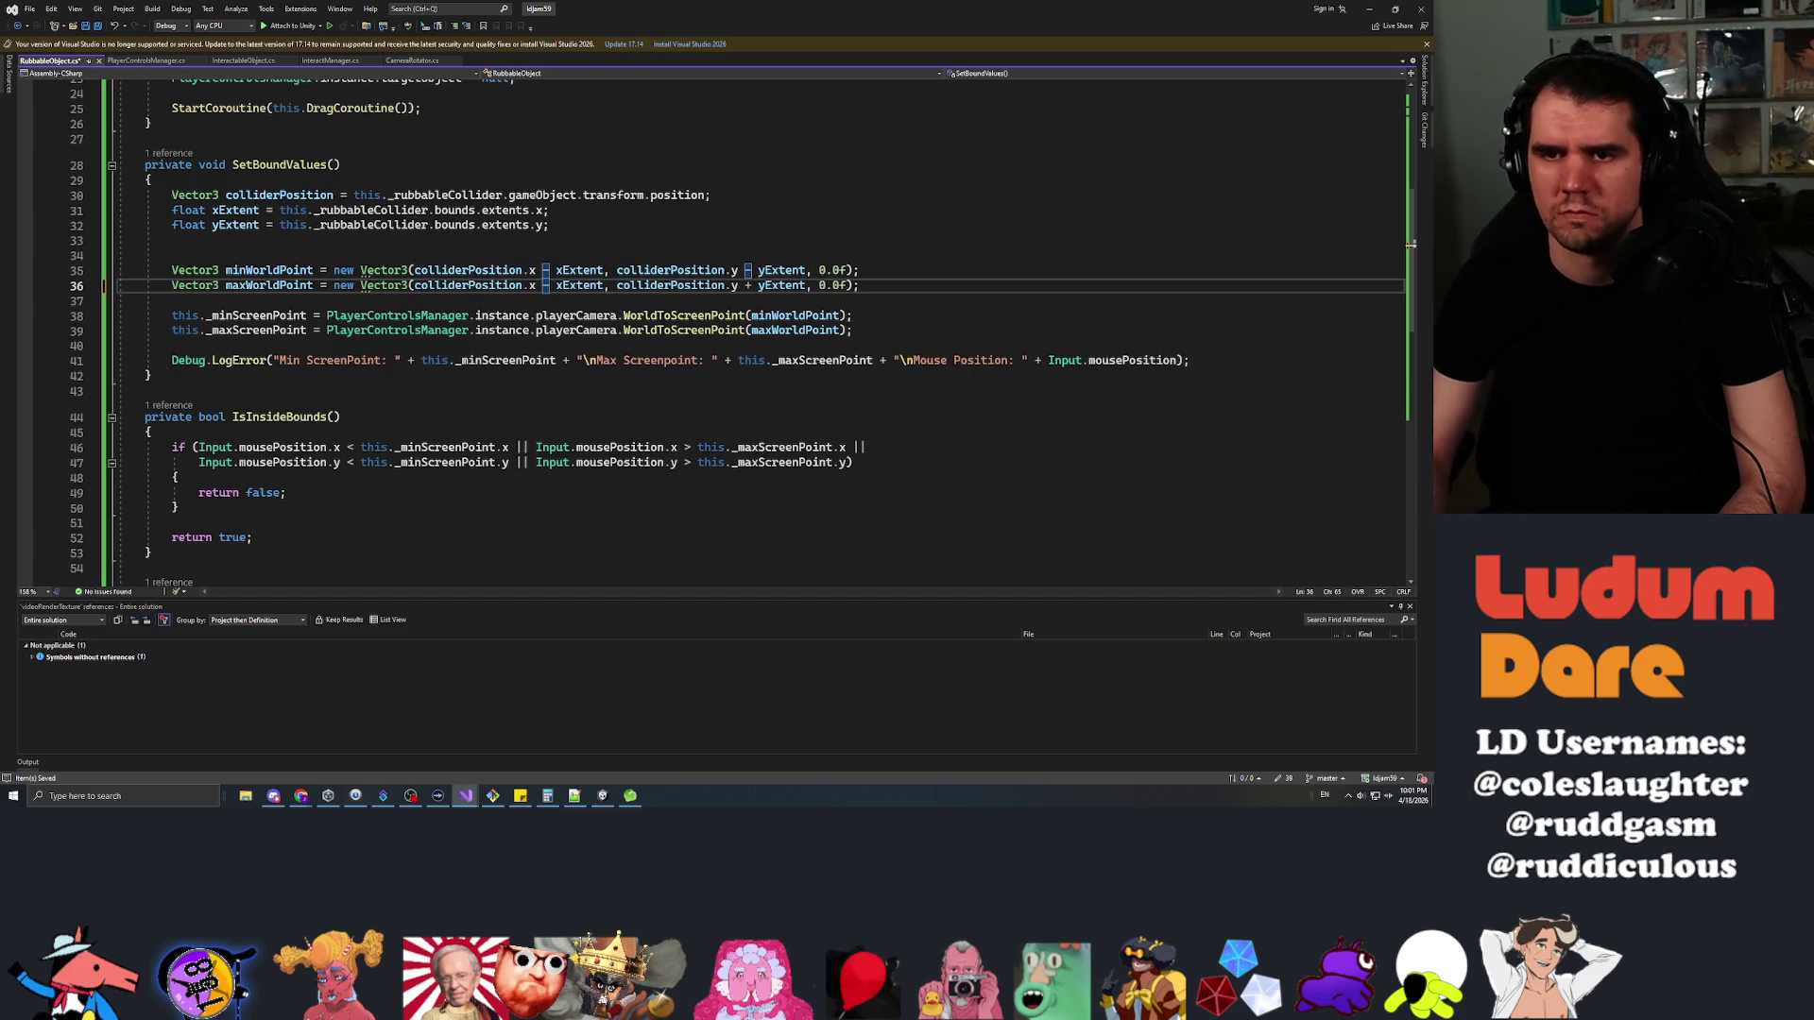
{"action": "key", "text": "BackSpace"}
{"action": "type", "text": "+"}
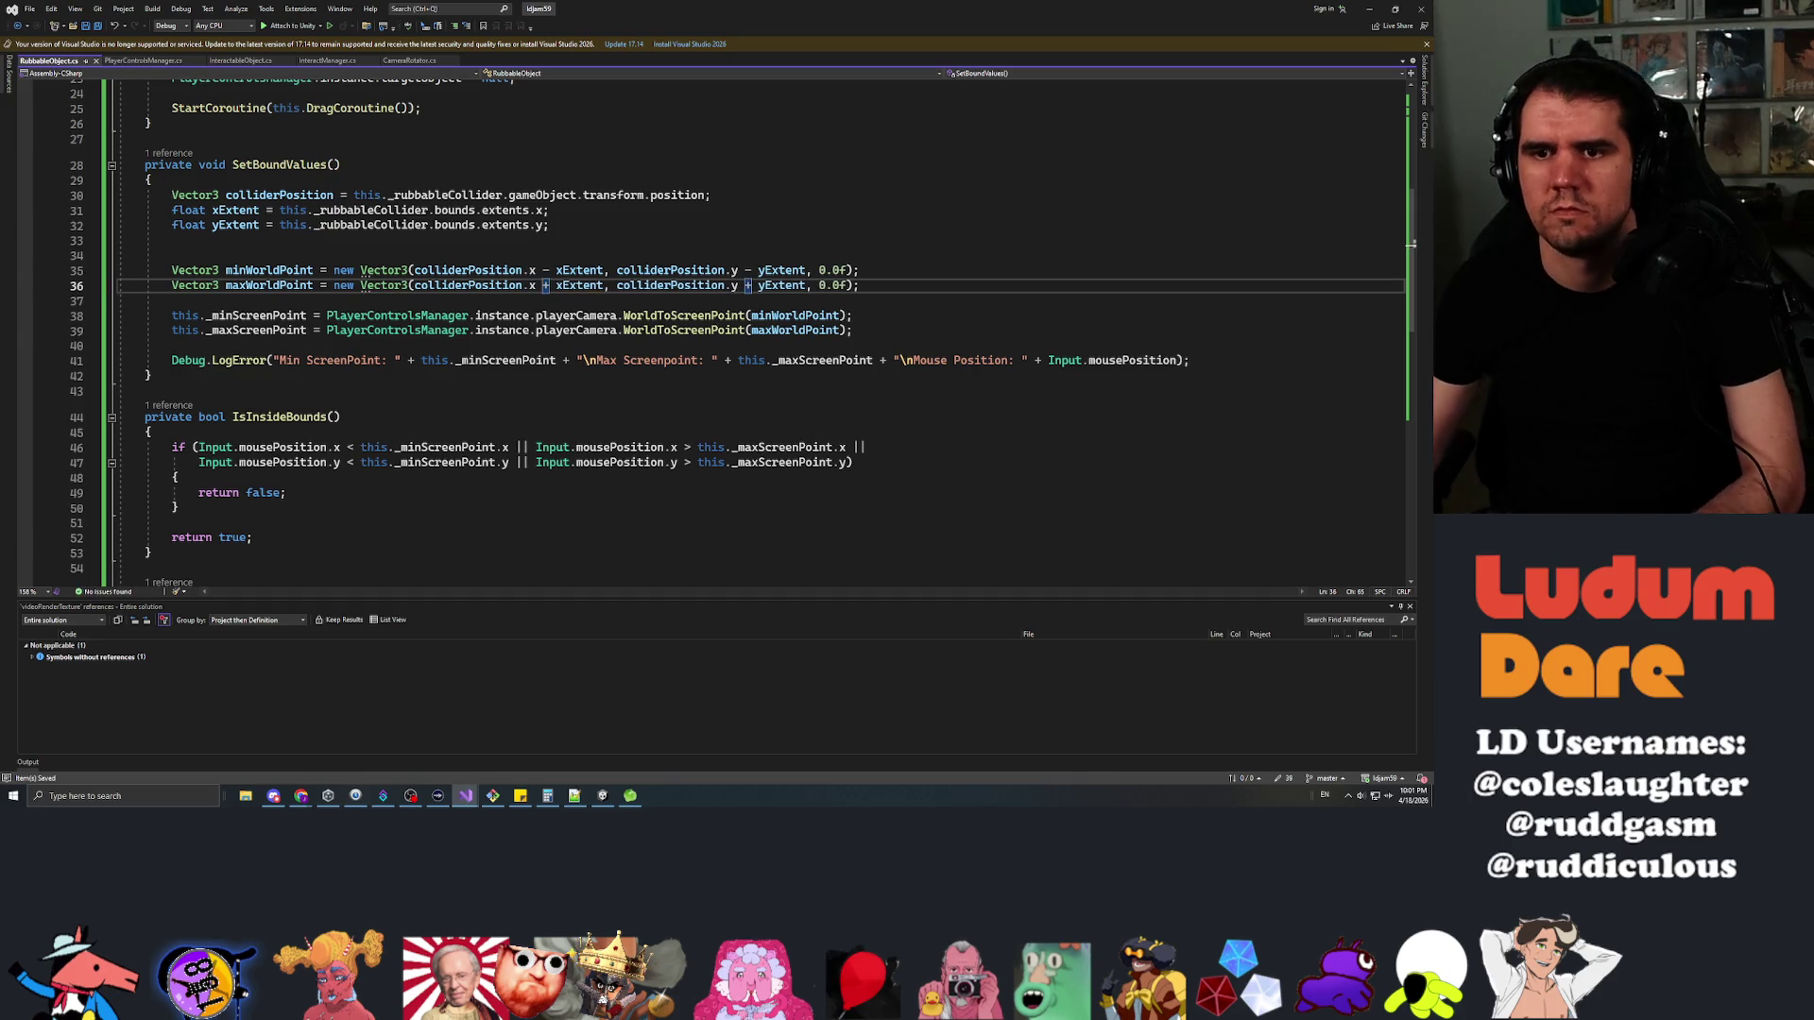
{"action": "key", "text": "Up"}
{"action": "key", "text": "Up"}
{"action": "key", "text": "Up"}
{"action": "key", "text": "ctrl+s"}
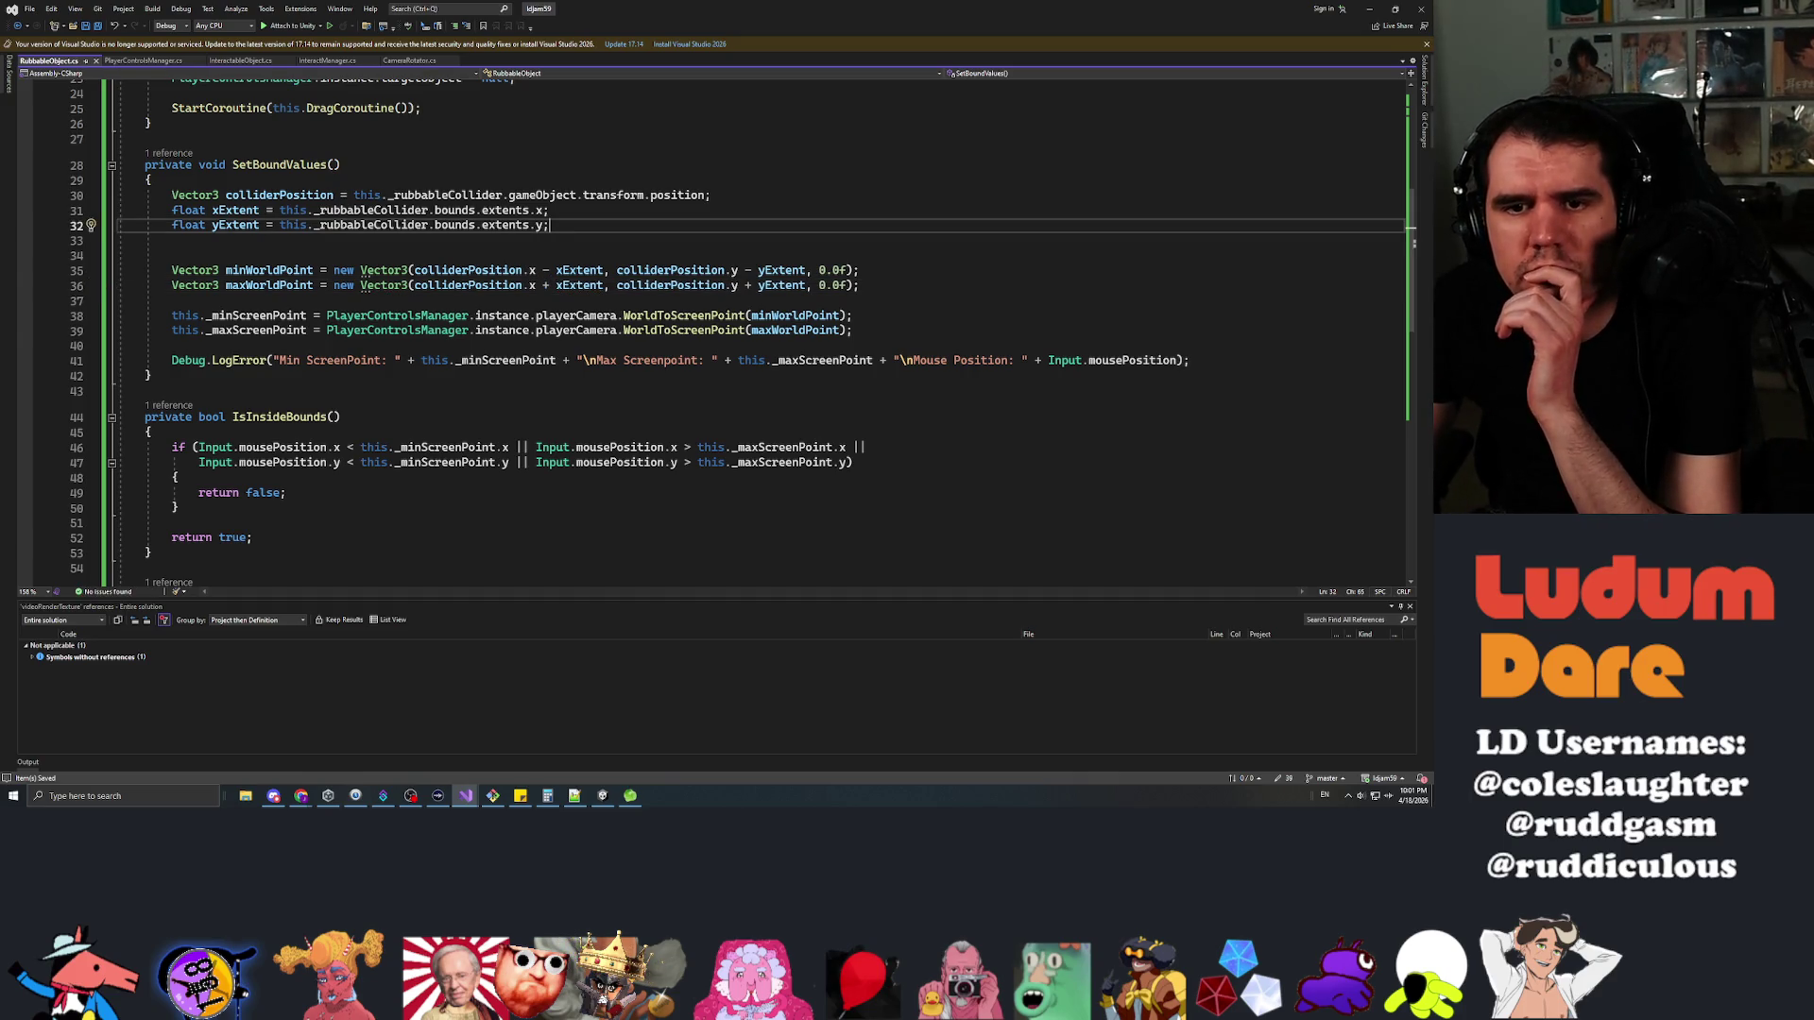
{"action": "key", "text": "alt+Tab"}
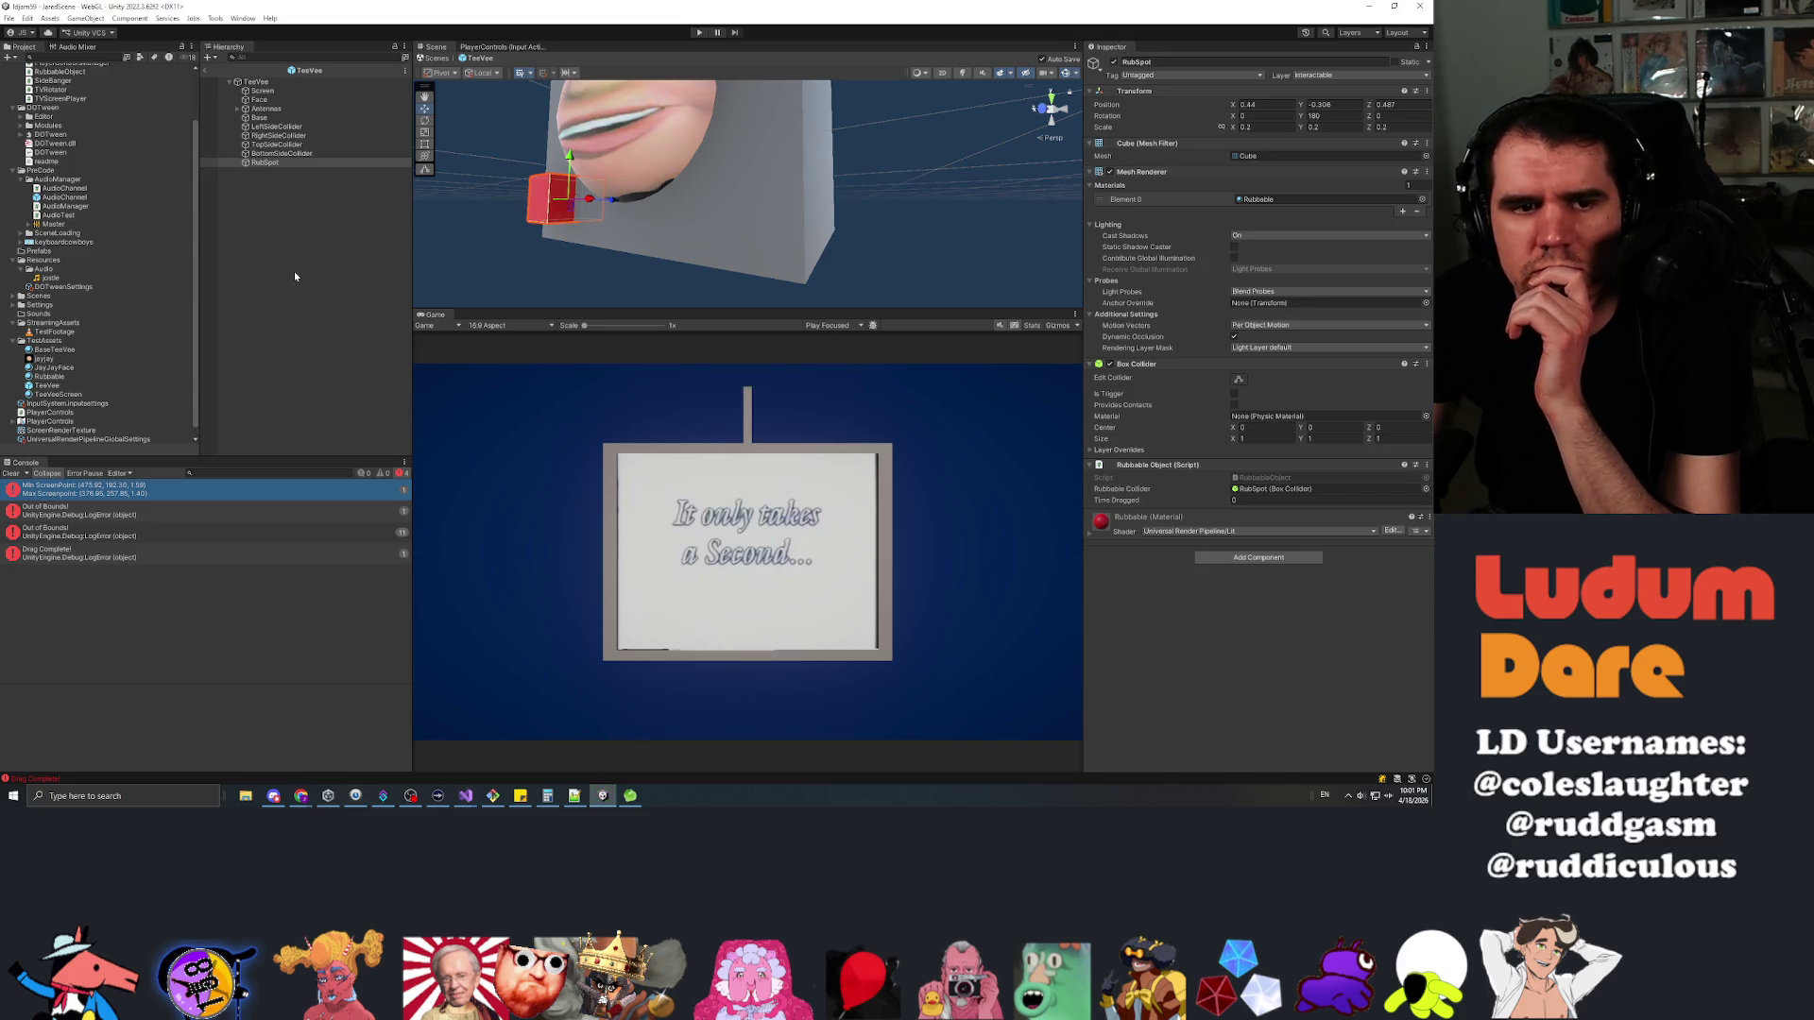
Enter play mode and rub the red RubSpot on the TV, then return to Unity's Console
{"action": "left_click", "coordinate": [699, 33]}
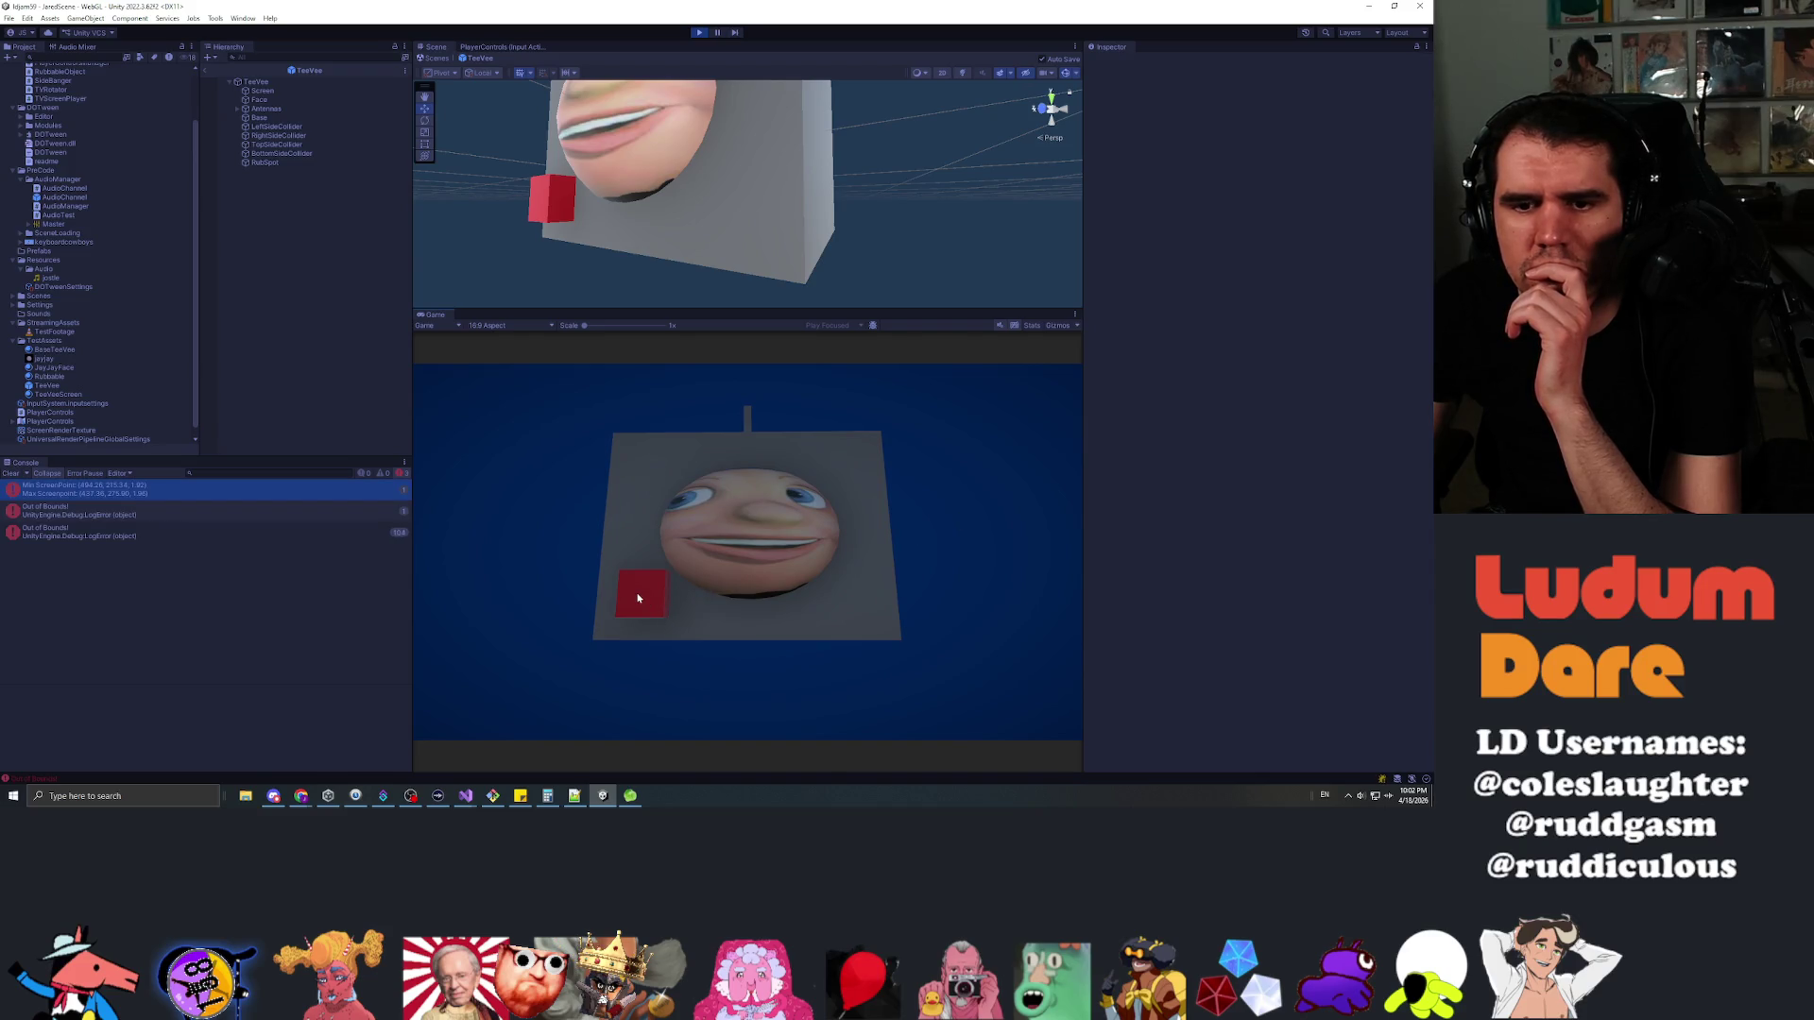
{"action": "left_click", "coordinate": [189, 489]}
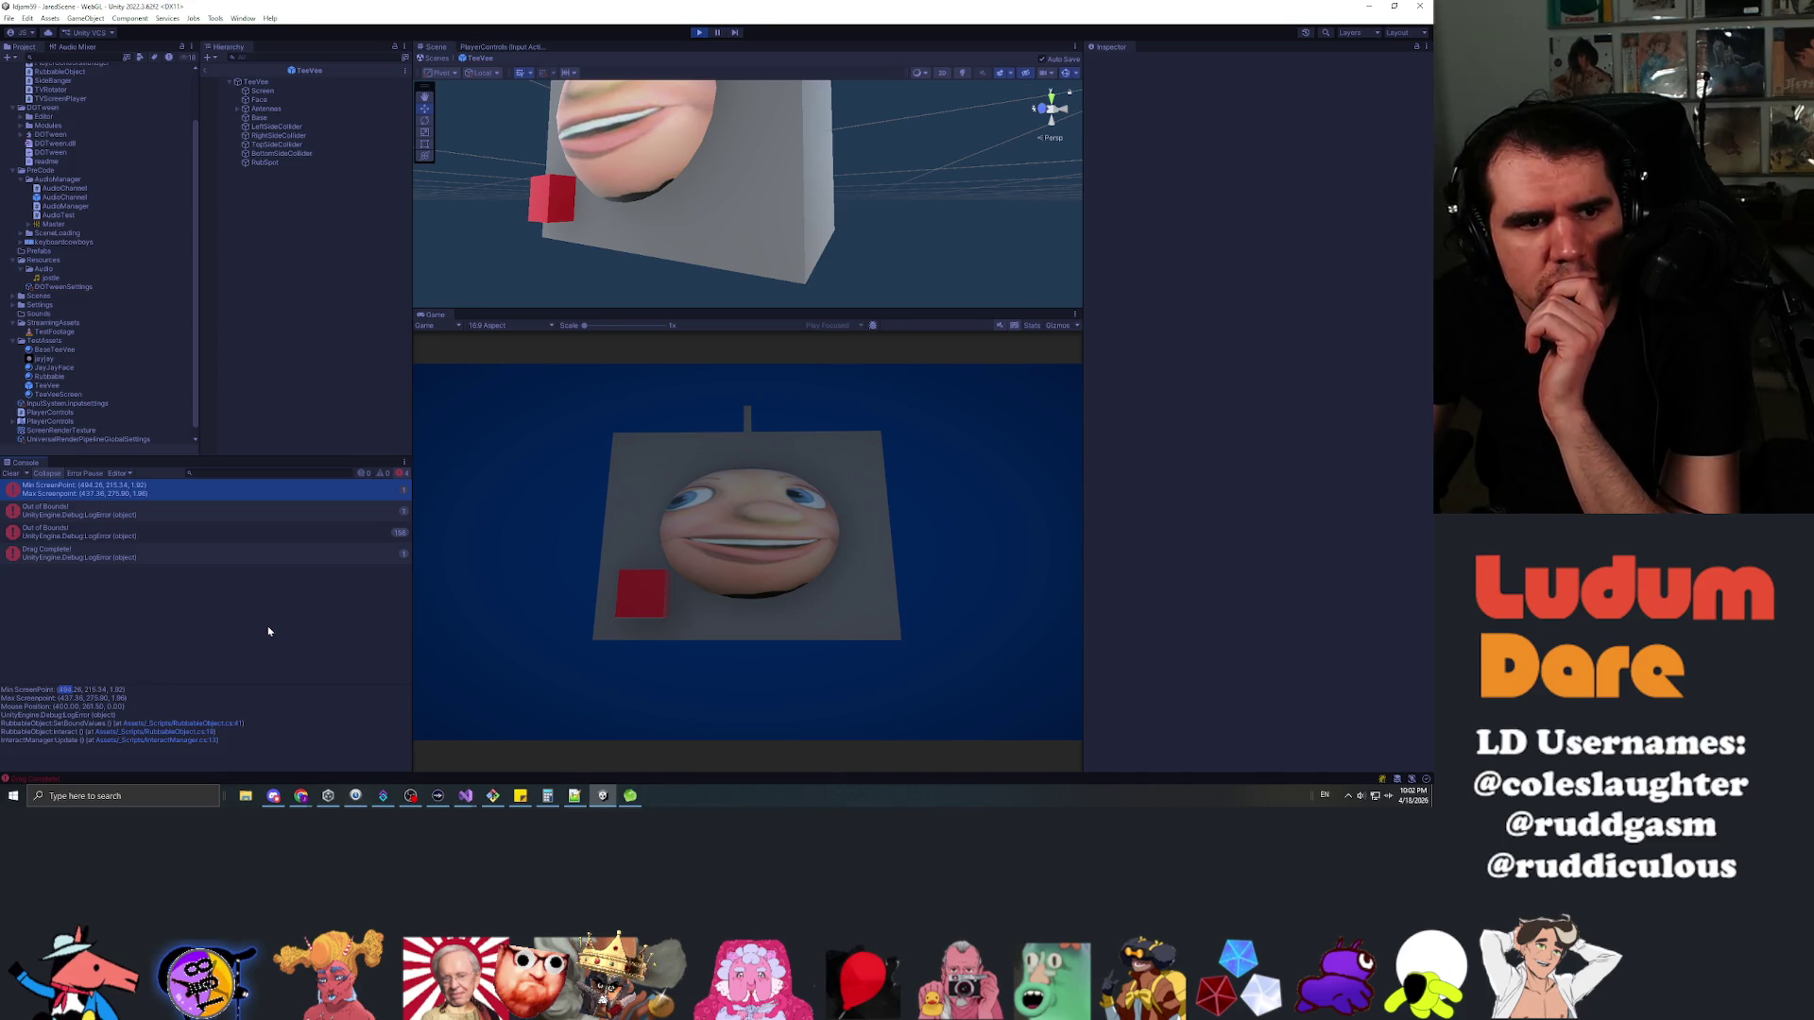
{"action": "key", "text": "alt+Tab"}
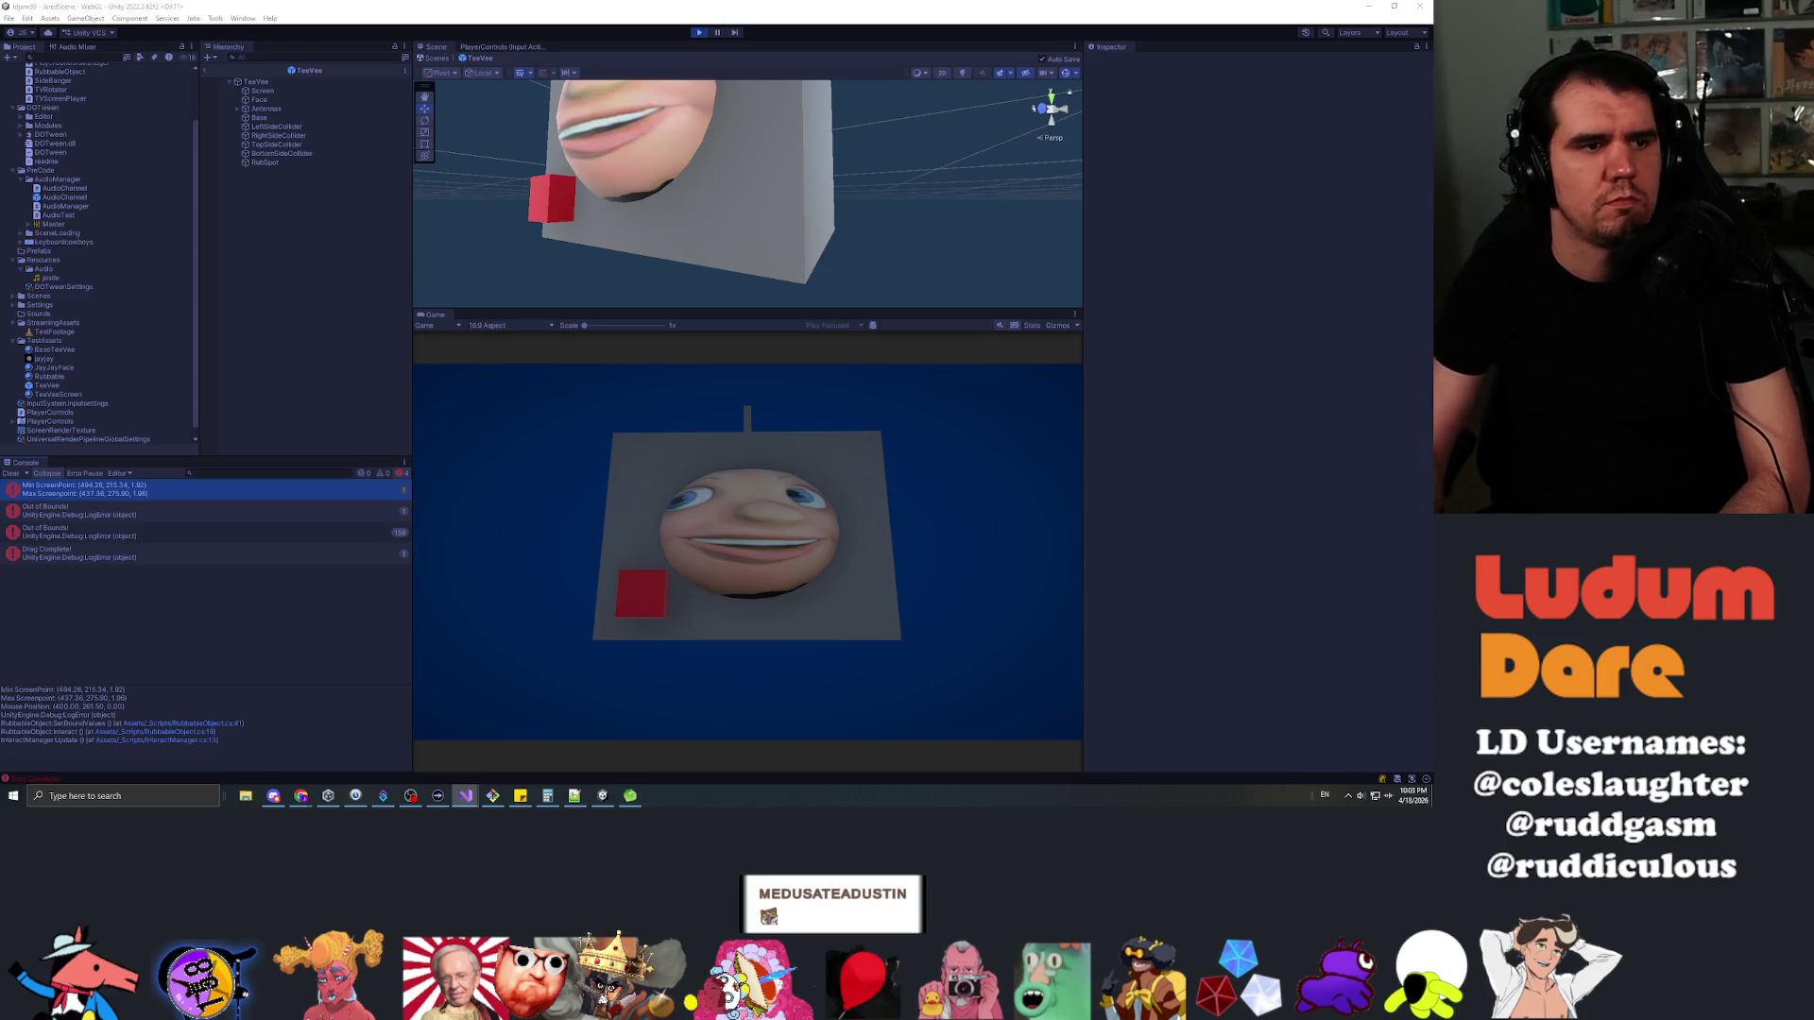
{"action": "left_click", "coordinate": [300, 356]}
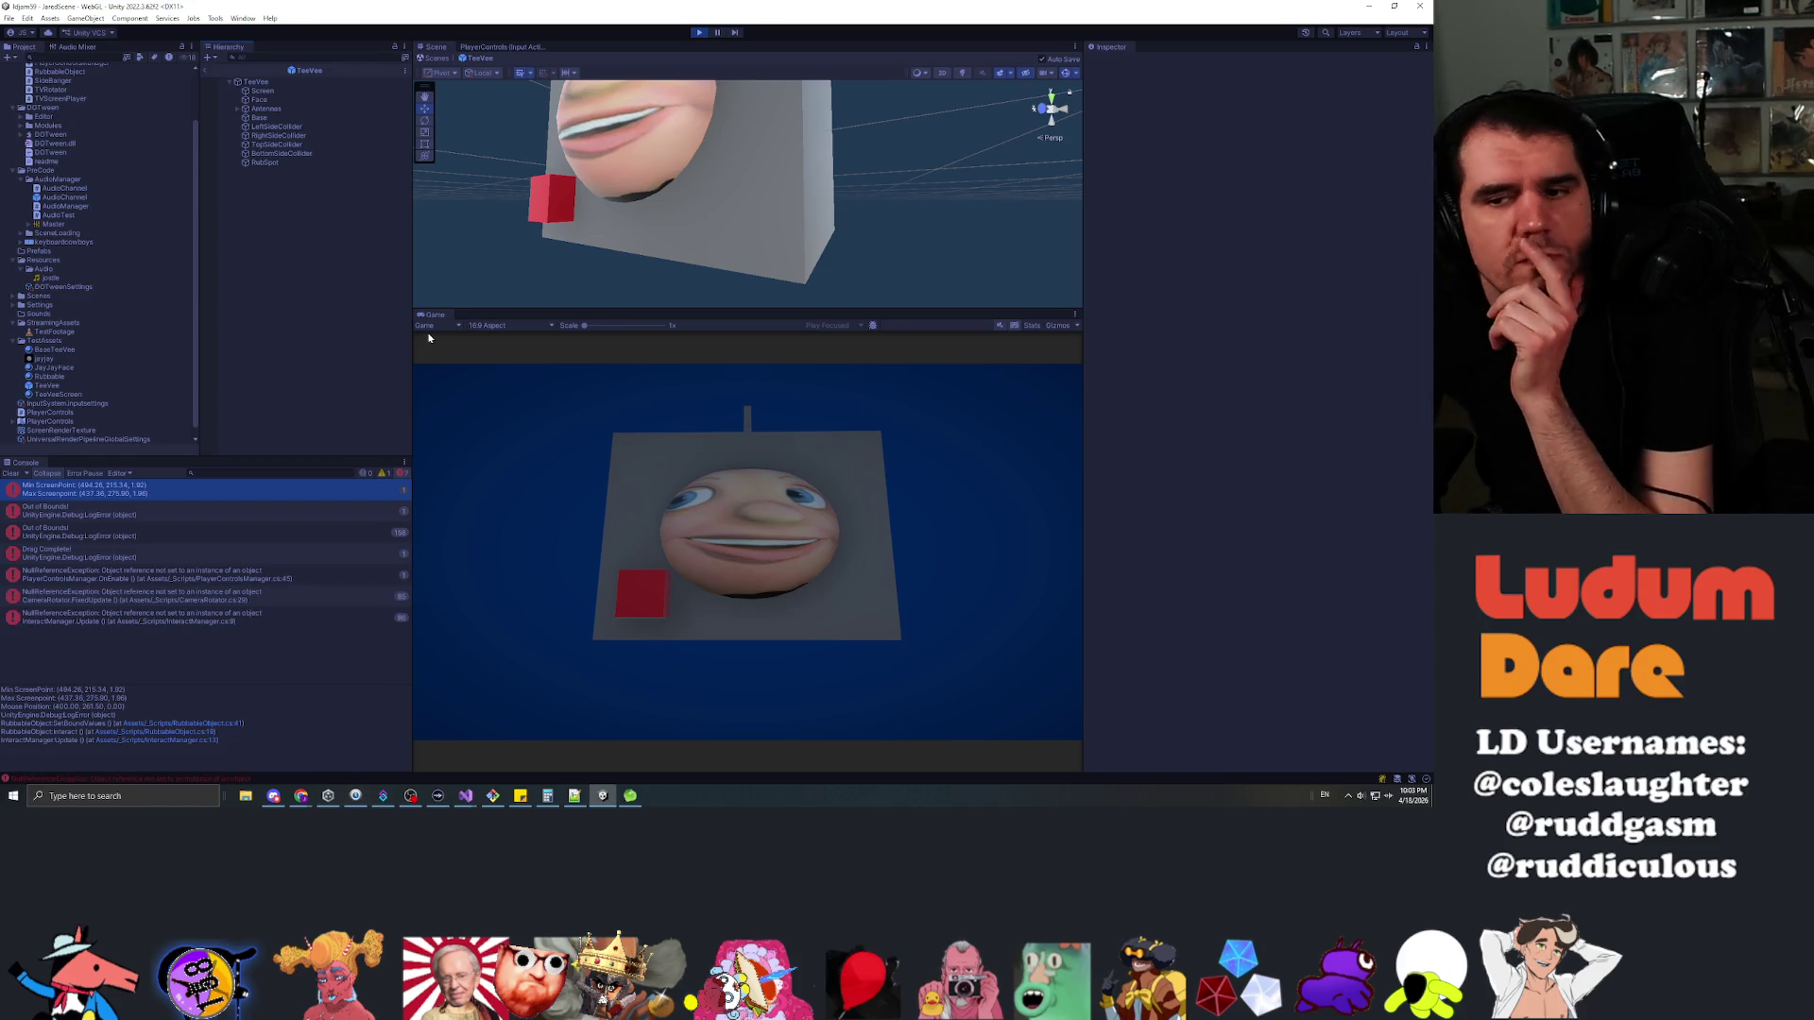
Replay the red-spot rubbing test, then exit the TeeVee prefab and select its RubSpot child
{"action": "left_click", "coordinate": [699, 33]}
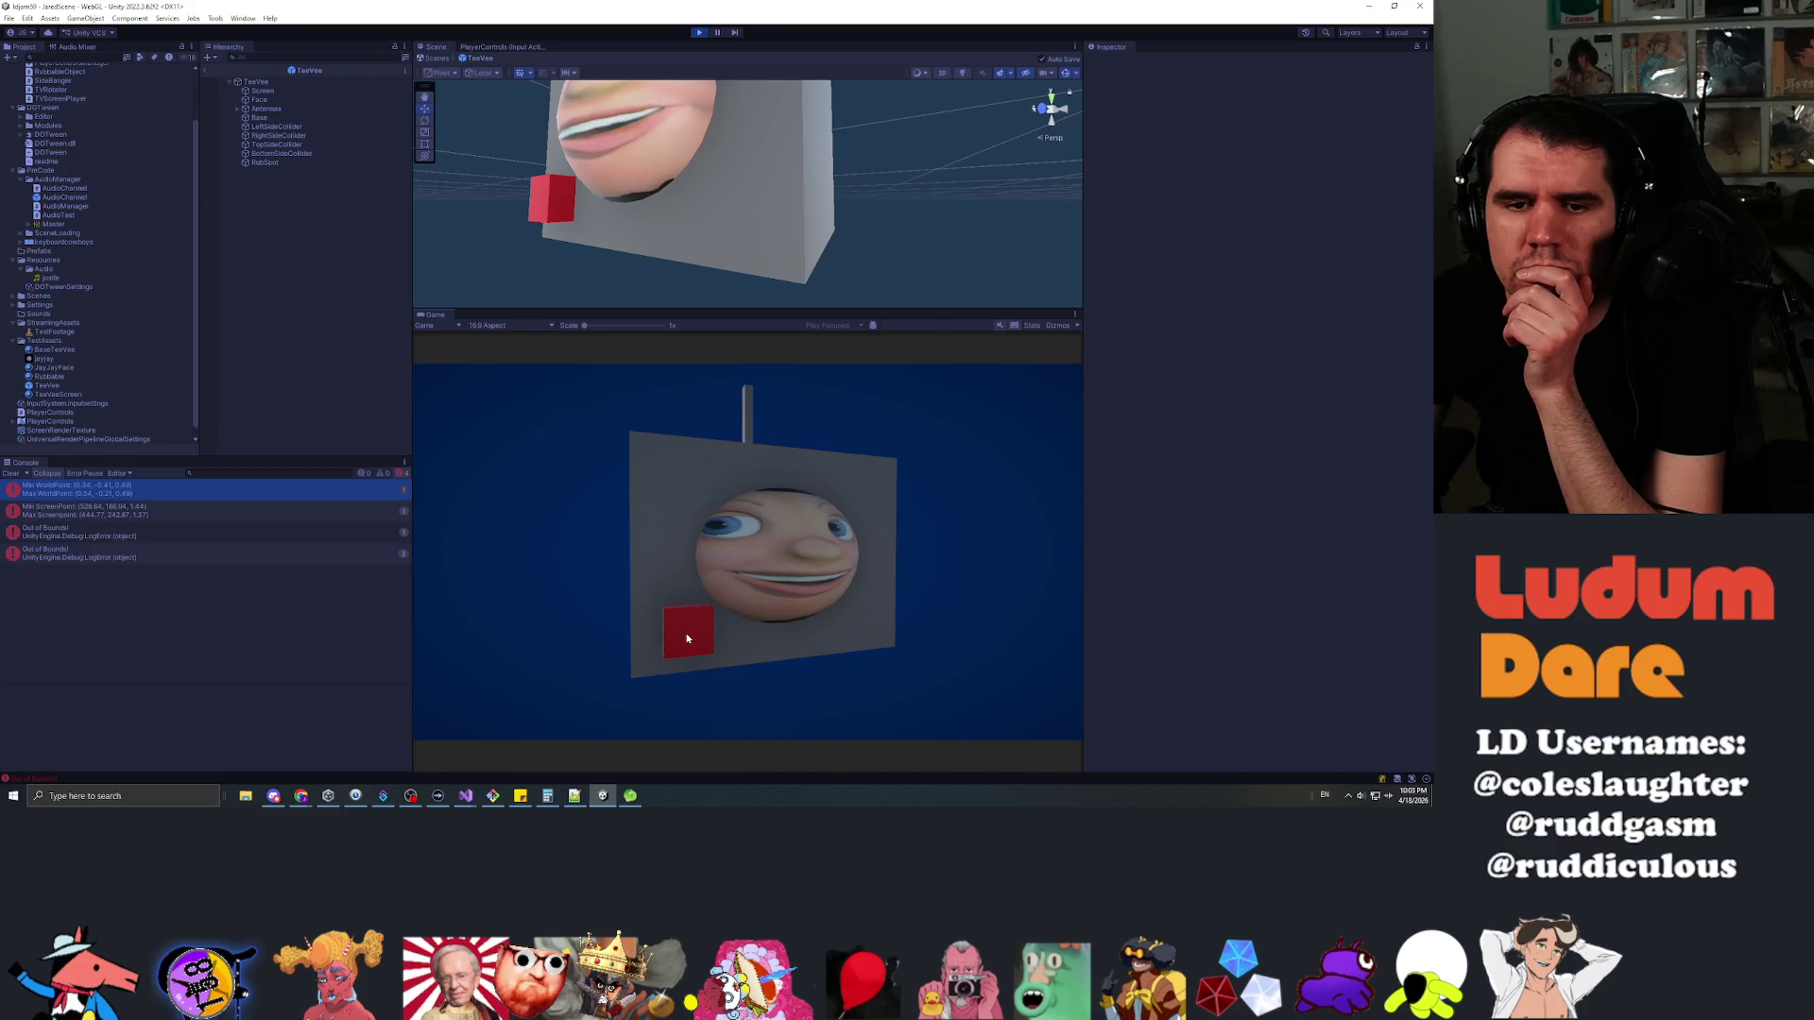
{"action": "left_click", "coordinate": [211, 491]}
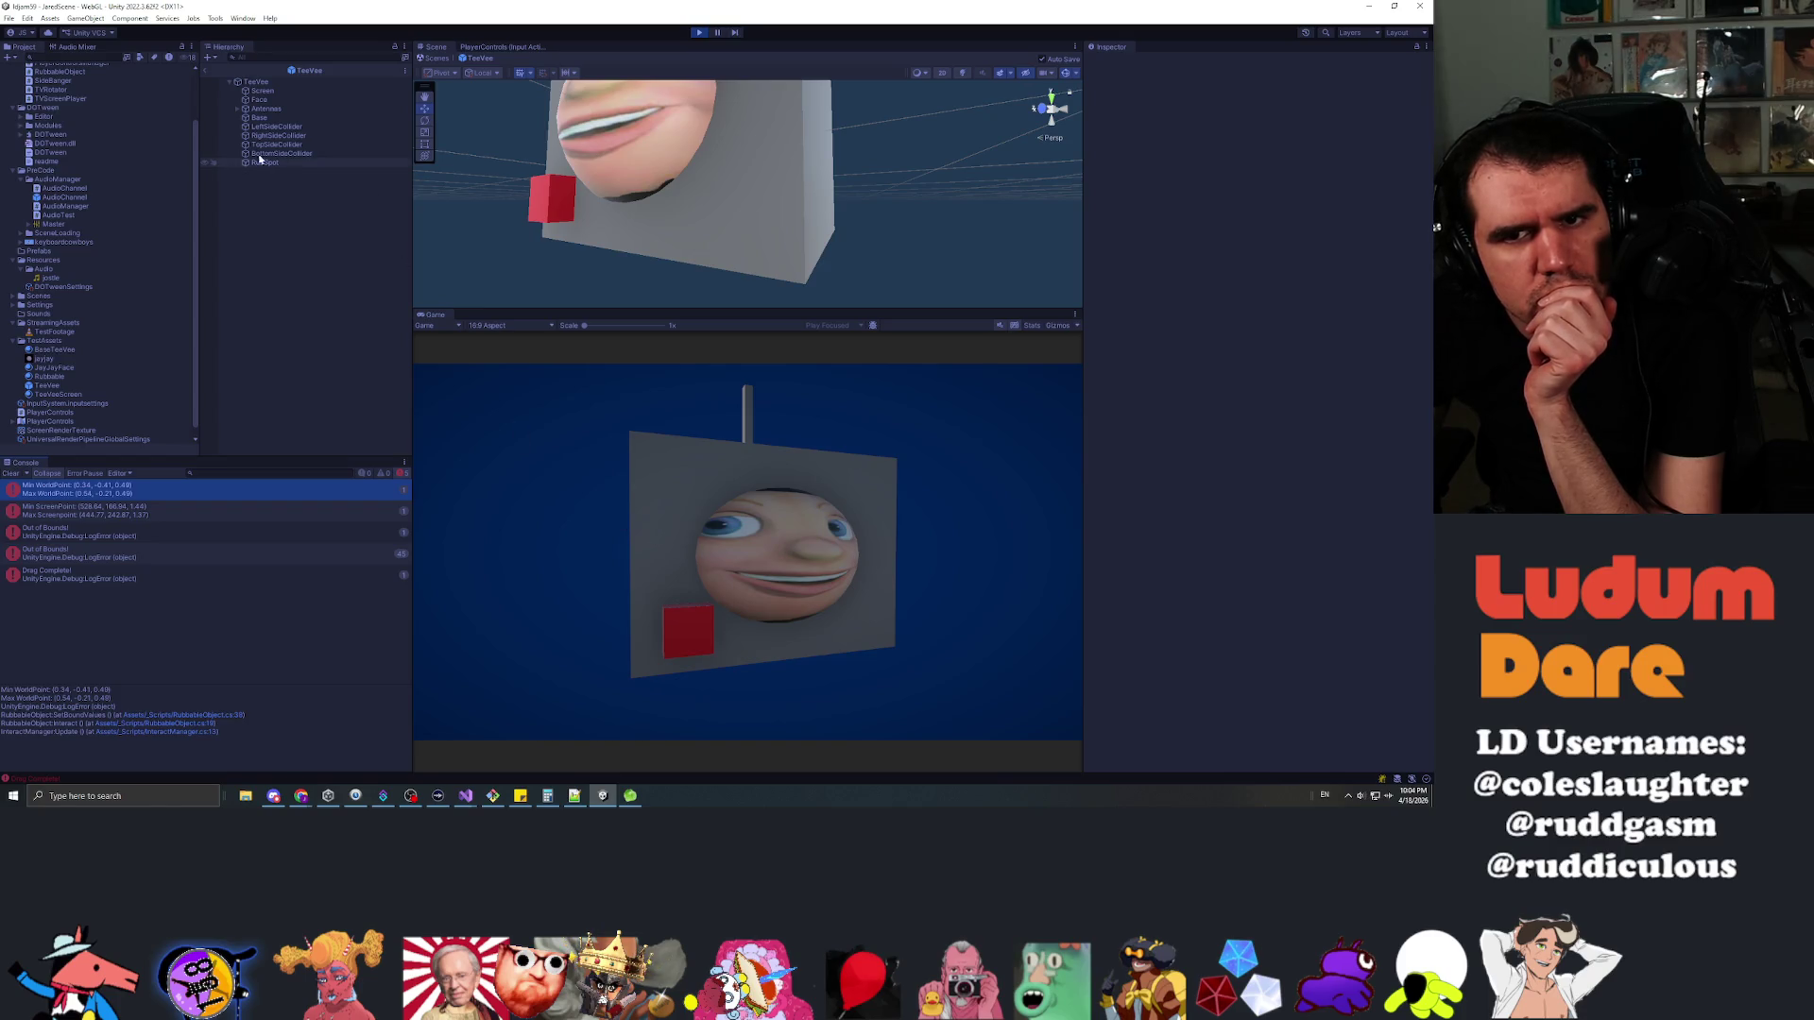
{"action": "left_click", "coordinate": [205, 70]}
{"action": "left_click", "coordinate": [230, 113]}
{"action": "left_click", "coordinate": [266, 139]}
{"action": "key", "text": "Down"}
{"action": "key", "text": "Down"}
{"action": "key", "text": "Down"}
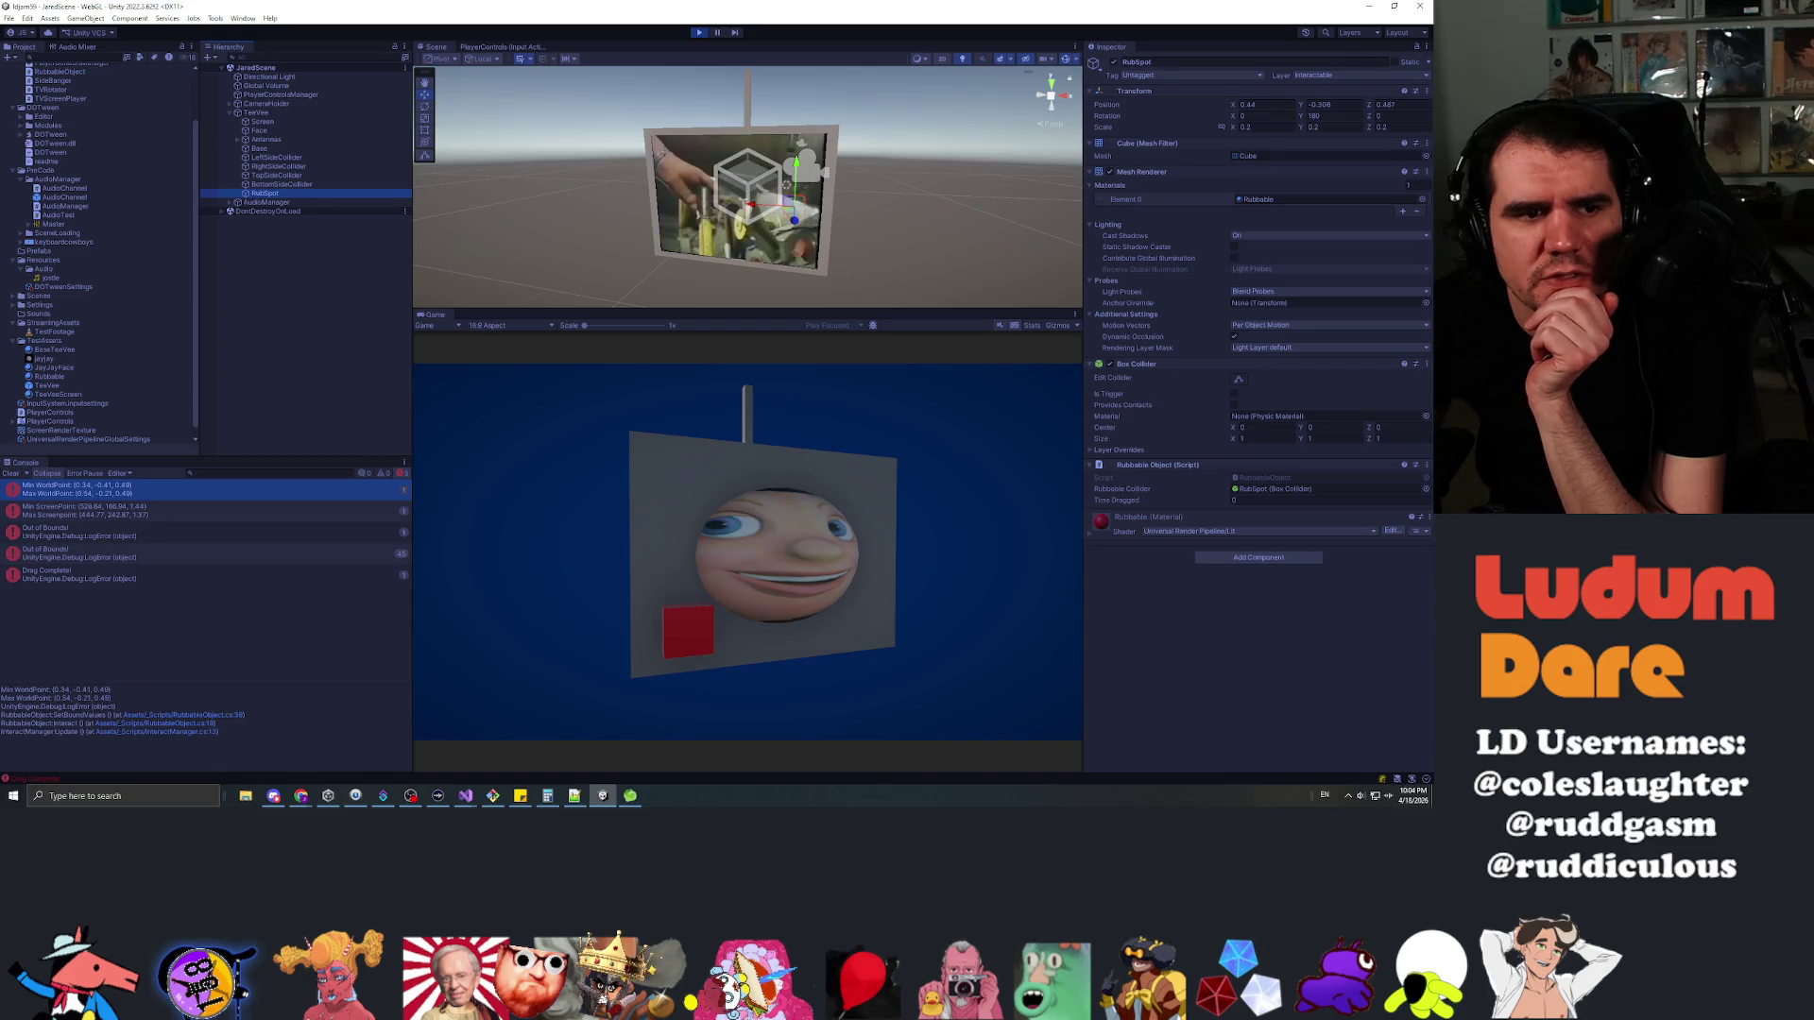
Bring Visual Studio back to the front on RubbableObject's SetBoundValues
{"action": "key", "text": "alt+Tab"}
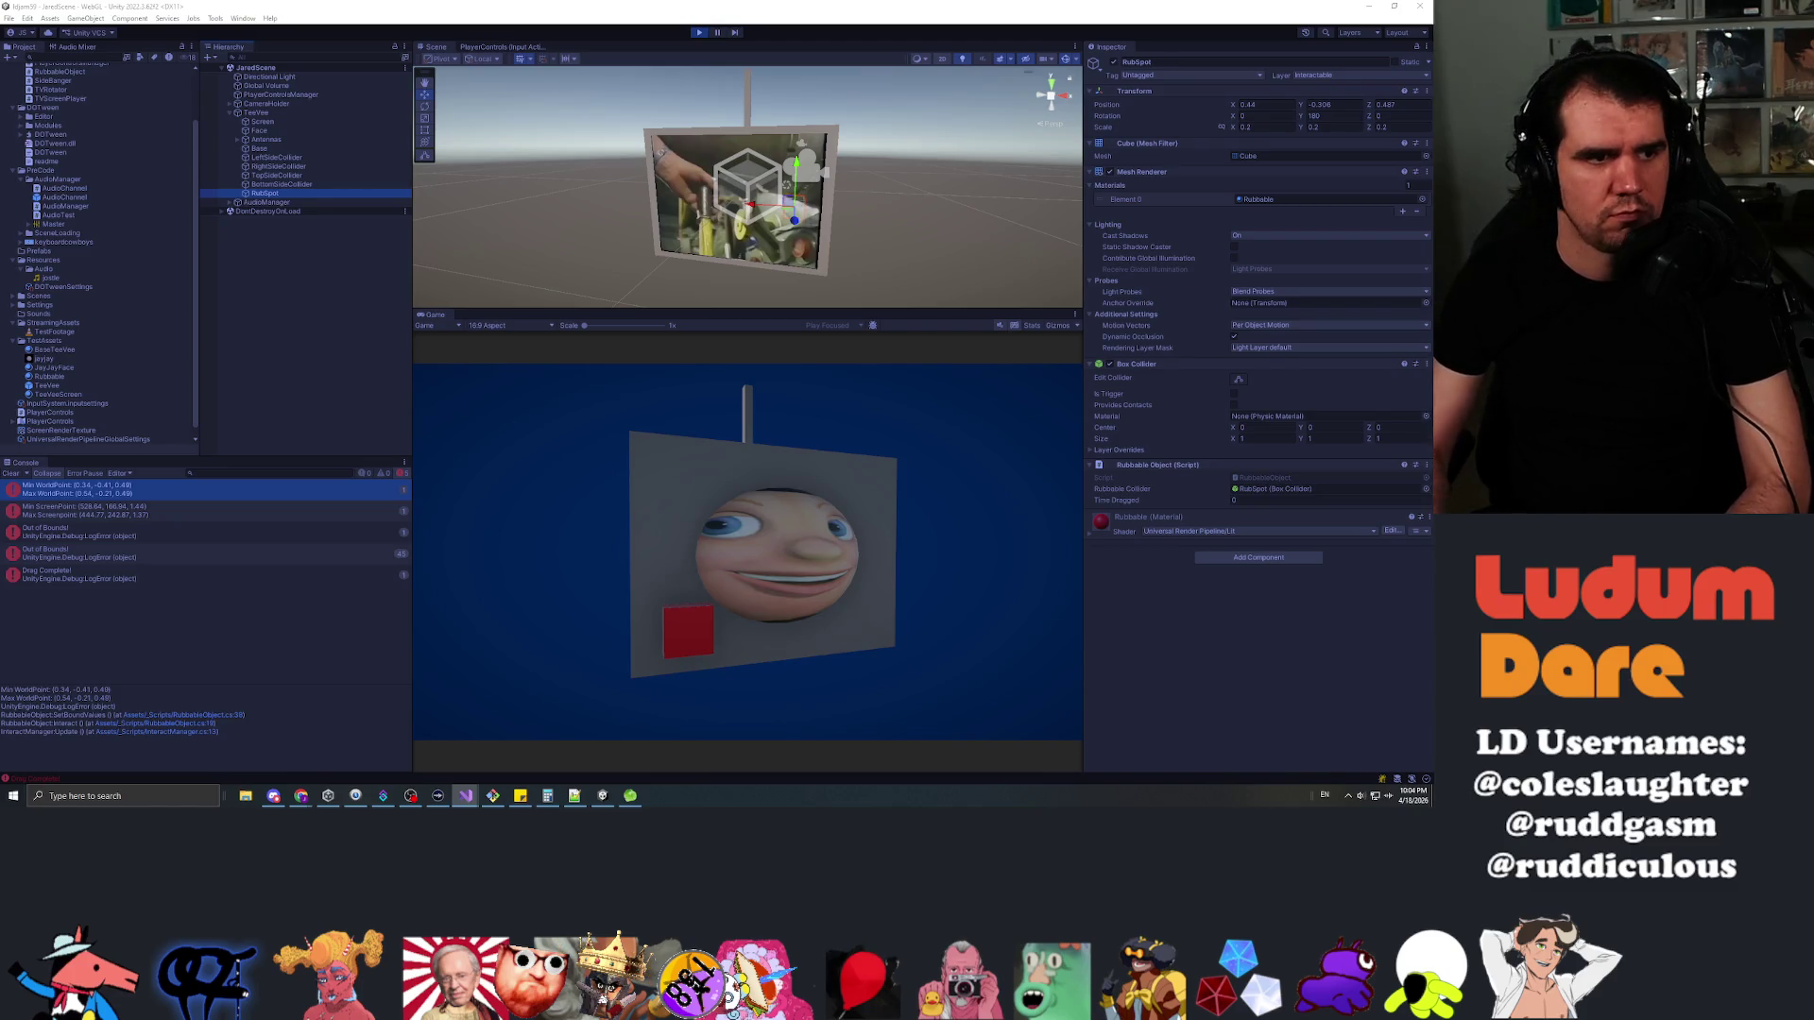
{"action": "key", "text": "alt+Tab"}
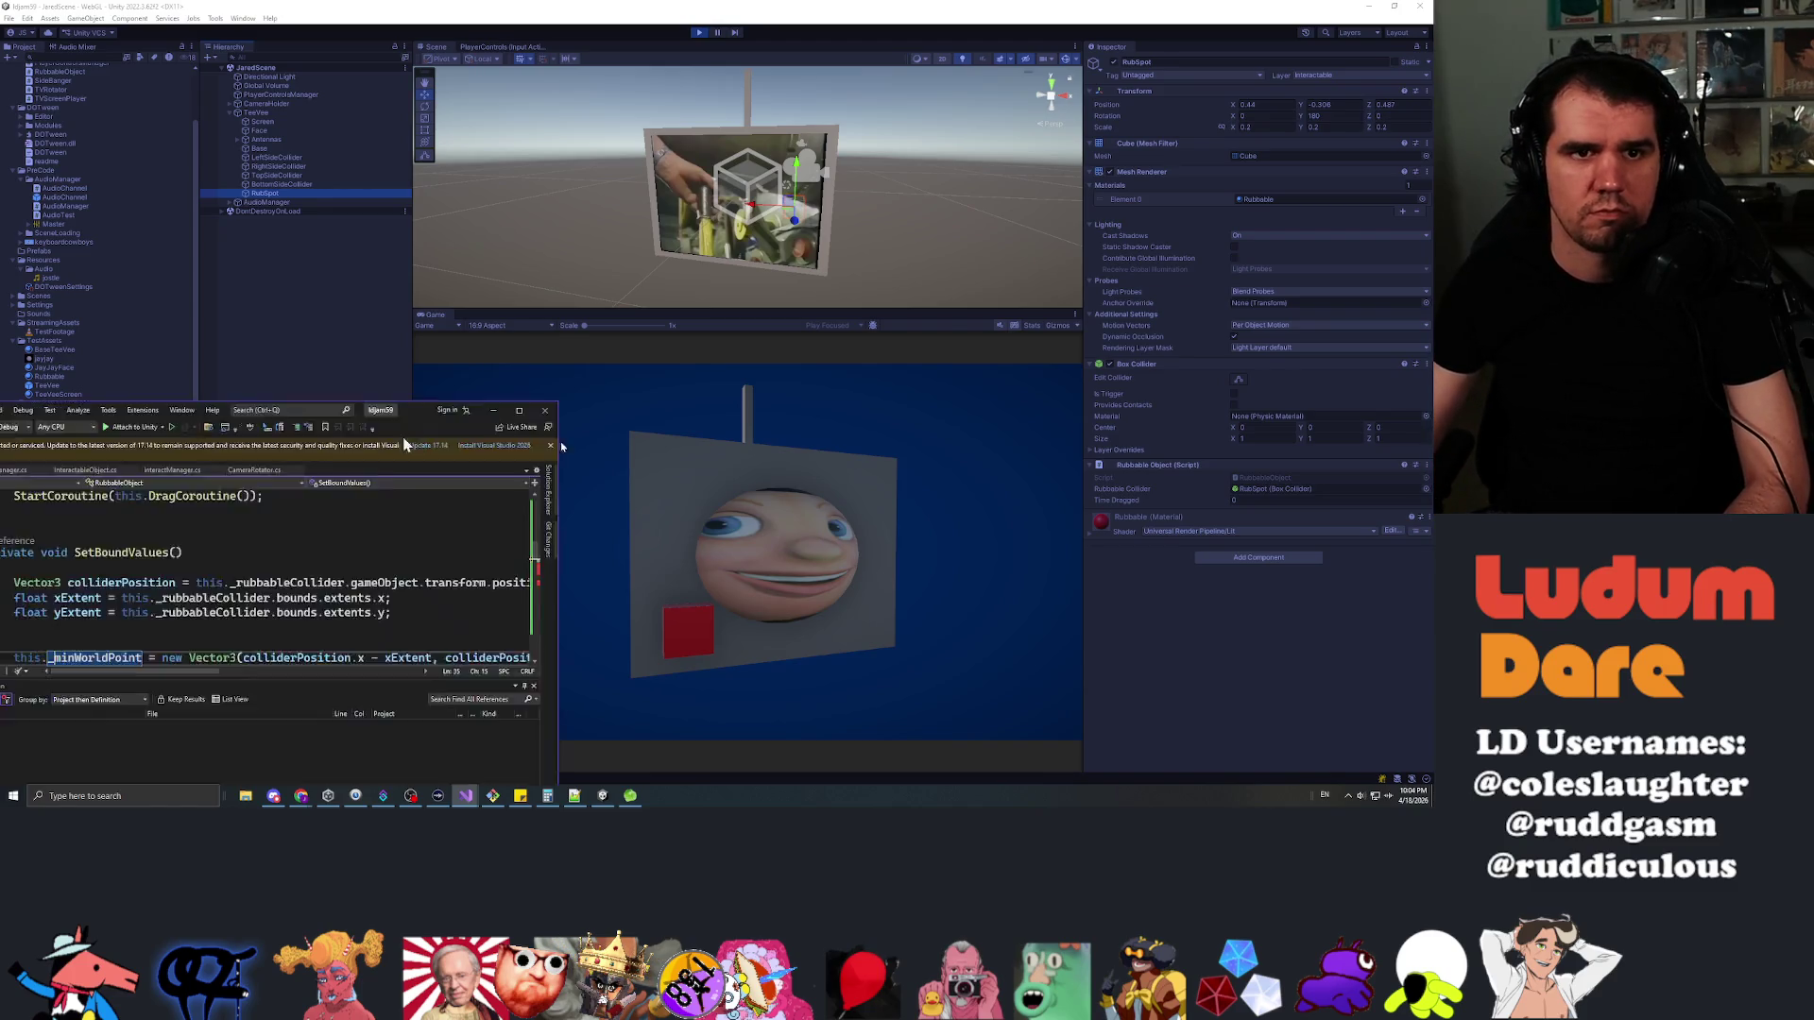
Assign the min and max points to this._minWorldPoint and this._maxWorldPoint fields
{"action": "key", "text": "Down"}
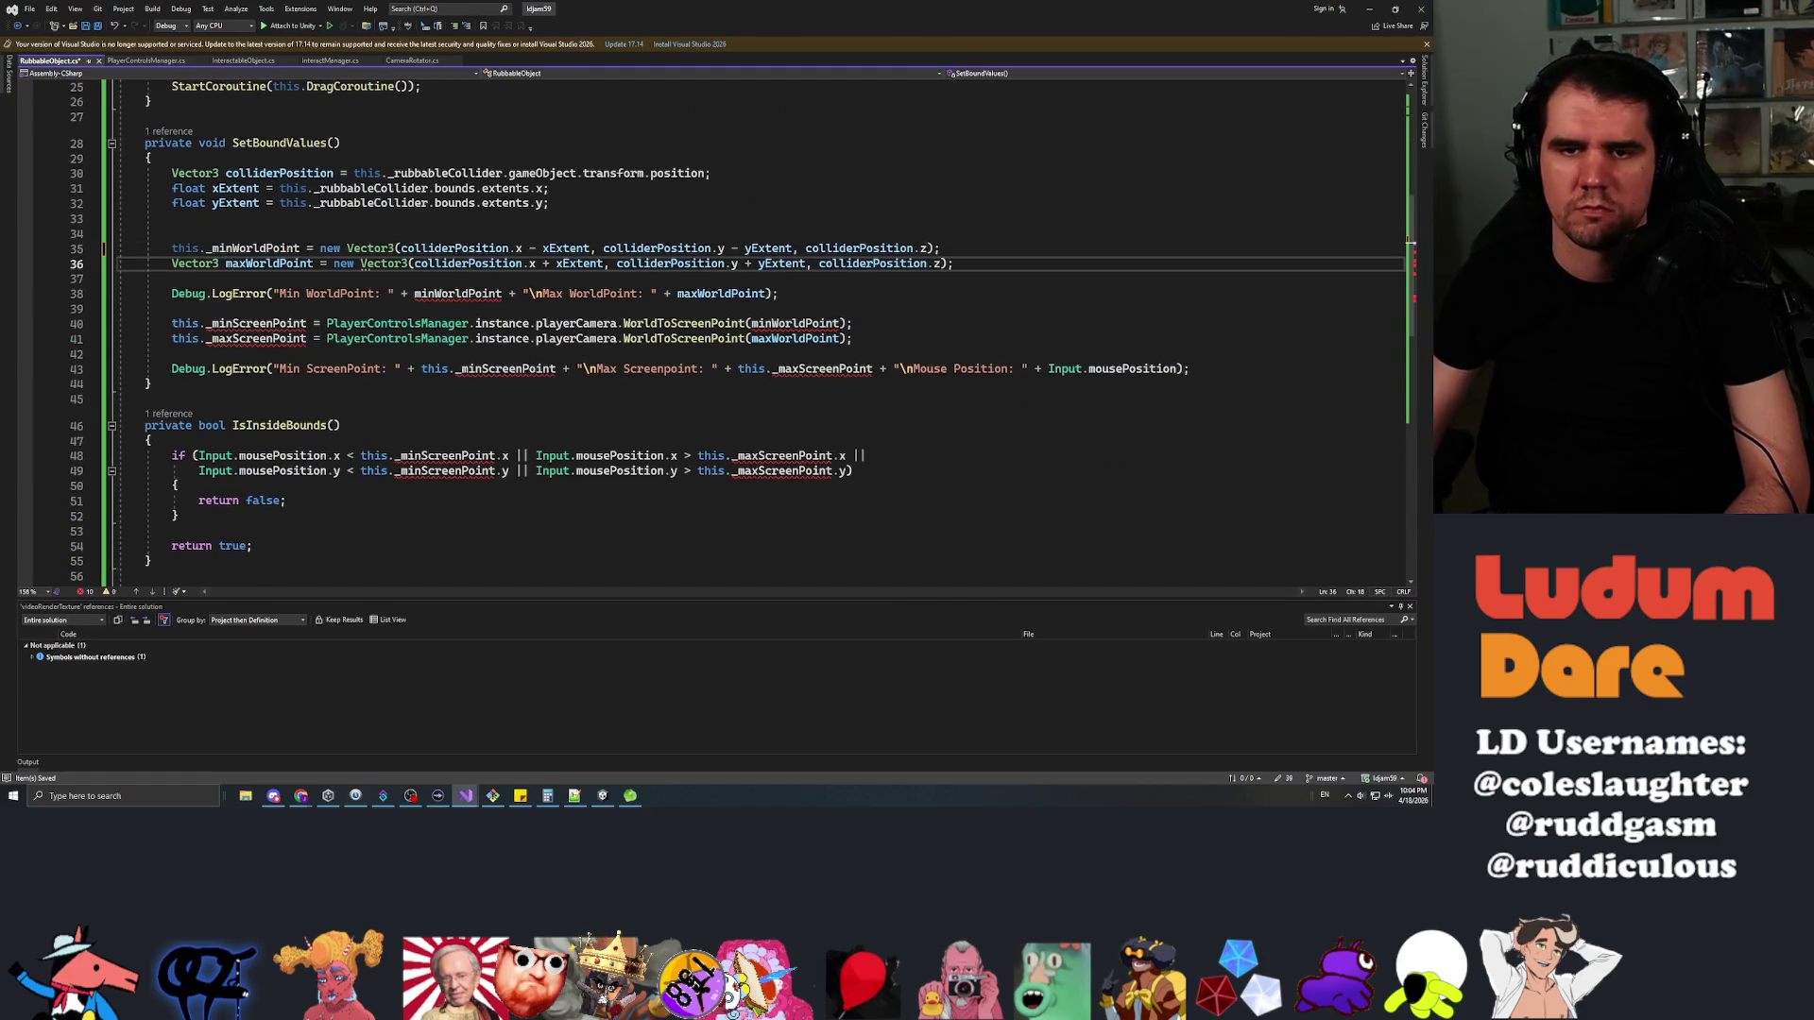
{"action": "key", "text": "Home"}
{"action": "type", "text": "this._"}
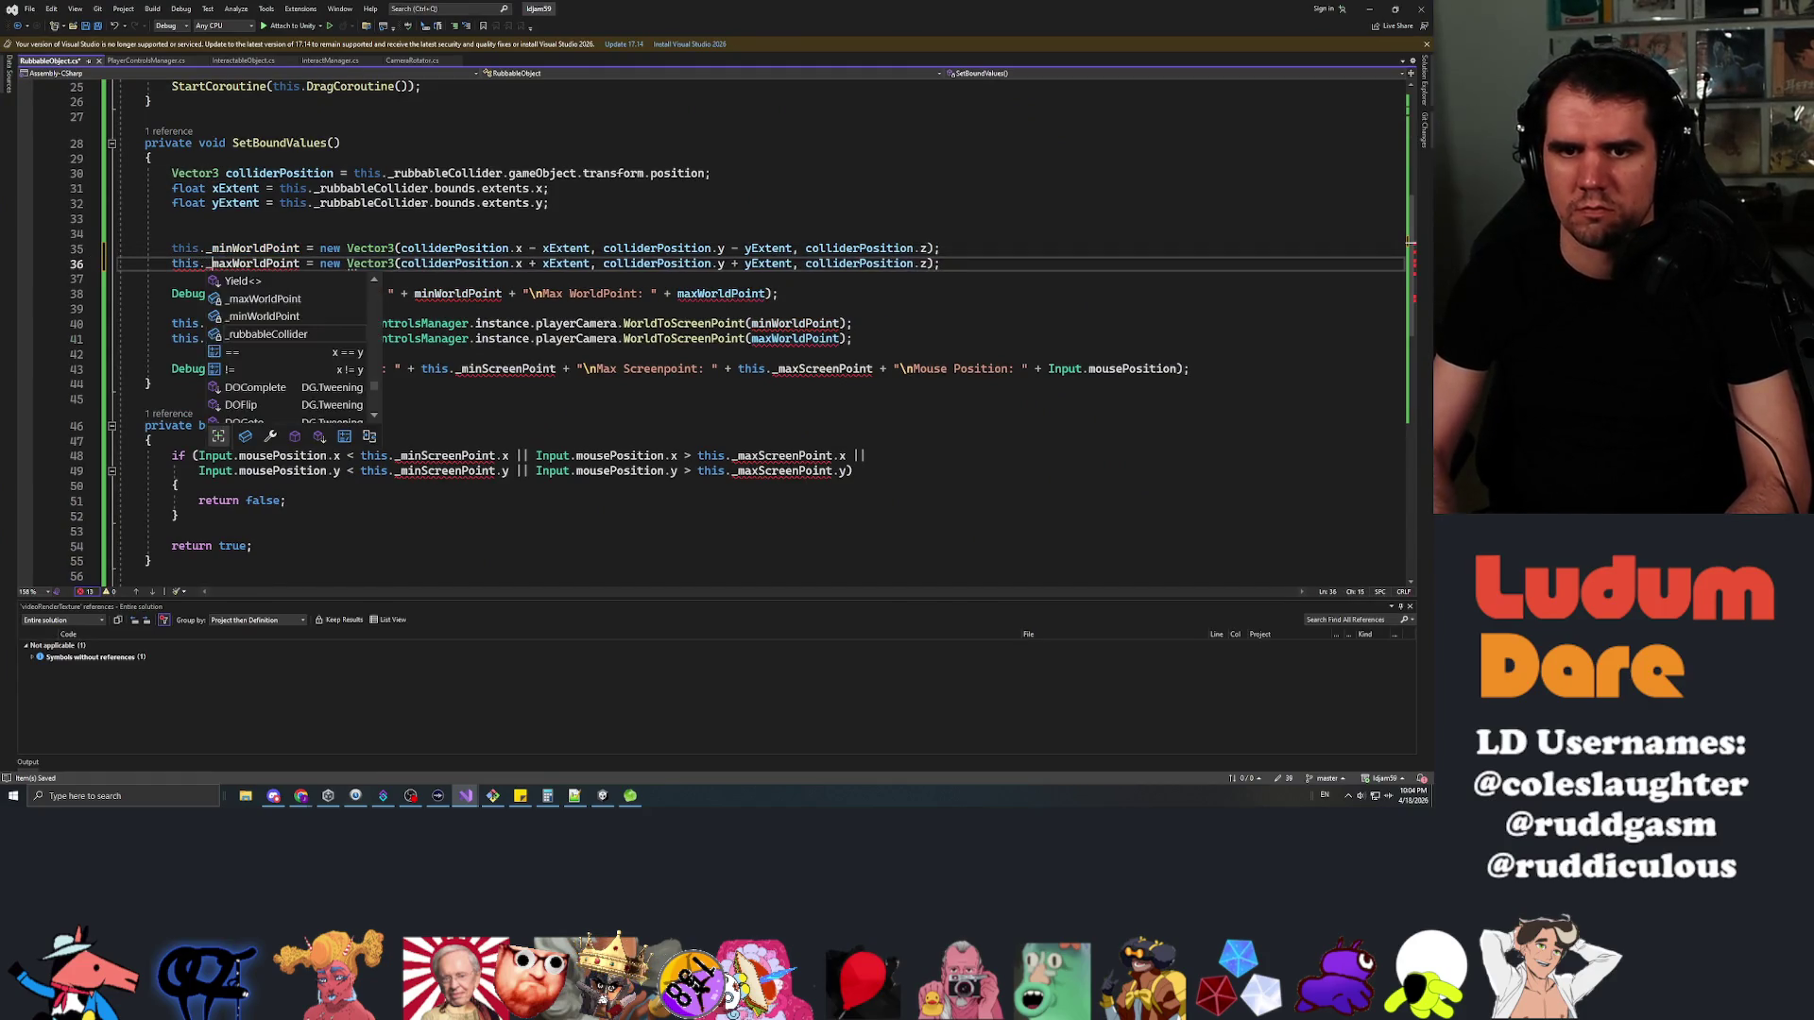
{"action": "key", "text": "Escape"}
Comment out the world-point log, screen-point conversion and screen-point log lines, and save
{"action": "key", "text": "Down"}
{"action": "key", "text": "Down"}
{"action": "left_click", "coordinate": [119, 324]}
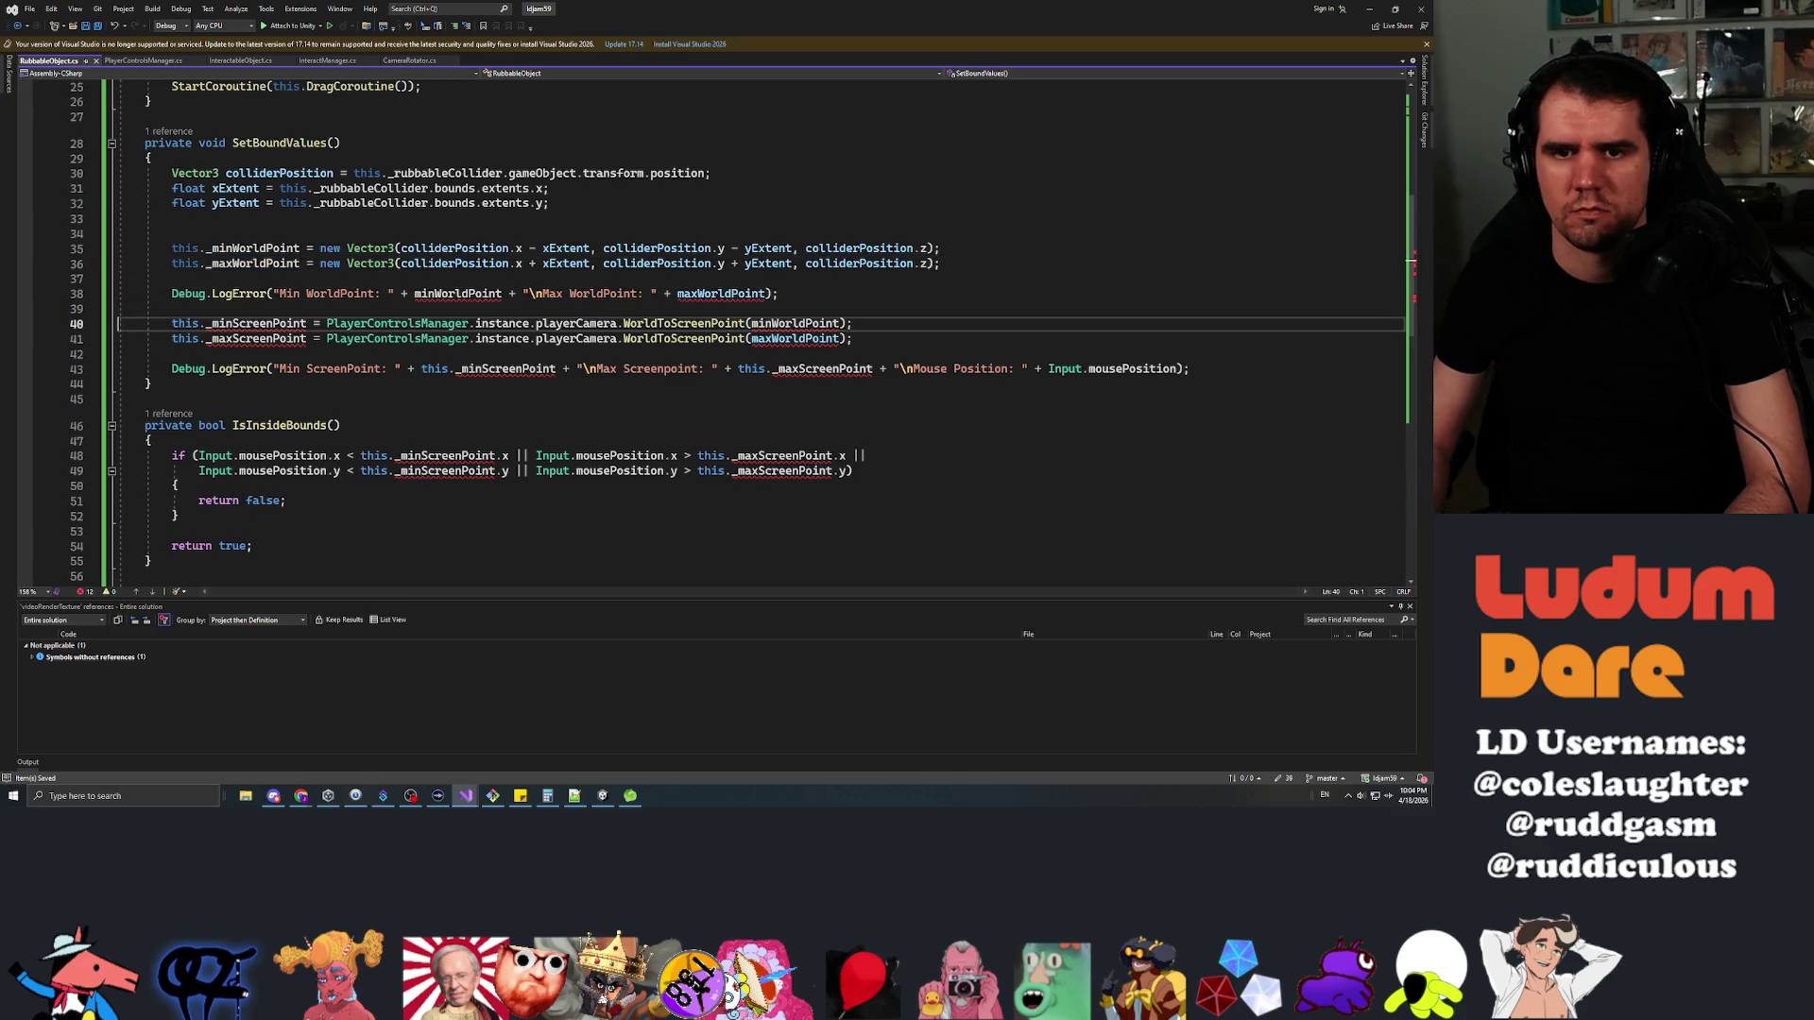
{"action": "key", "text": "Up"}
{"action": "key", "text": "Up"}
{"action": "key", "text": "ctrl+k"}
{"action": "key", "text": "ctrl+c"}
{"action": "key", "text": "Down"}
{"action": "key", "text": "Down"}
{"action": "key", "text": "shift+Down"}
{"action": "key", "text": "ctrl+k"}
{"action": "key", "text": "ctrl+c"}
{"action": "key", "text": "Down"}
{"action": "key", "text": "Down"}
{"action": "key", "text": "Home"}
{"action": "type", "text": "//"}
{"action": "key", "text": "ctrl+s"}
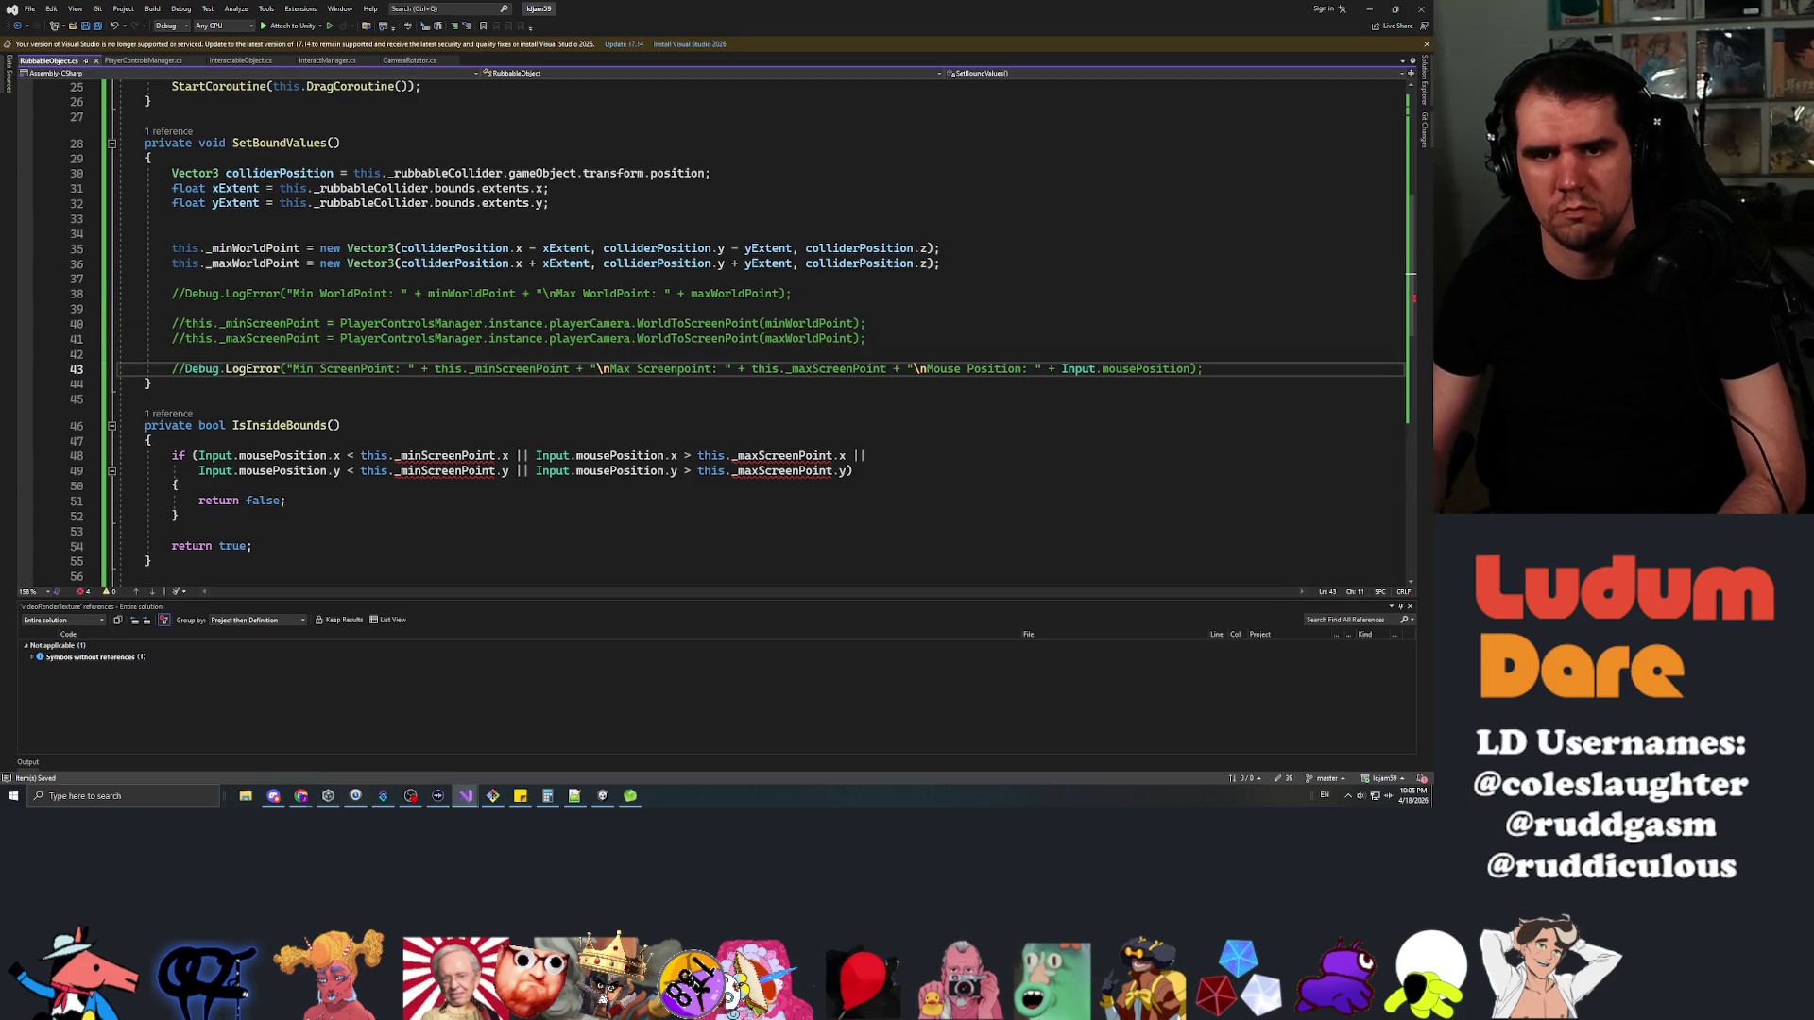
In IsInsideBounds, declare Vector3 mouseWorldSpace and begin Vector3 adjustedMousePosition = above it
{"action": "left_click", "coordinate": [179, 456]}
{"action": "key", "text": "Return"}
{"action": "key", "text": "Up"}
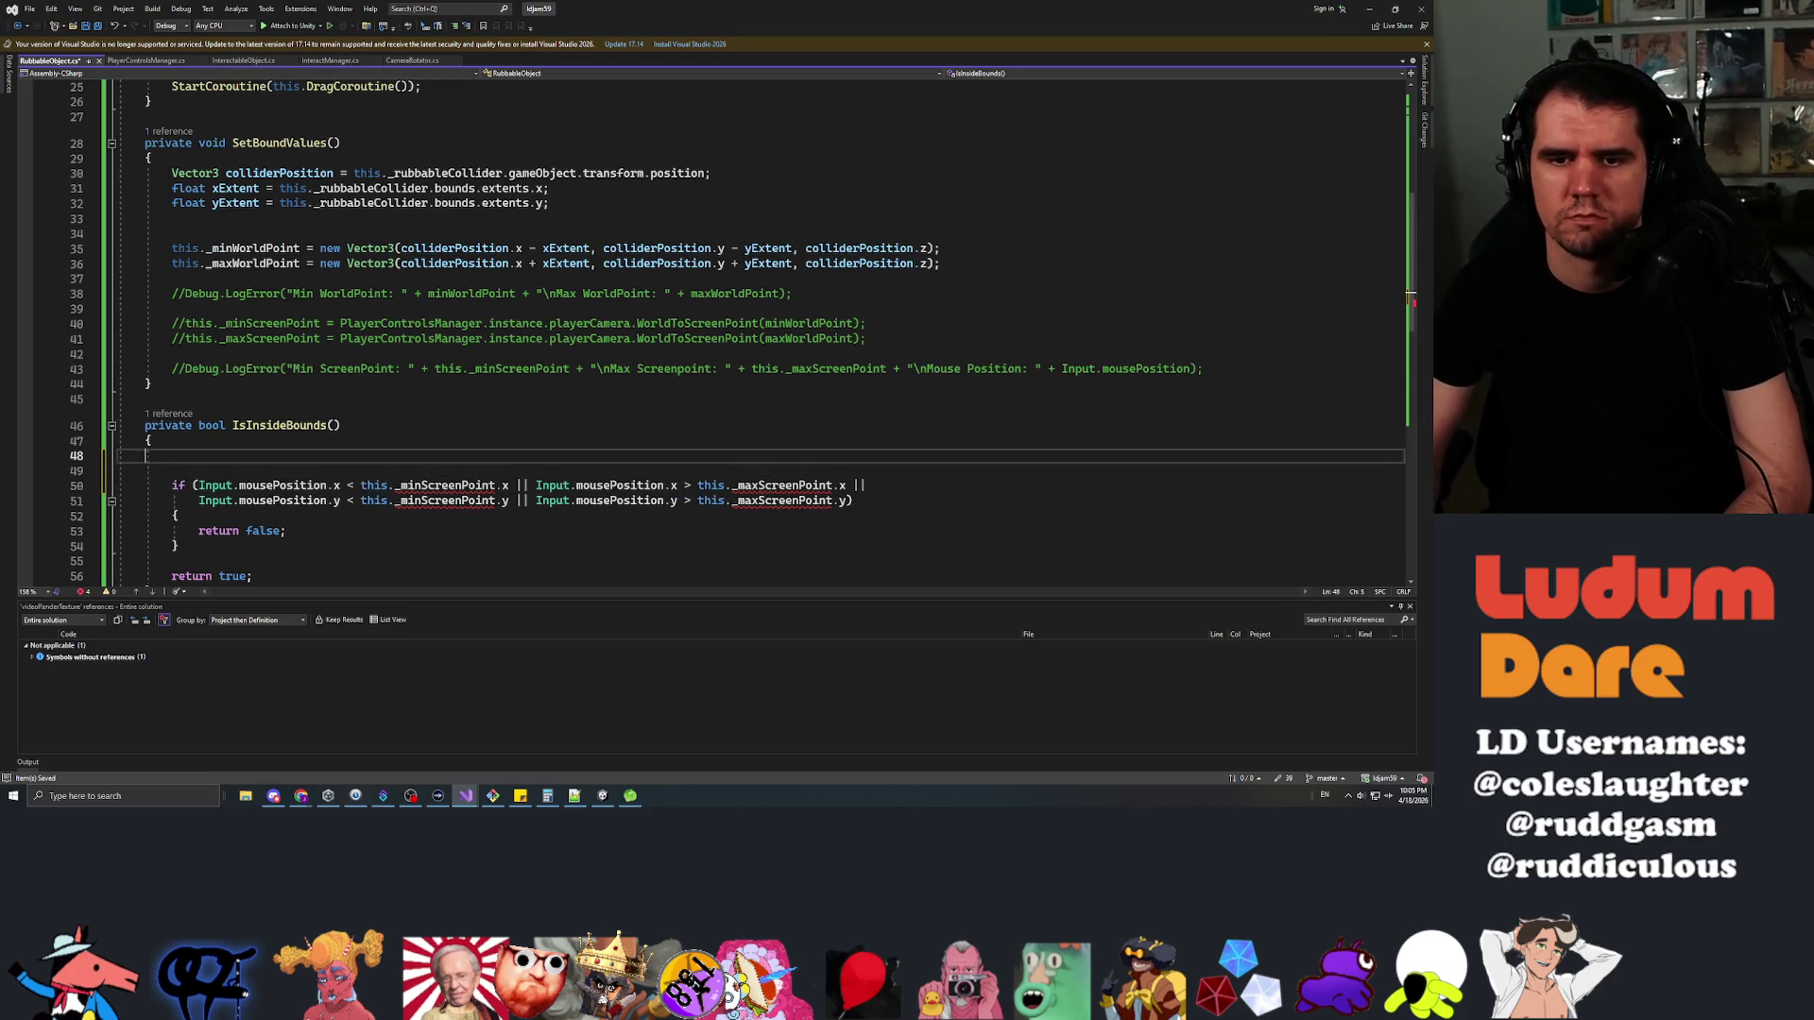
{"action": "type", "text": "Vector3 m"}
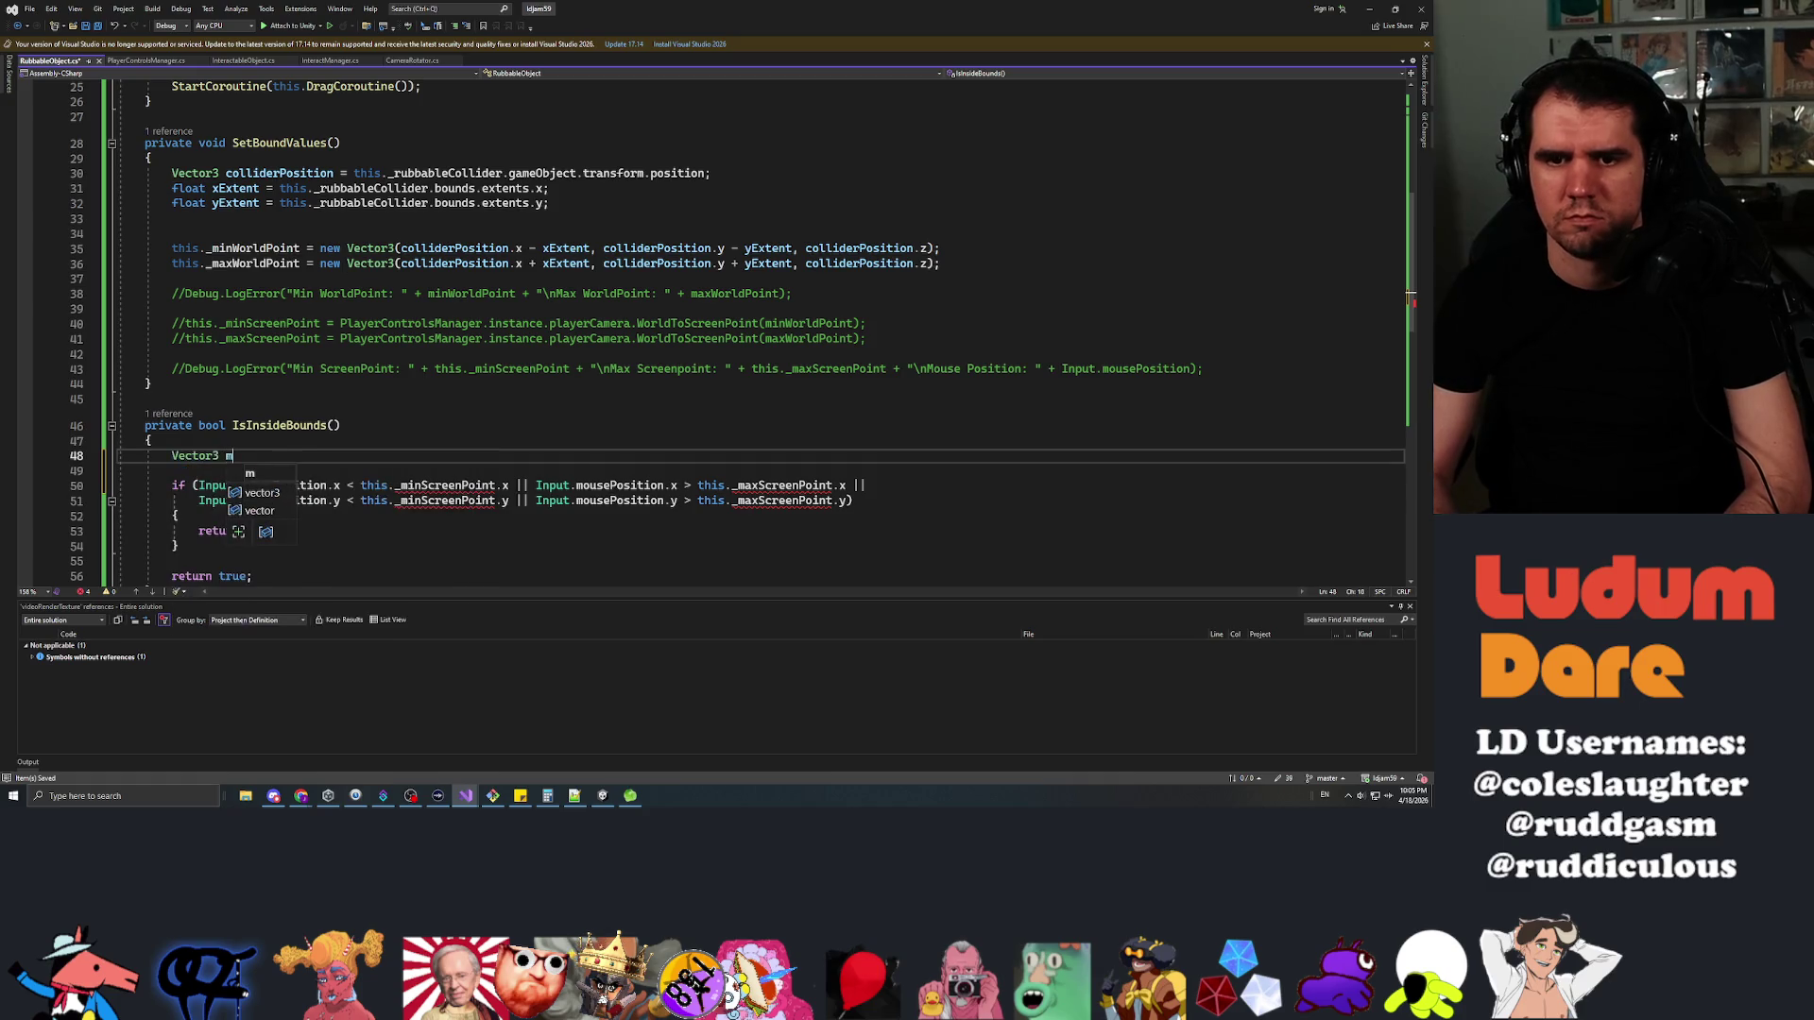
{"action": "type", "text": "ouseWorldSpace"}
{"action": "key", "text": "Escape"}
{"action": "key", "text": "Home"}
{"action": "key", "text": "Return"}
{"action": "key", "text": "Tab"}
{"action": "key", "text": "Up"}
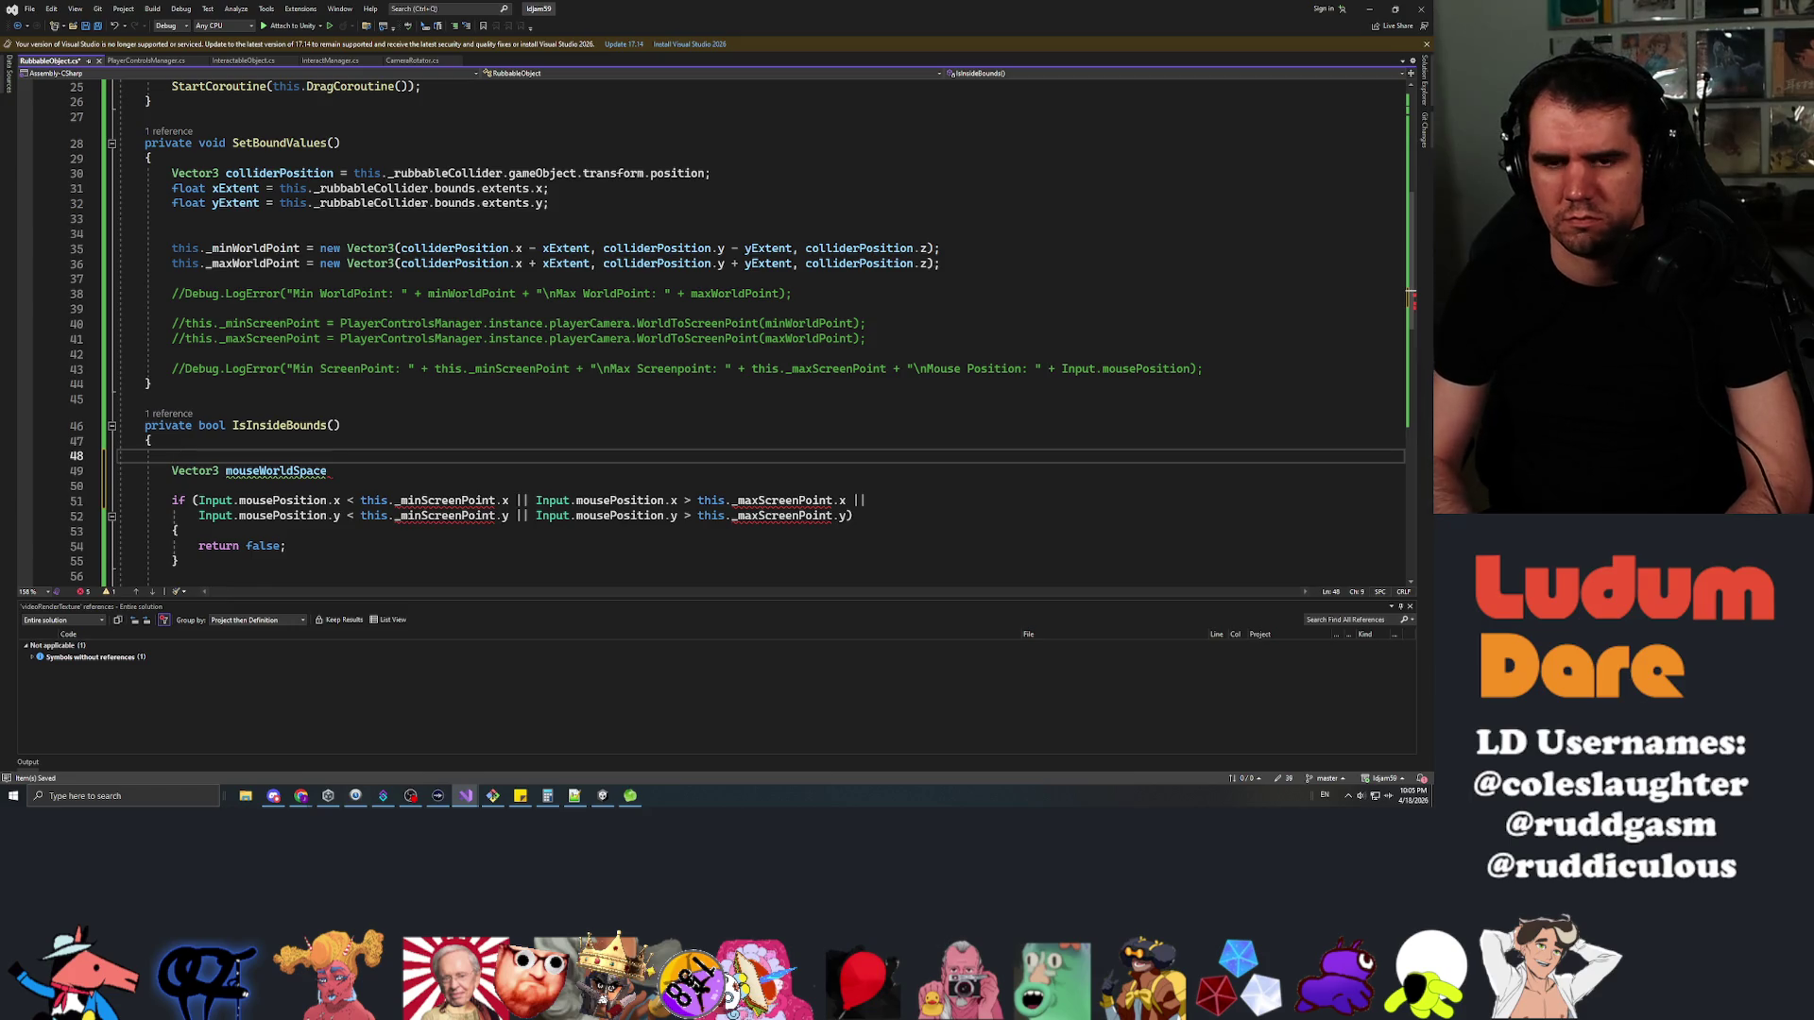
{"action": "type", "text": "Vector3 adjusted"}
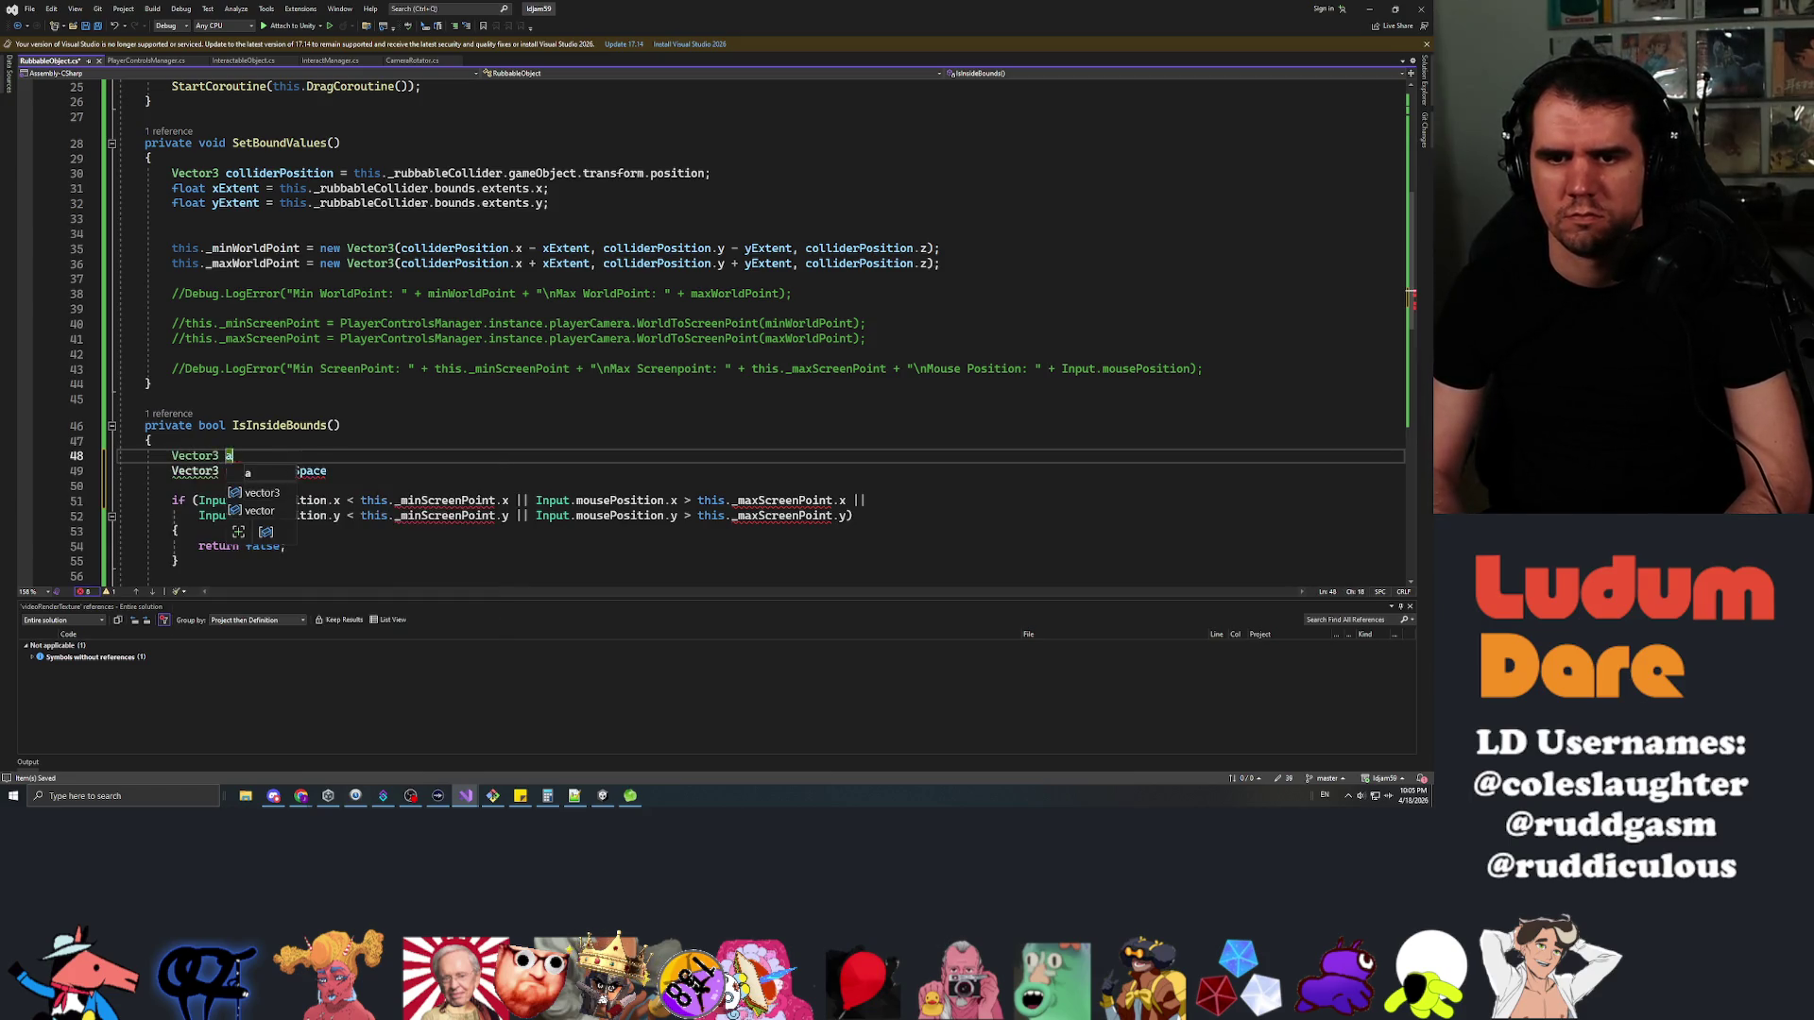
{"action": "type", "text": "MouseP"}
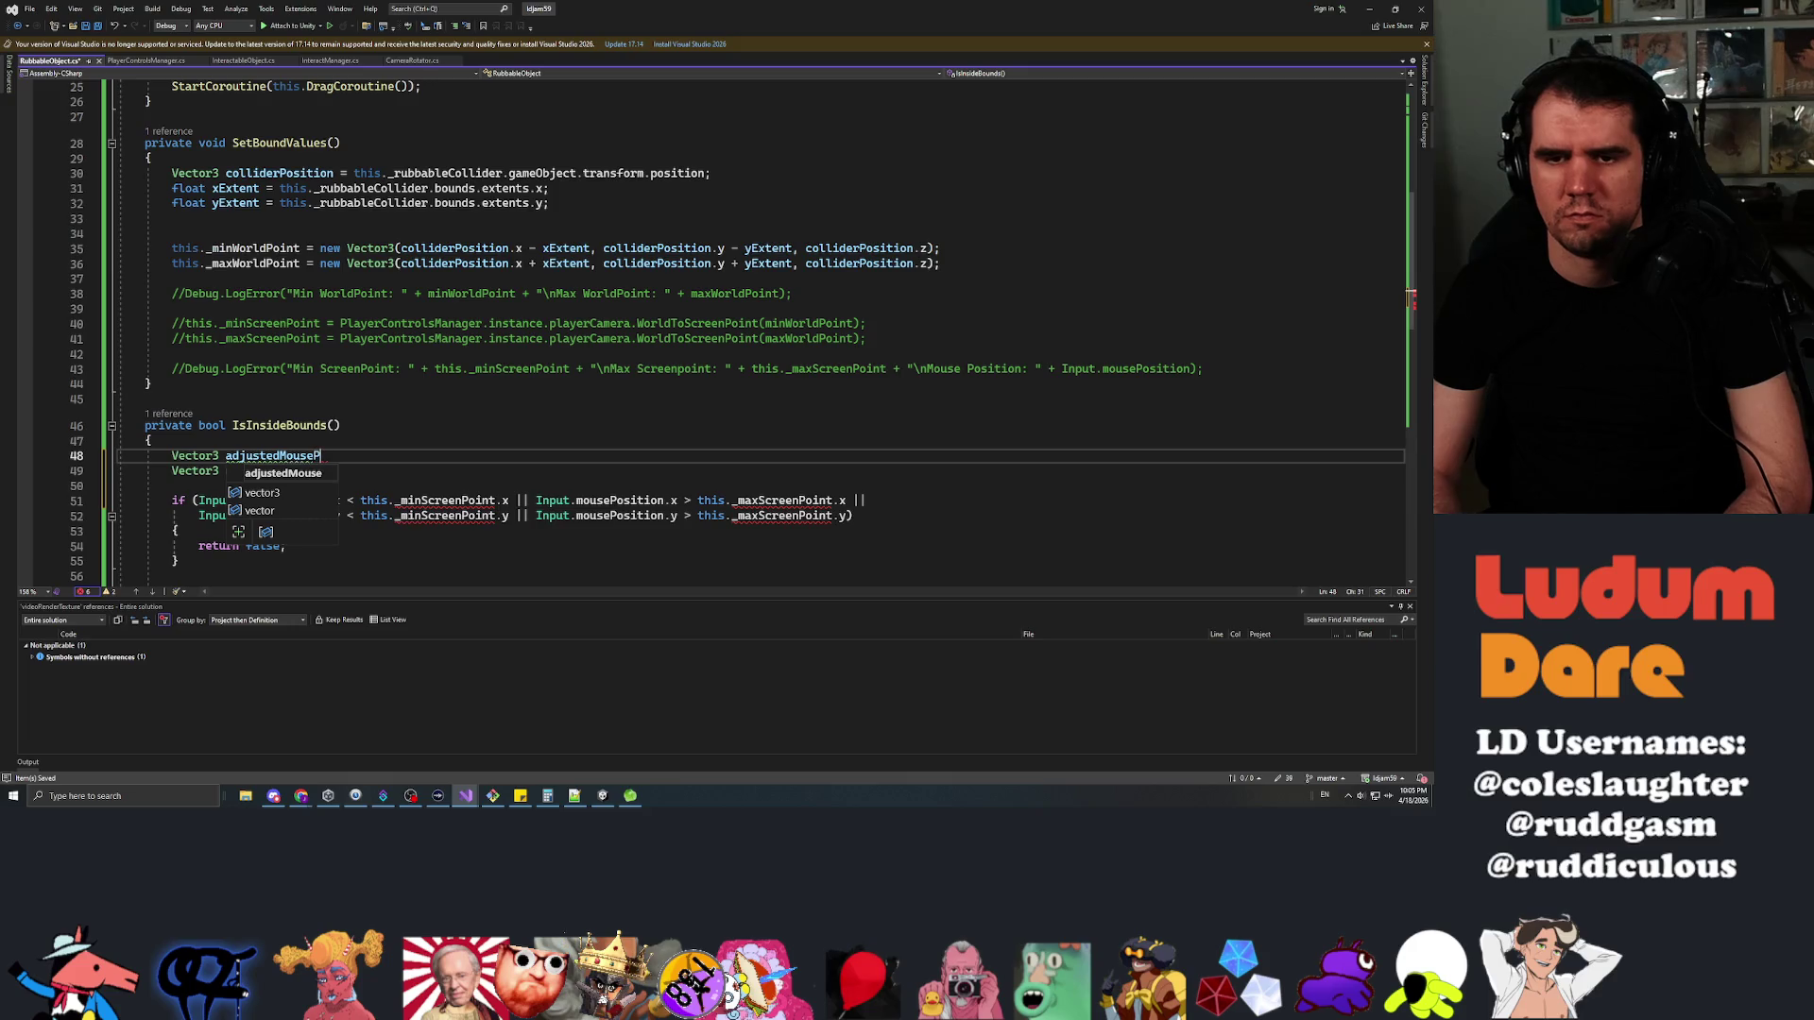
{"action": "type", "text": "osition ="}
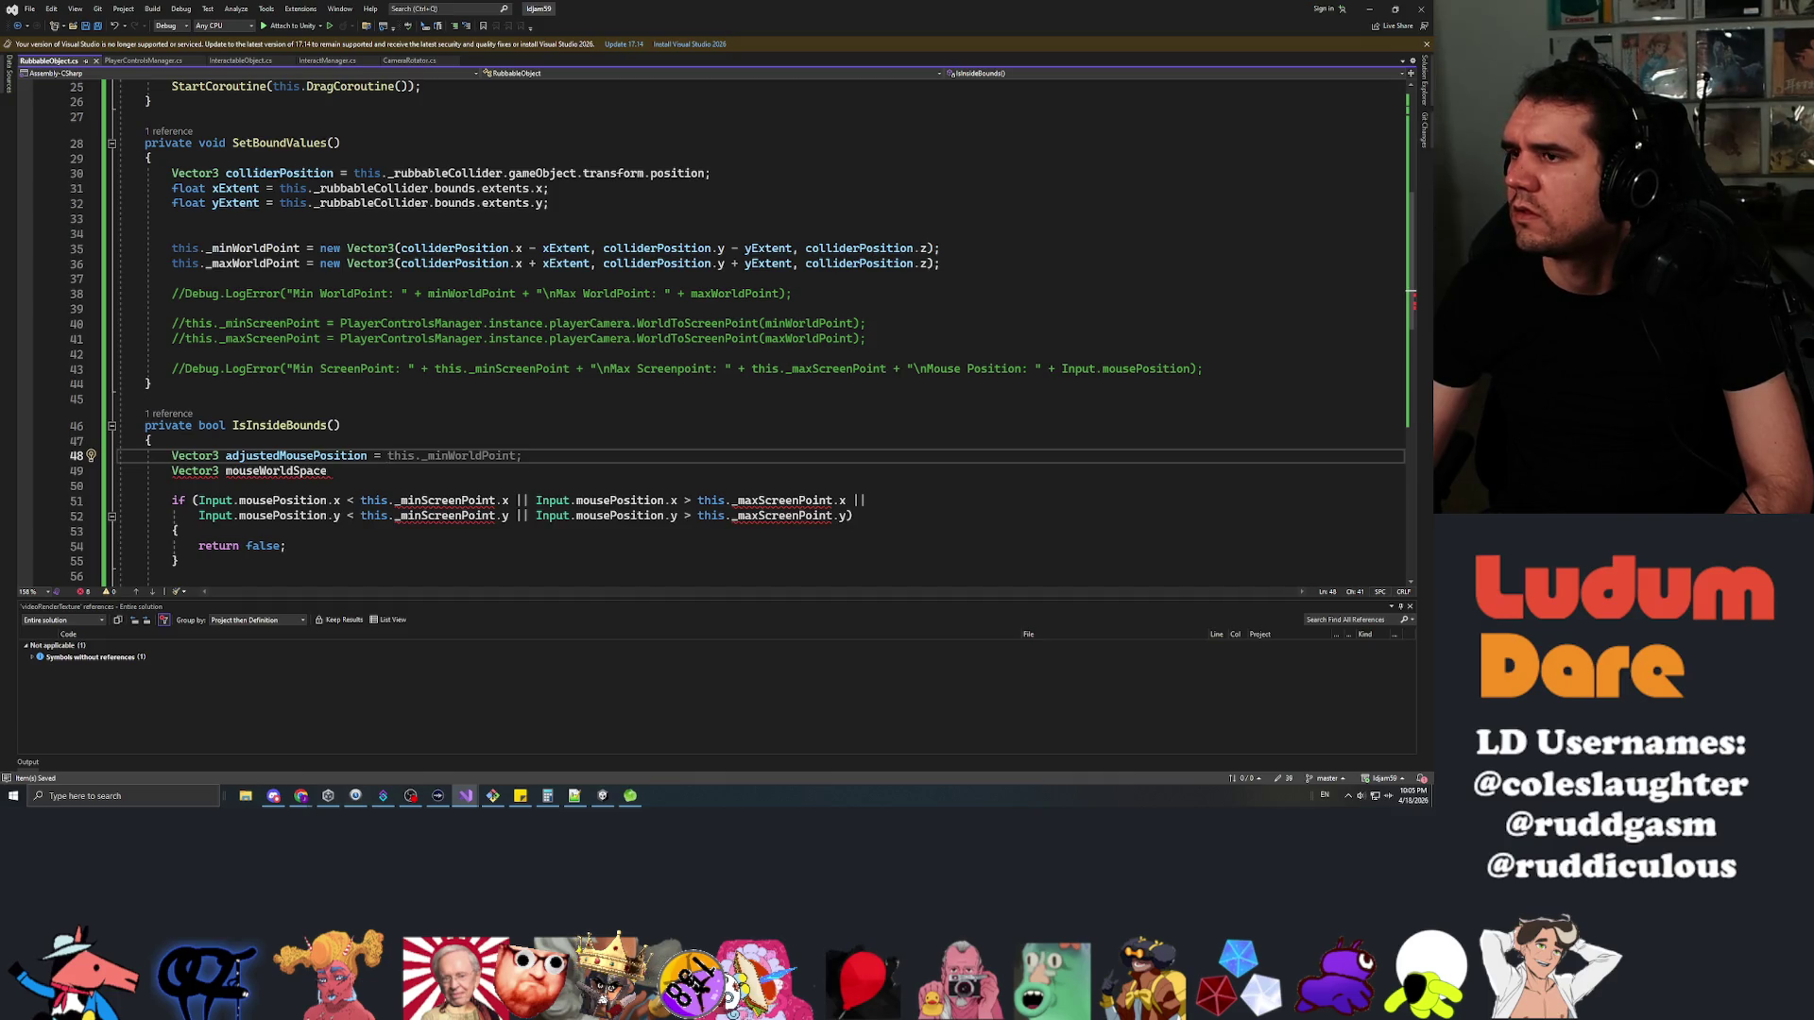
{"action": "key", "text": "super+e"}
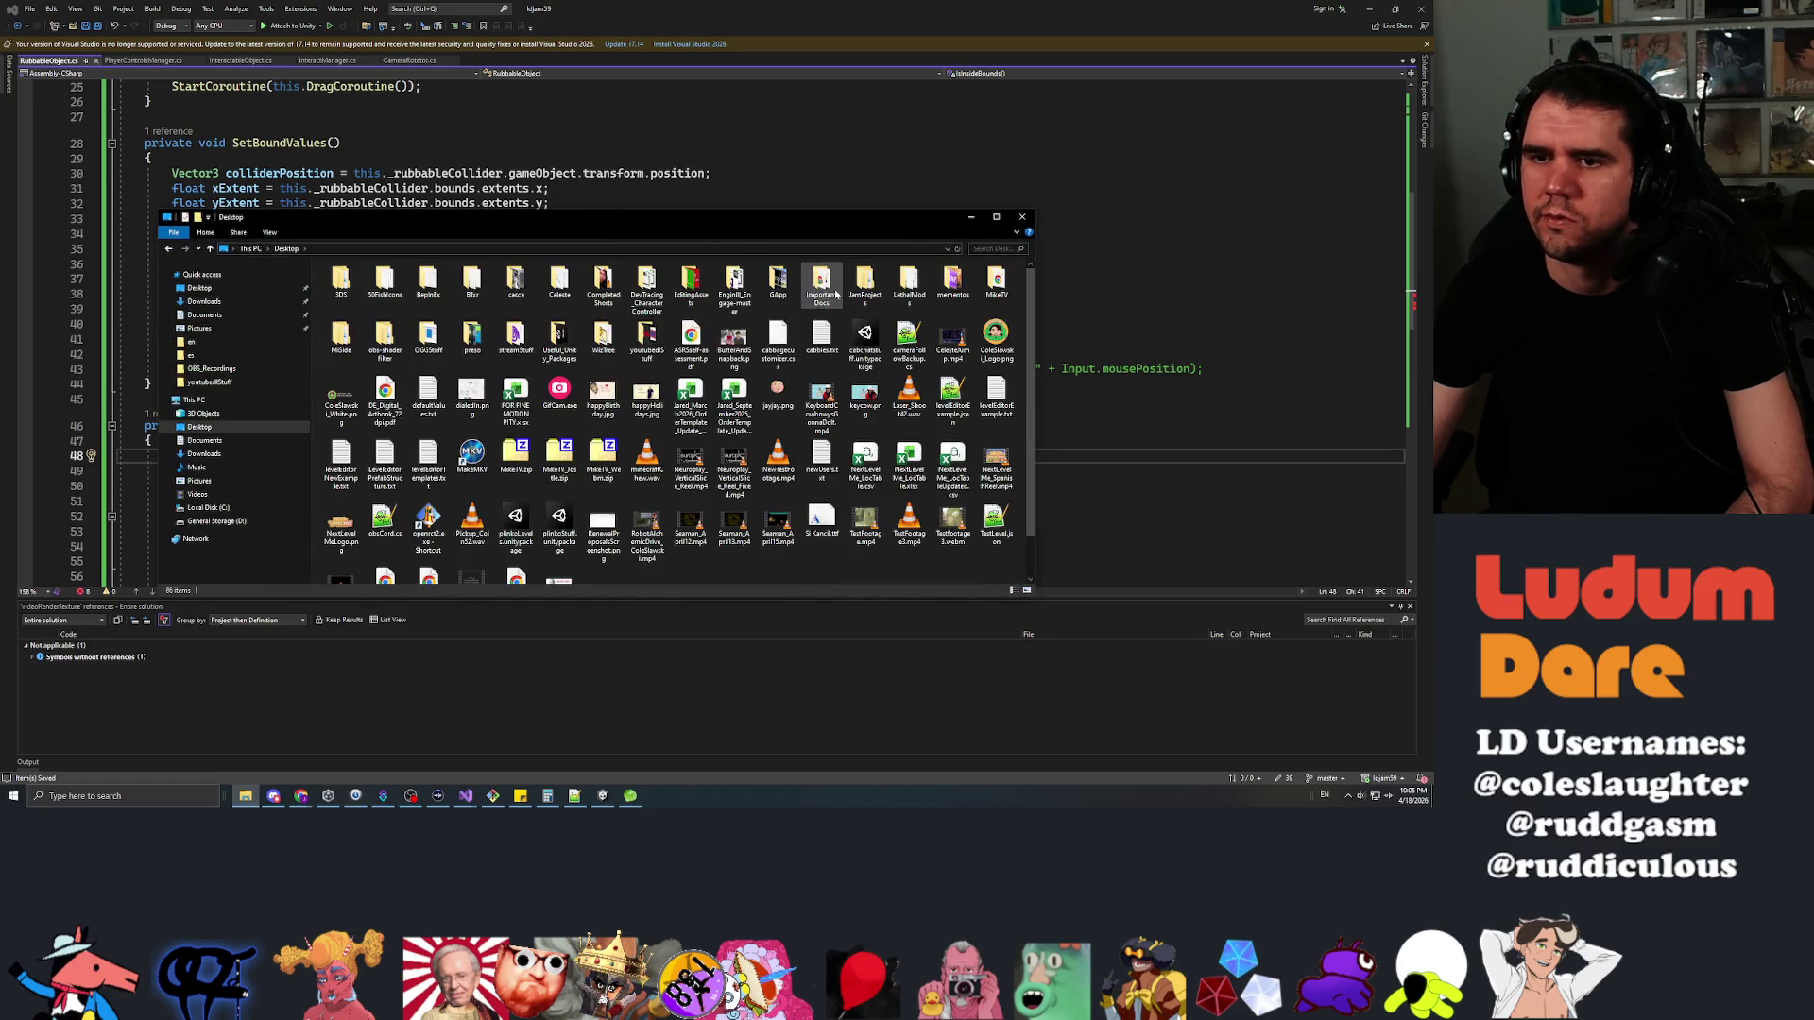
Browse JamProjects > ldjam56 > Assets > _Scripts in File Explorer and open BugPlacer.cs
{"action": "double_click", "coordinate": [851, 286]}
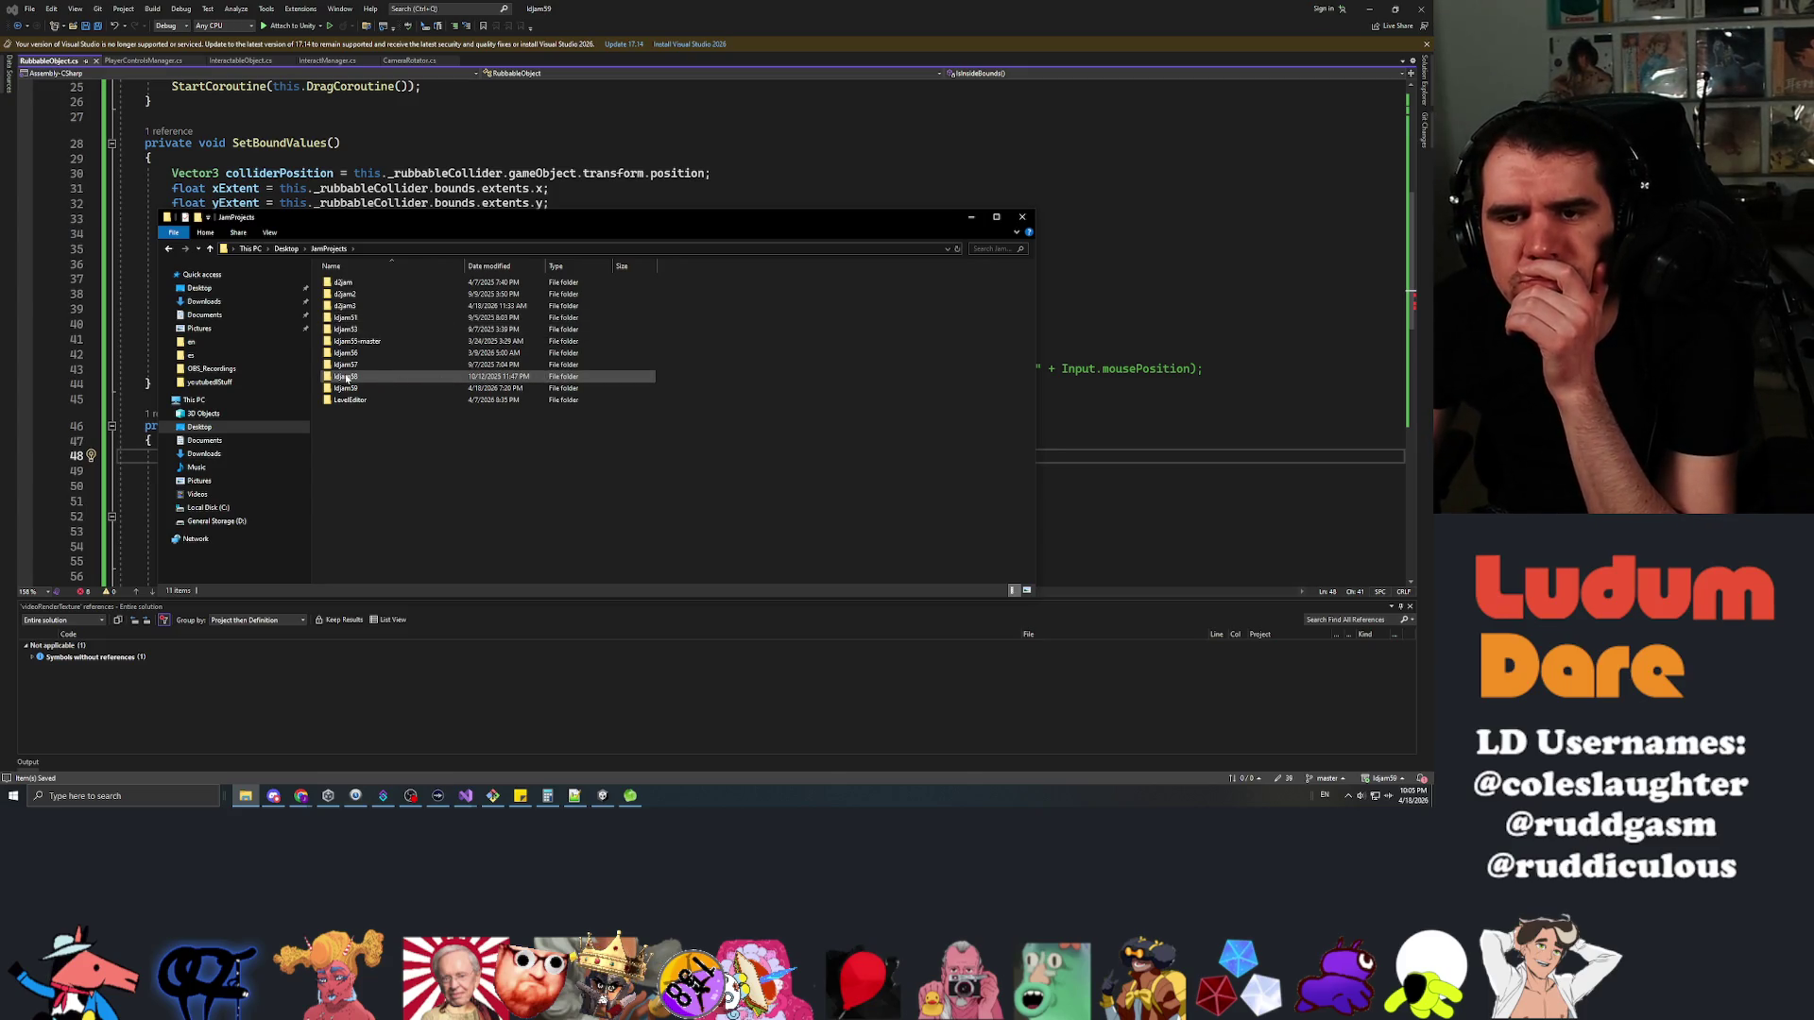
{"action": "double_click", "coordinate": [346, 353]}
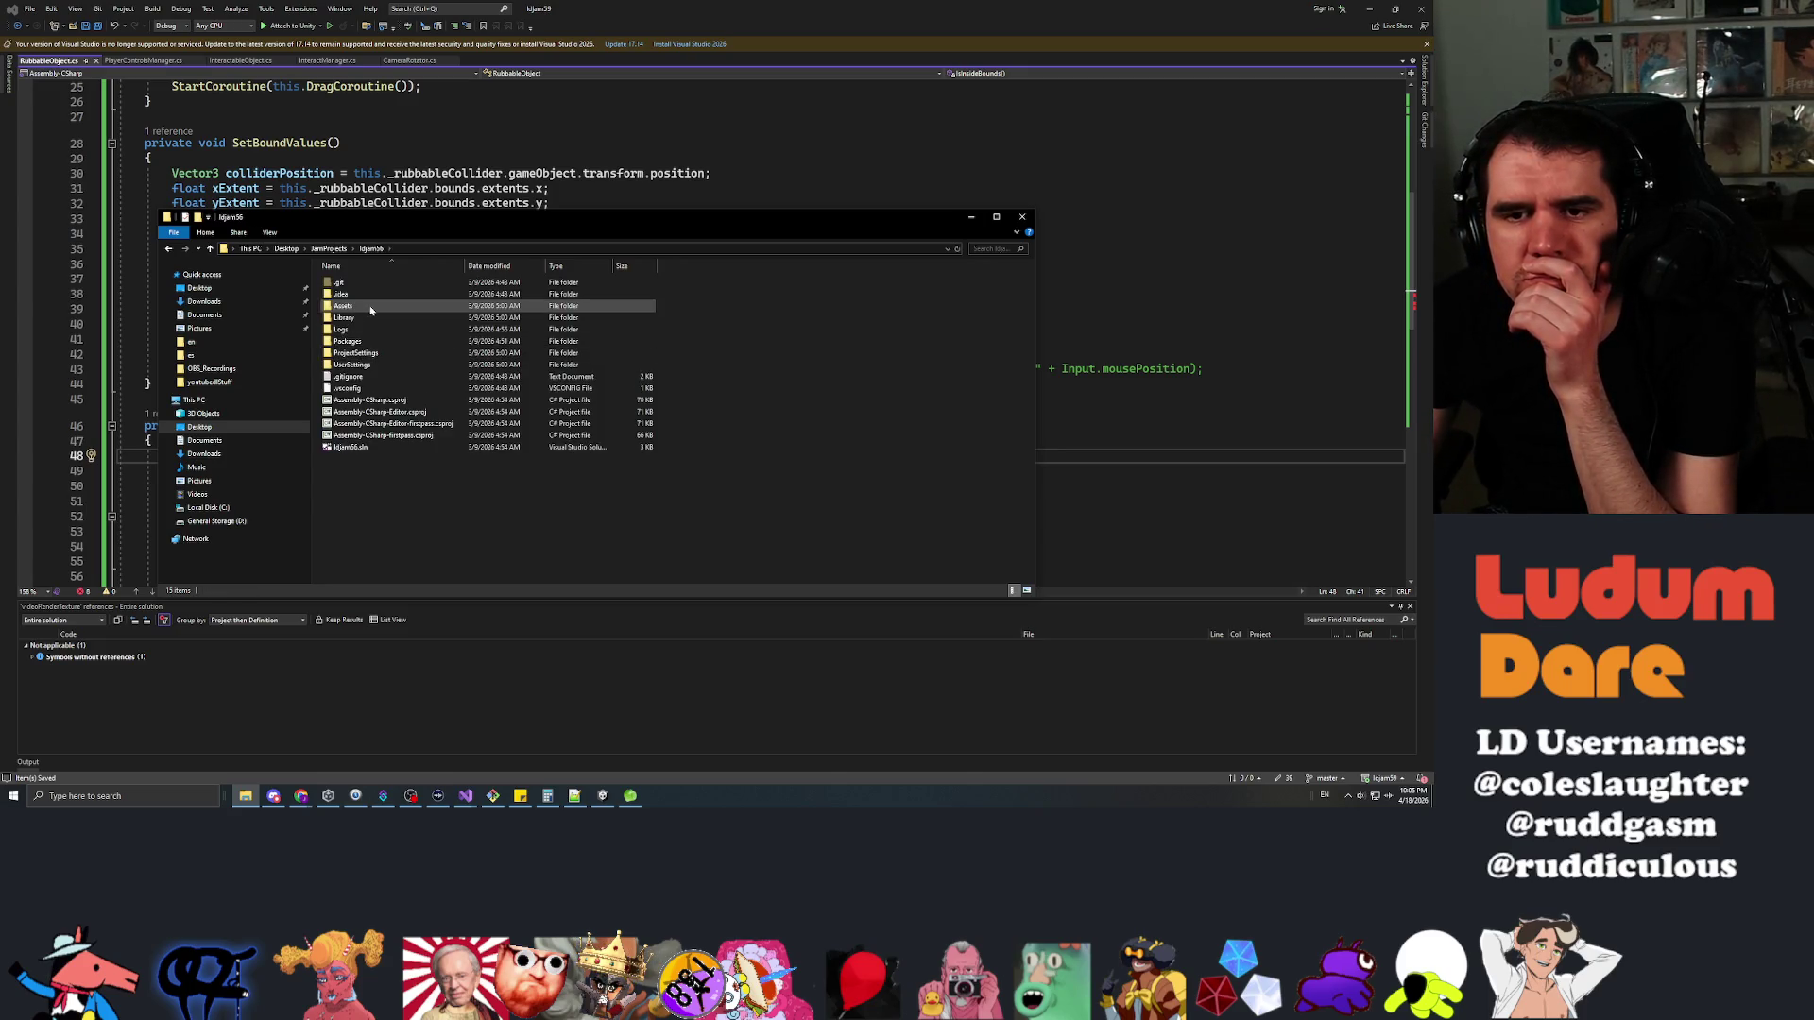
{"action": "double_click", "coordinate": [364, 307]}
{"action": "double_click", "coordinate": [365, 283]}
{"action": "double_click", "coordinate": [355, 328]}
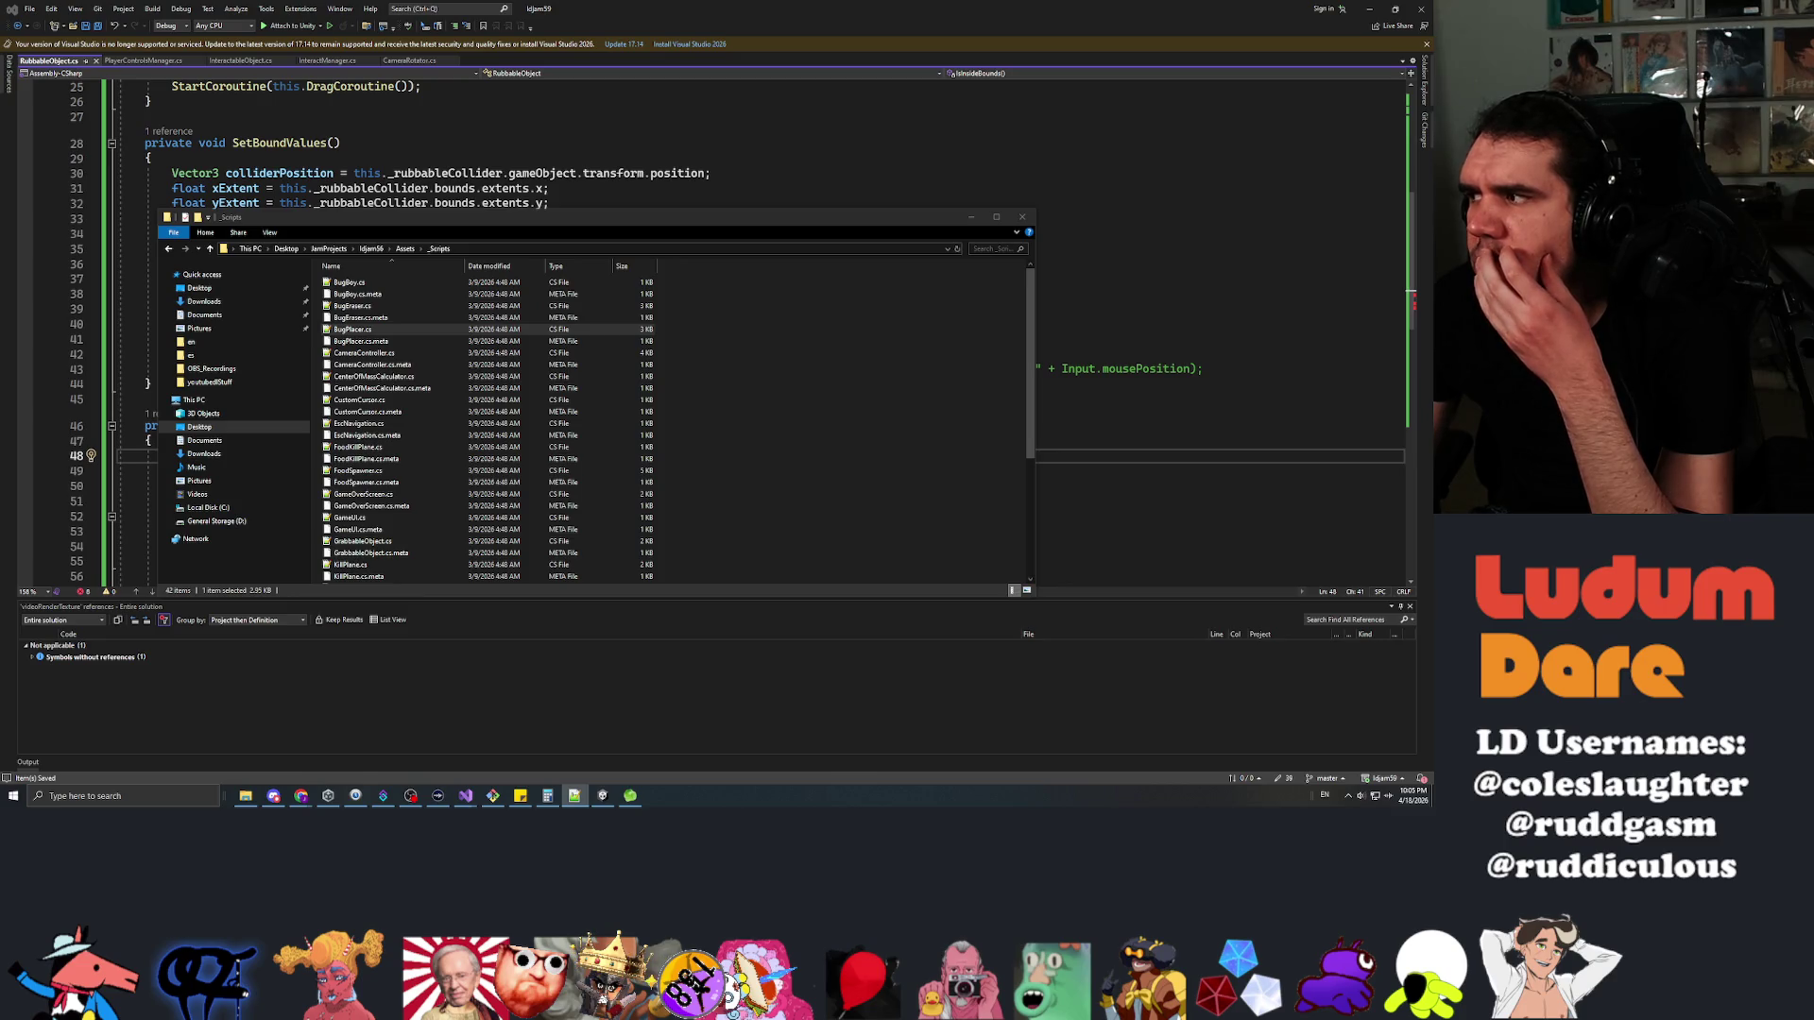
{"action": "key", "text": "alt+Tab"}
{"action": "key", "text": "alt+Tab"}
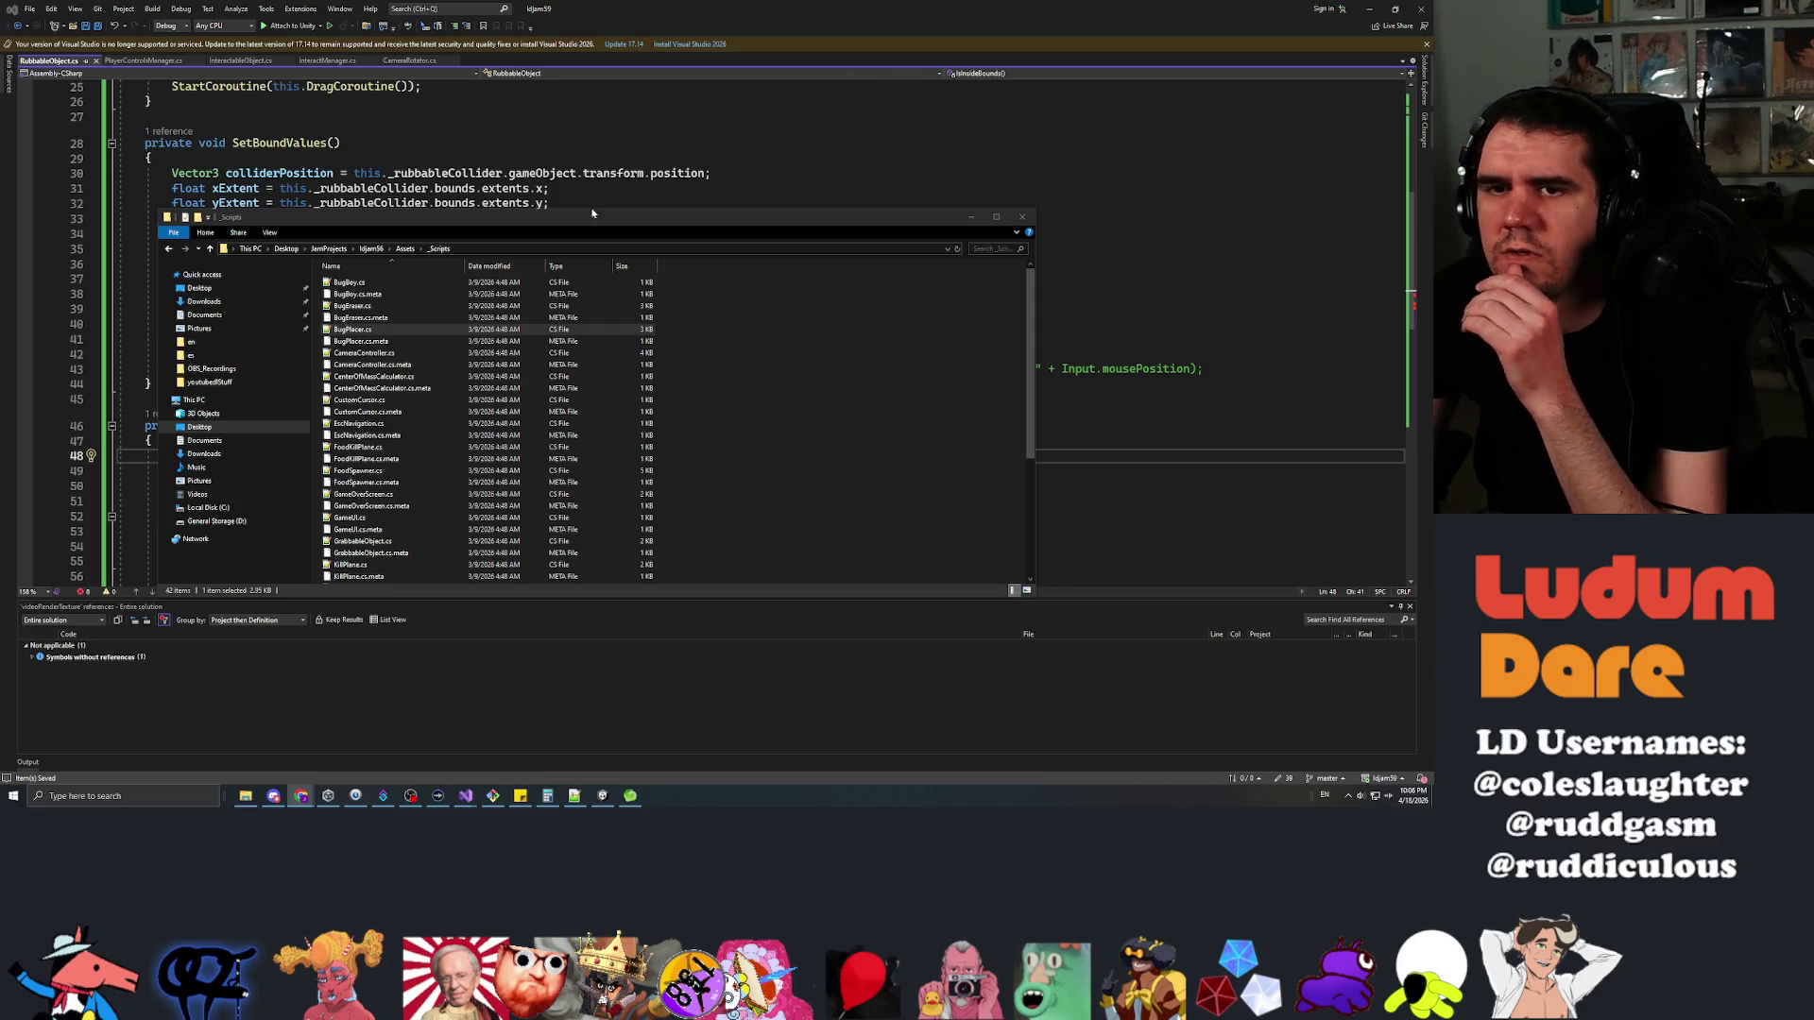
{"action": "mouse_move", "coordinate": [662, 223]}
{"action": "left_mouse_down"}
{"action": "mouse_move", "coordinate": [642, 223]}
{"action": "mouse_move", "coordinate": [1427, 223]}
{"action": "left_mouse_up"}
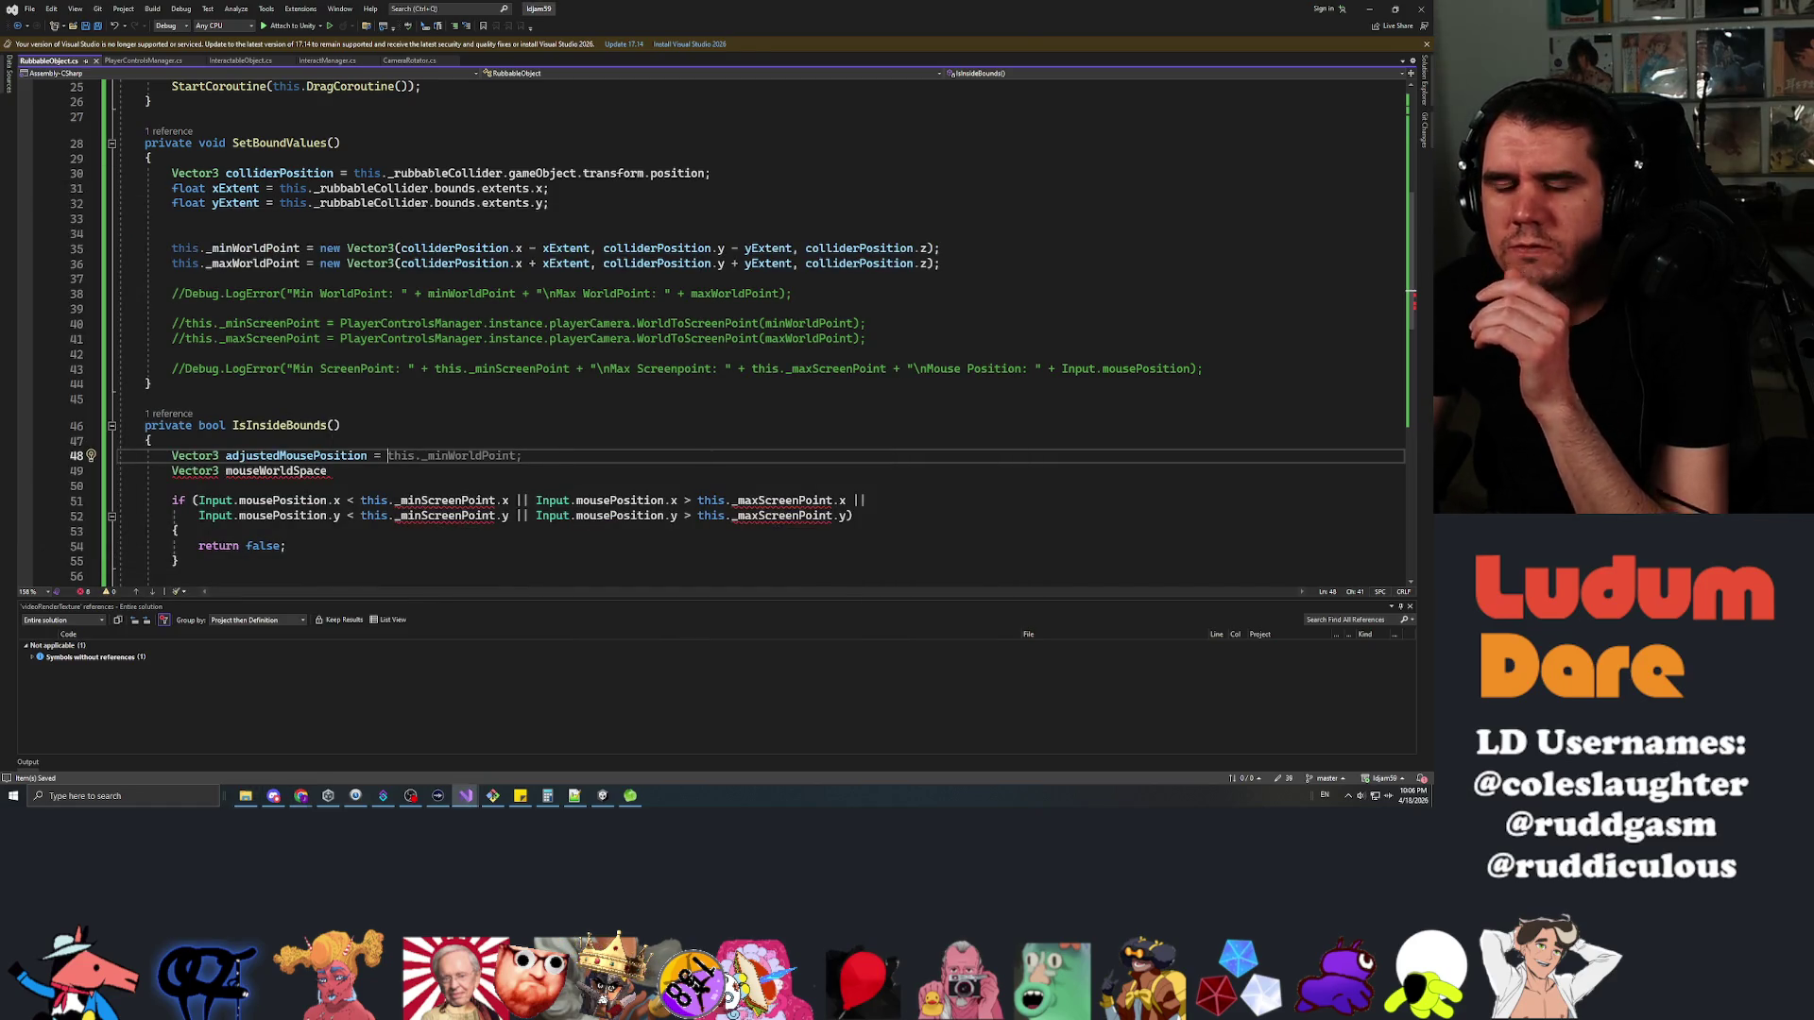
Write adjustedMousePosition = new Vector3(Input.mousePosition.x, Input.mousePosition.y, ) on line 48
{"action": "type", "text": "new Vector3("}
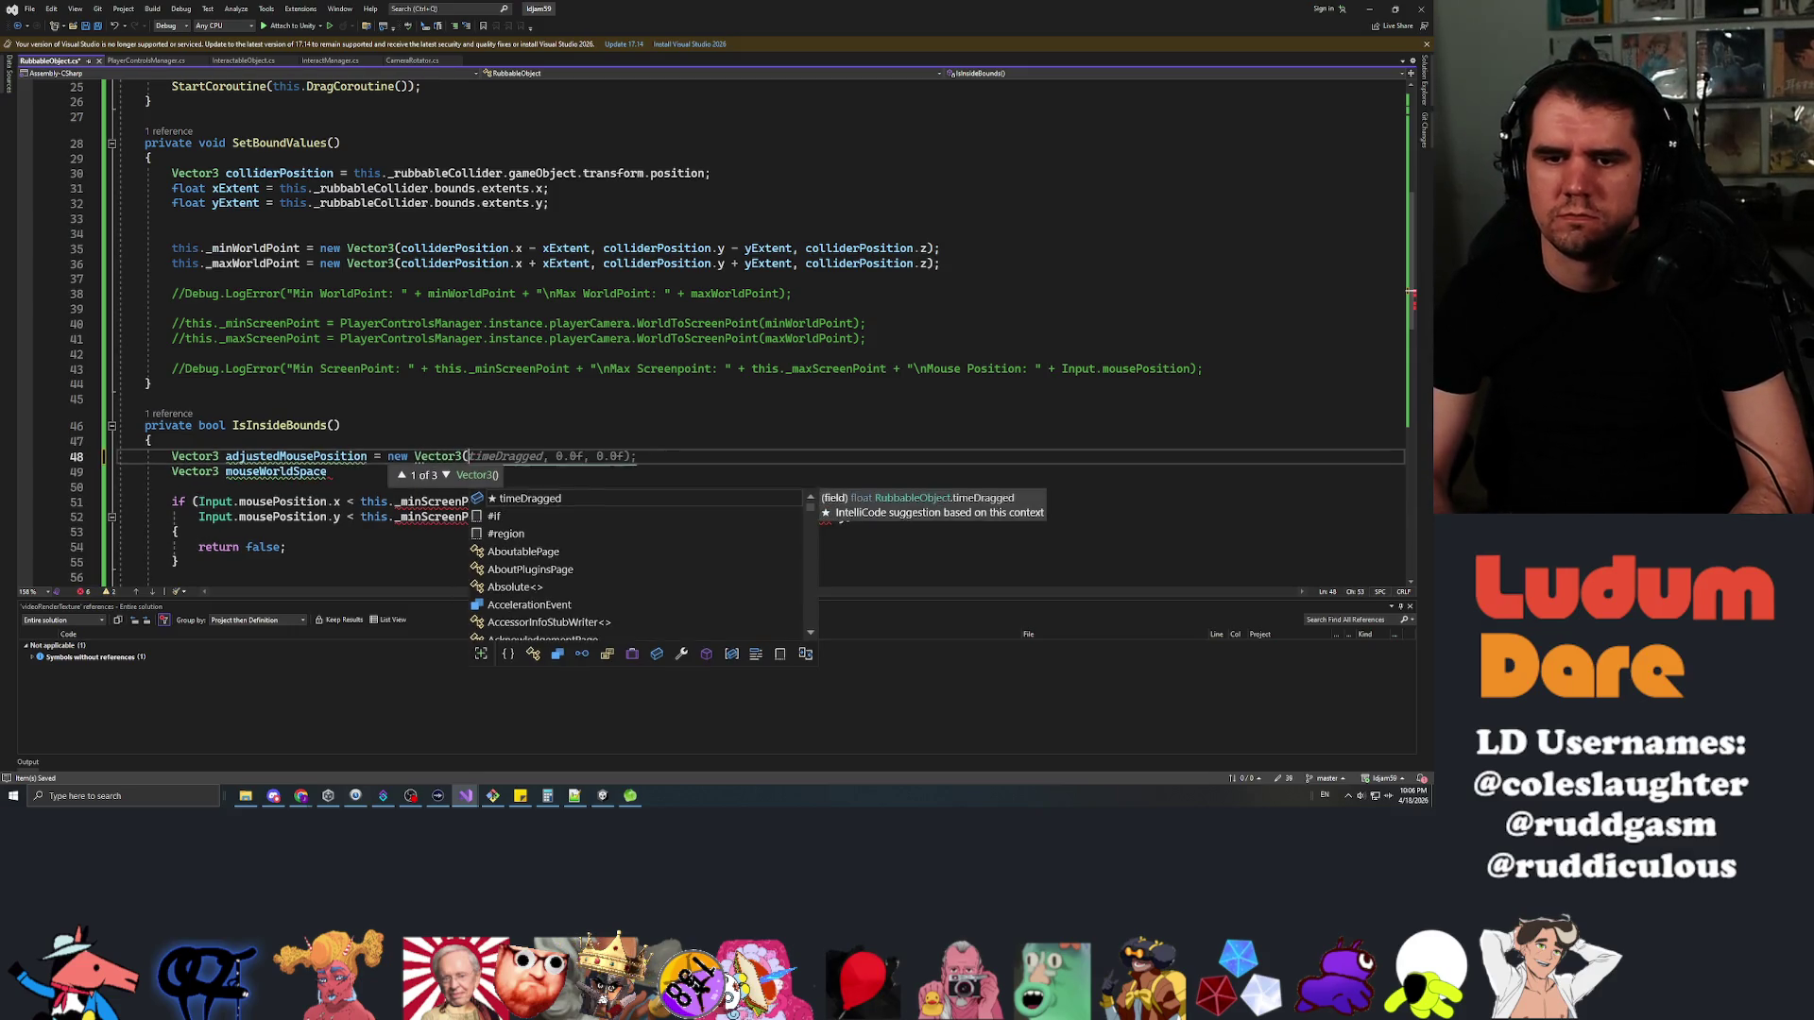
{"action": "type", "text": "Input.m"}
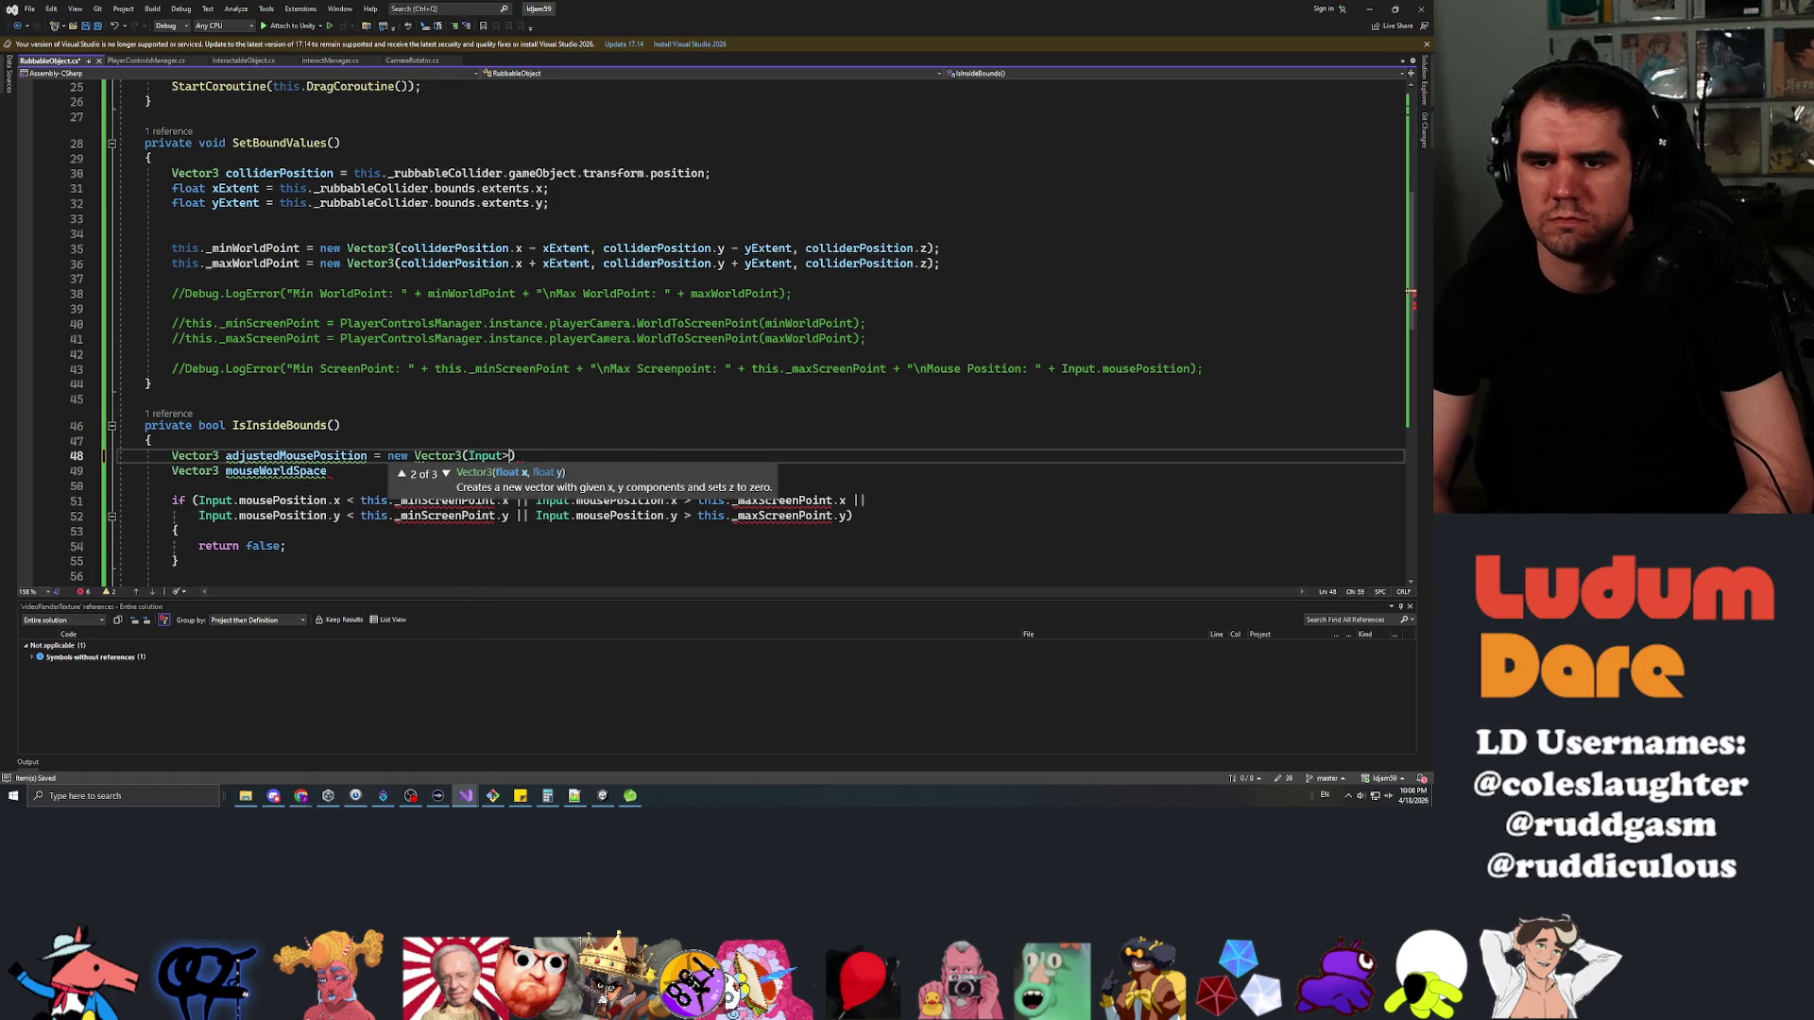
{"action": "type", "text": "ouseP"}
{"action": "key", "text": "Tab"}
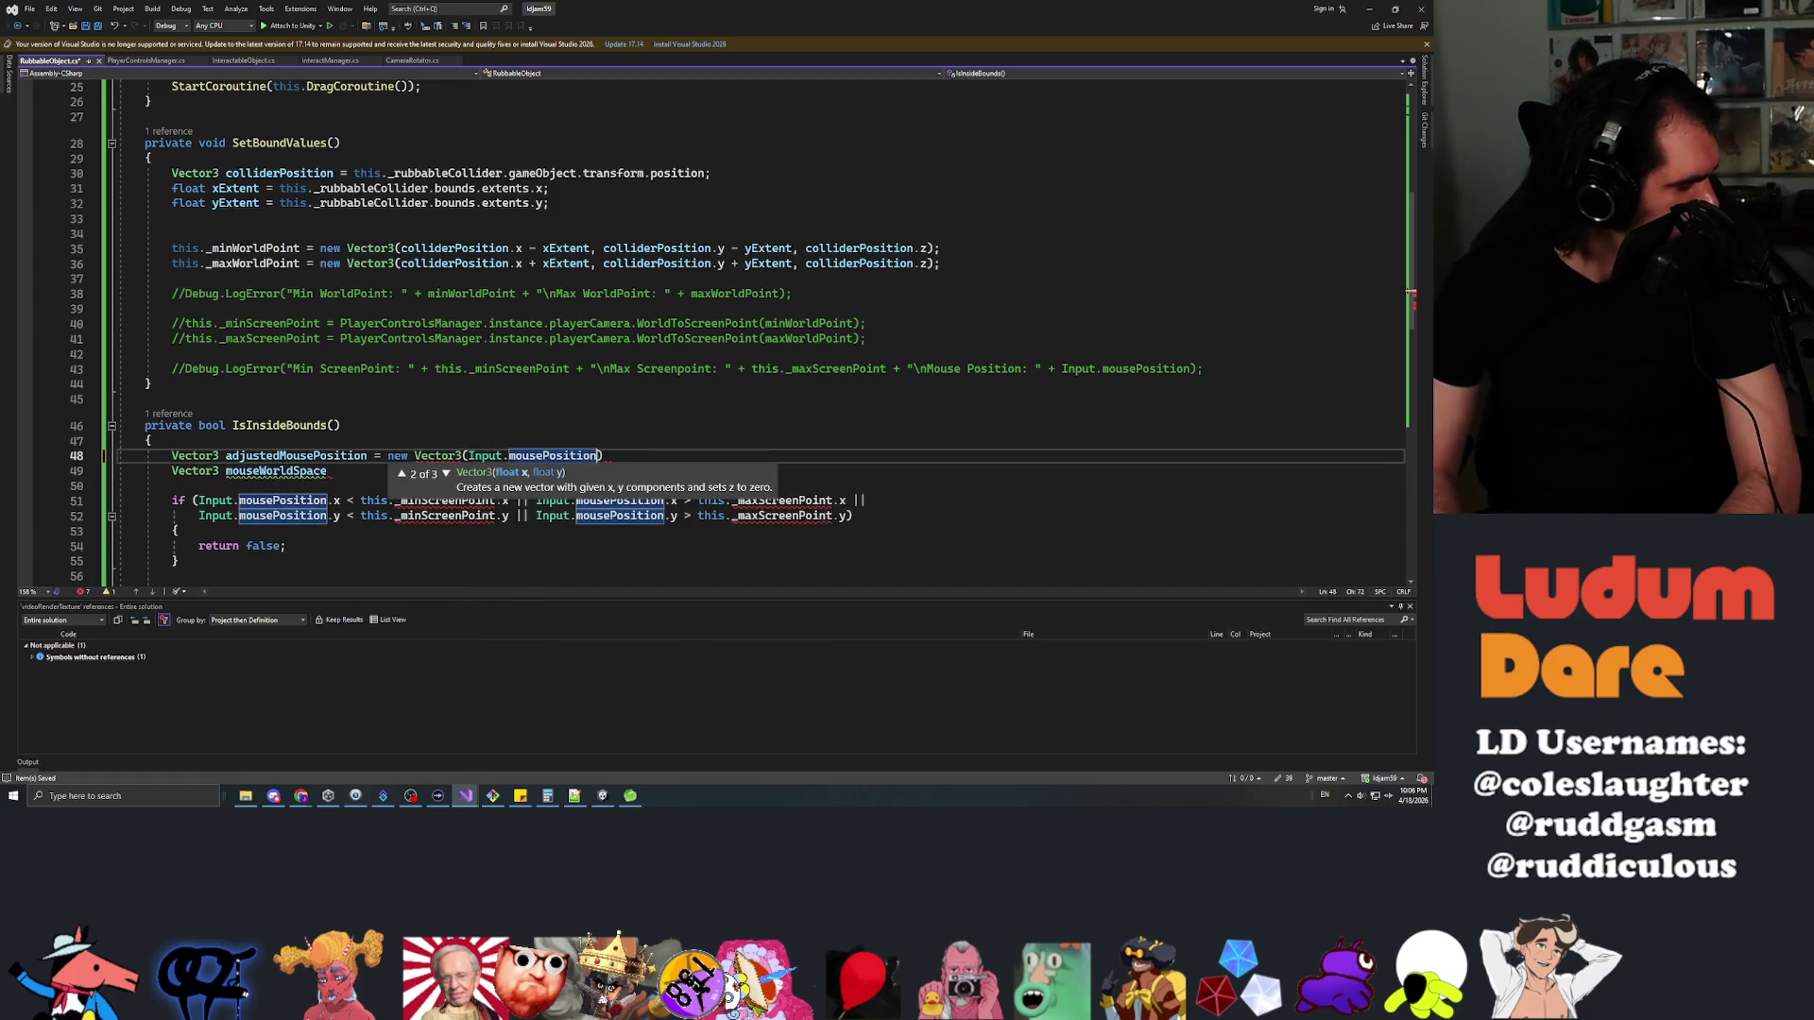
{"action": "type", "text": ".x, Input."}
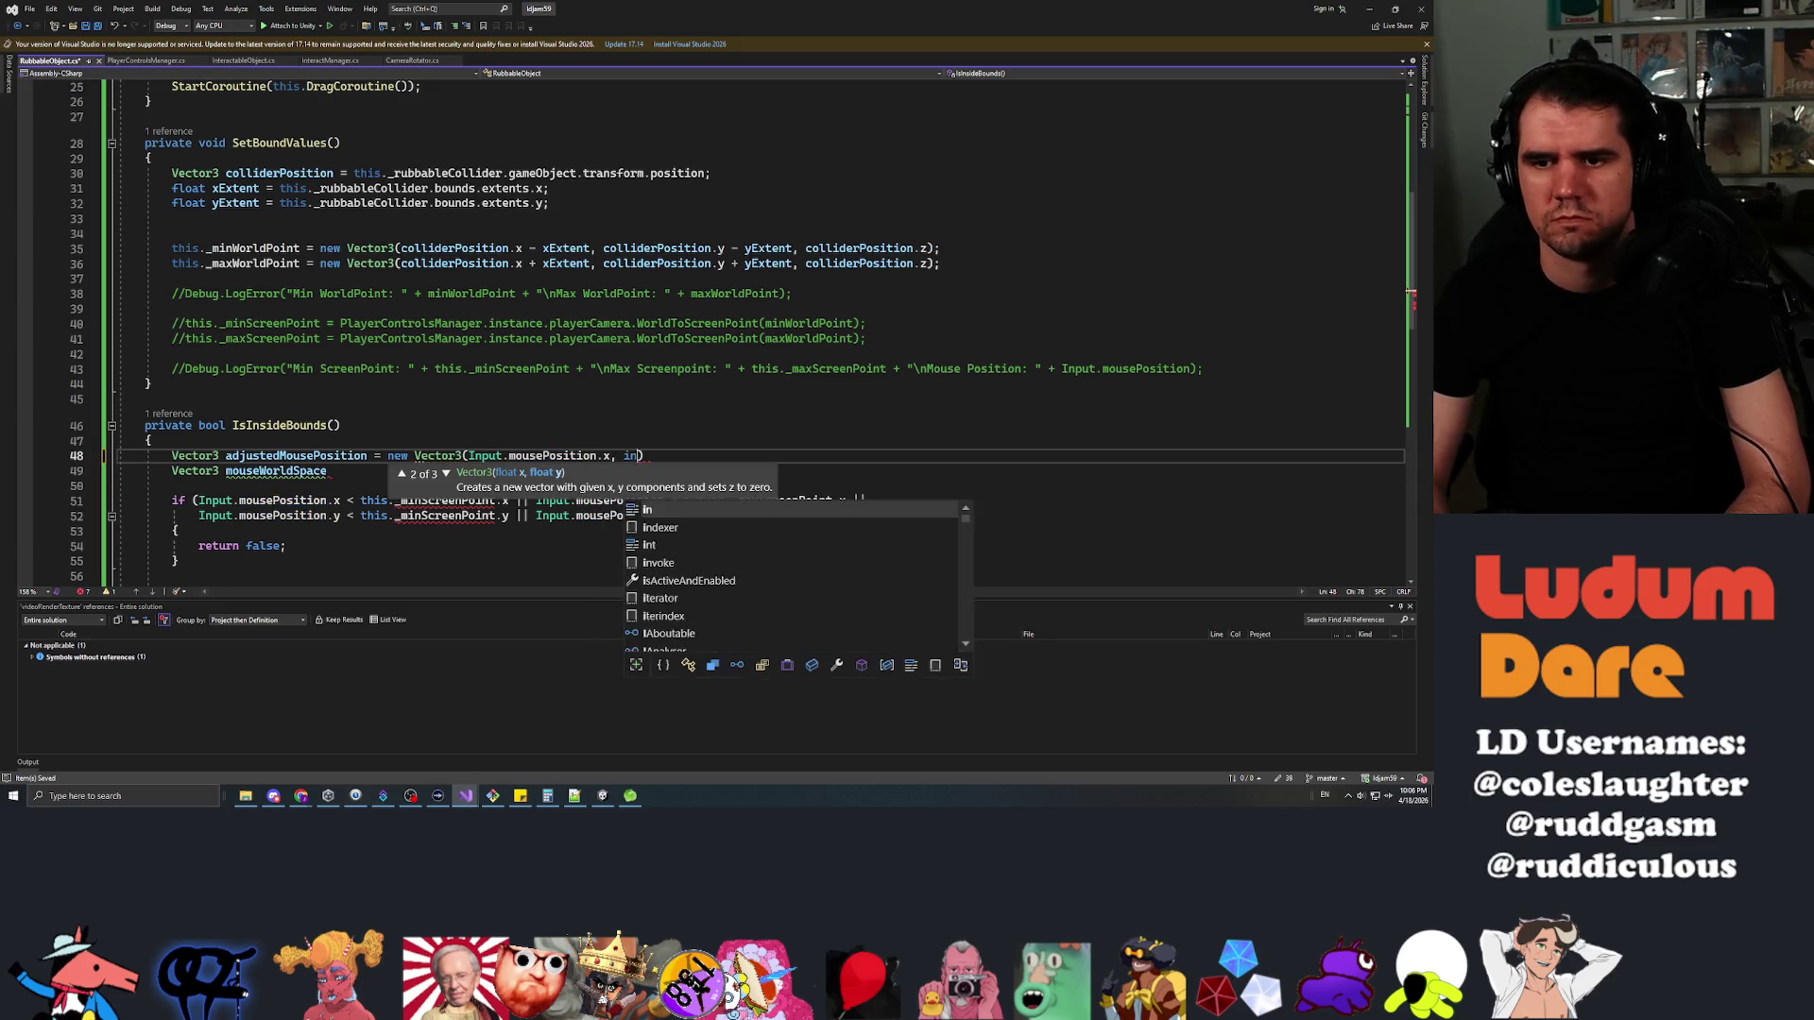
{"action": "type", "text": "mousePosition.y"}
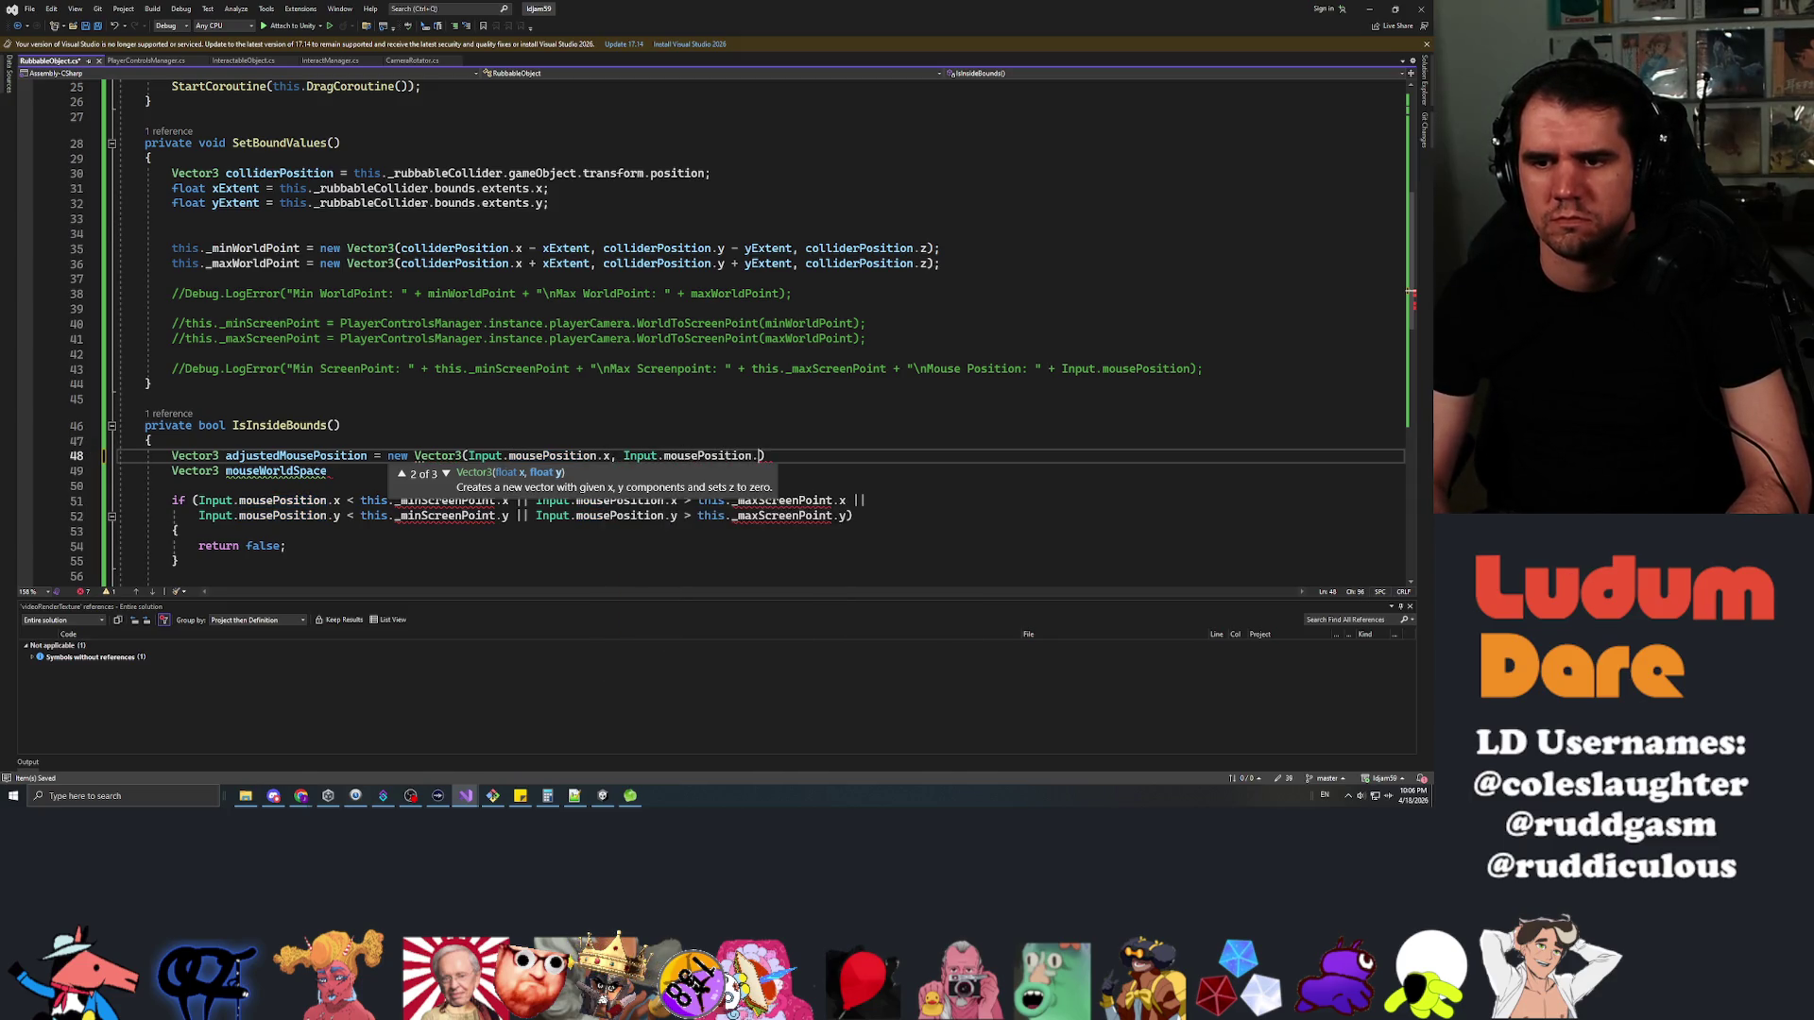
{"action": "type", "text": ","}
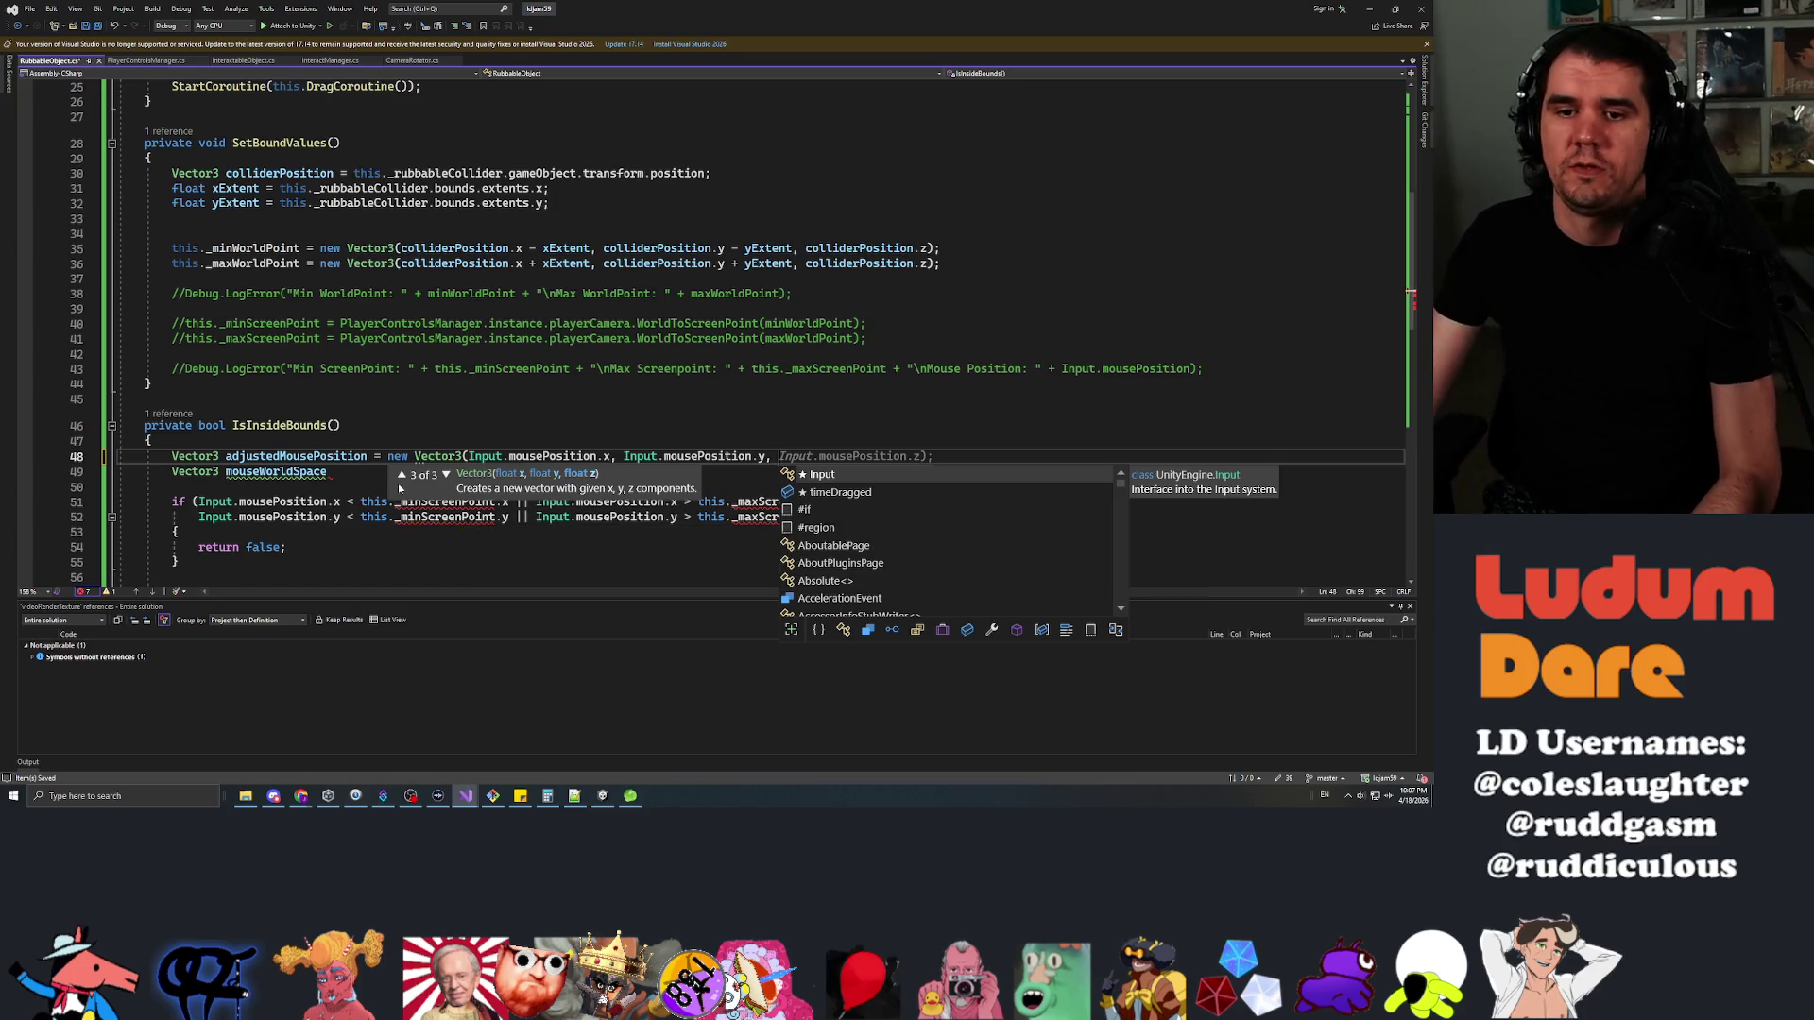
{"action": "left_click", "coordinate": [664, 323]}
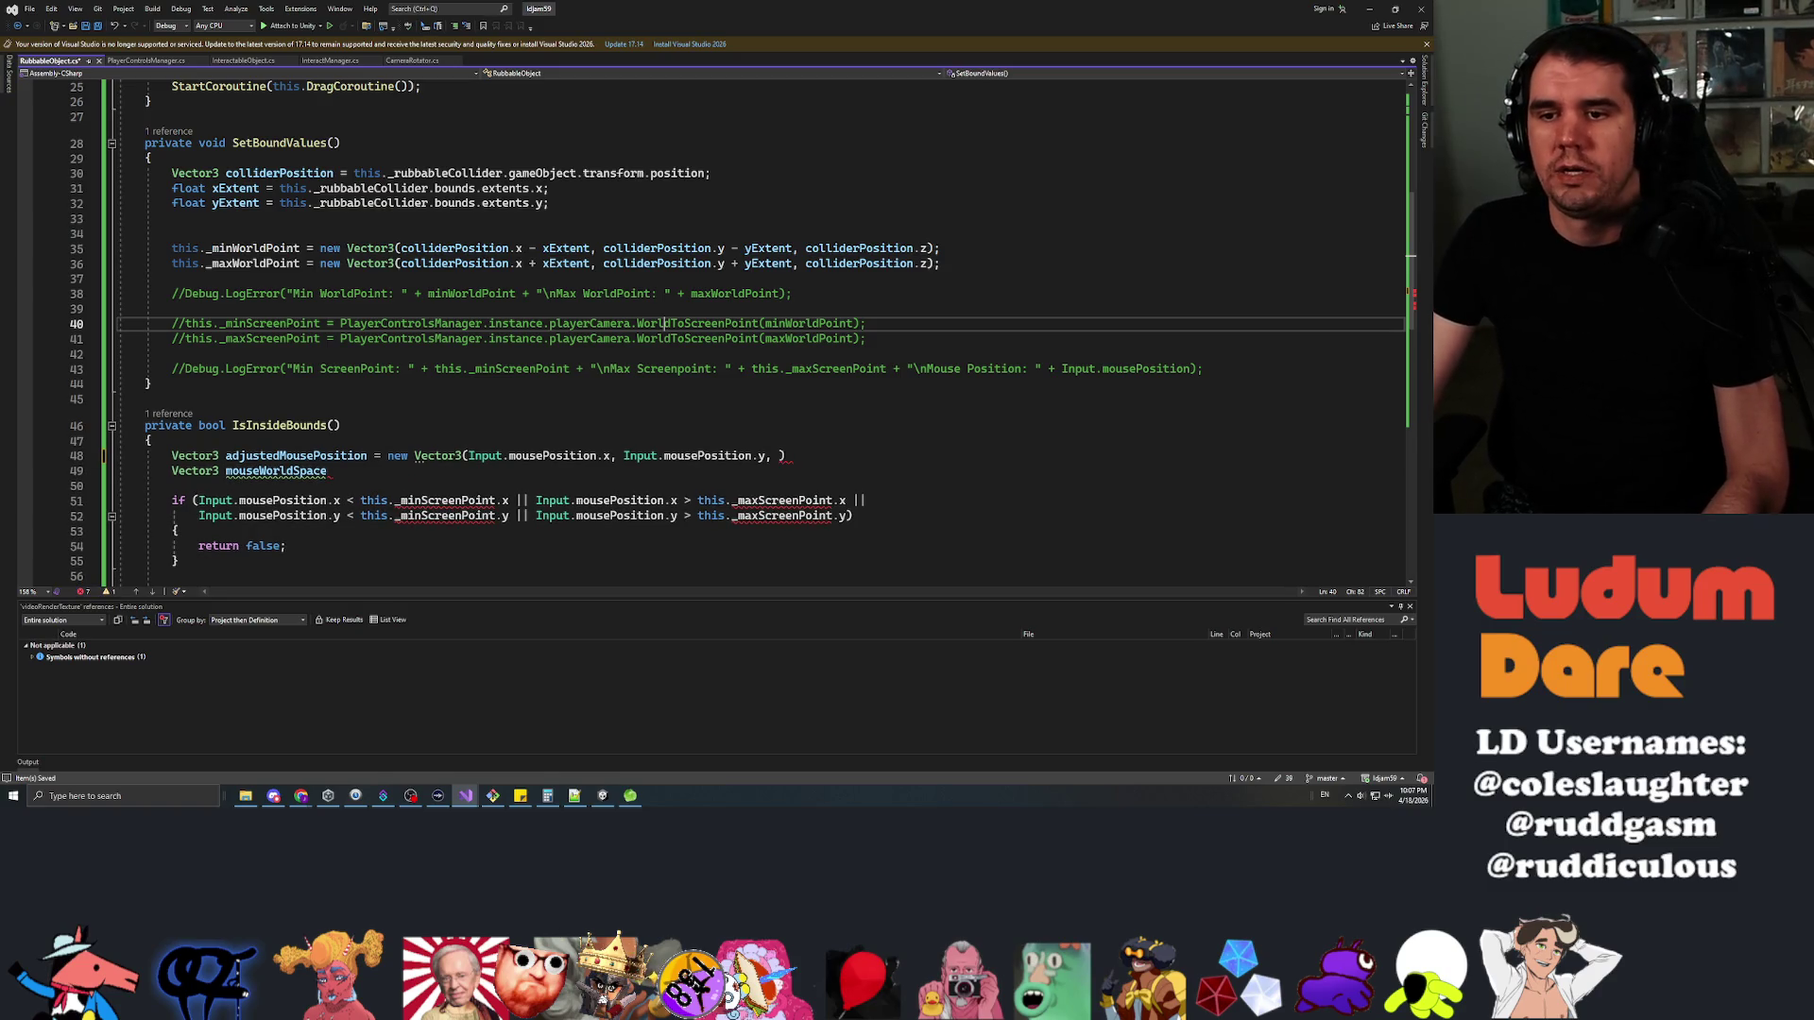
{"action": "left_click", "coordinate": [771, 455]}
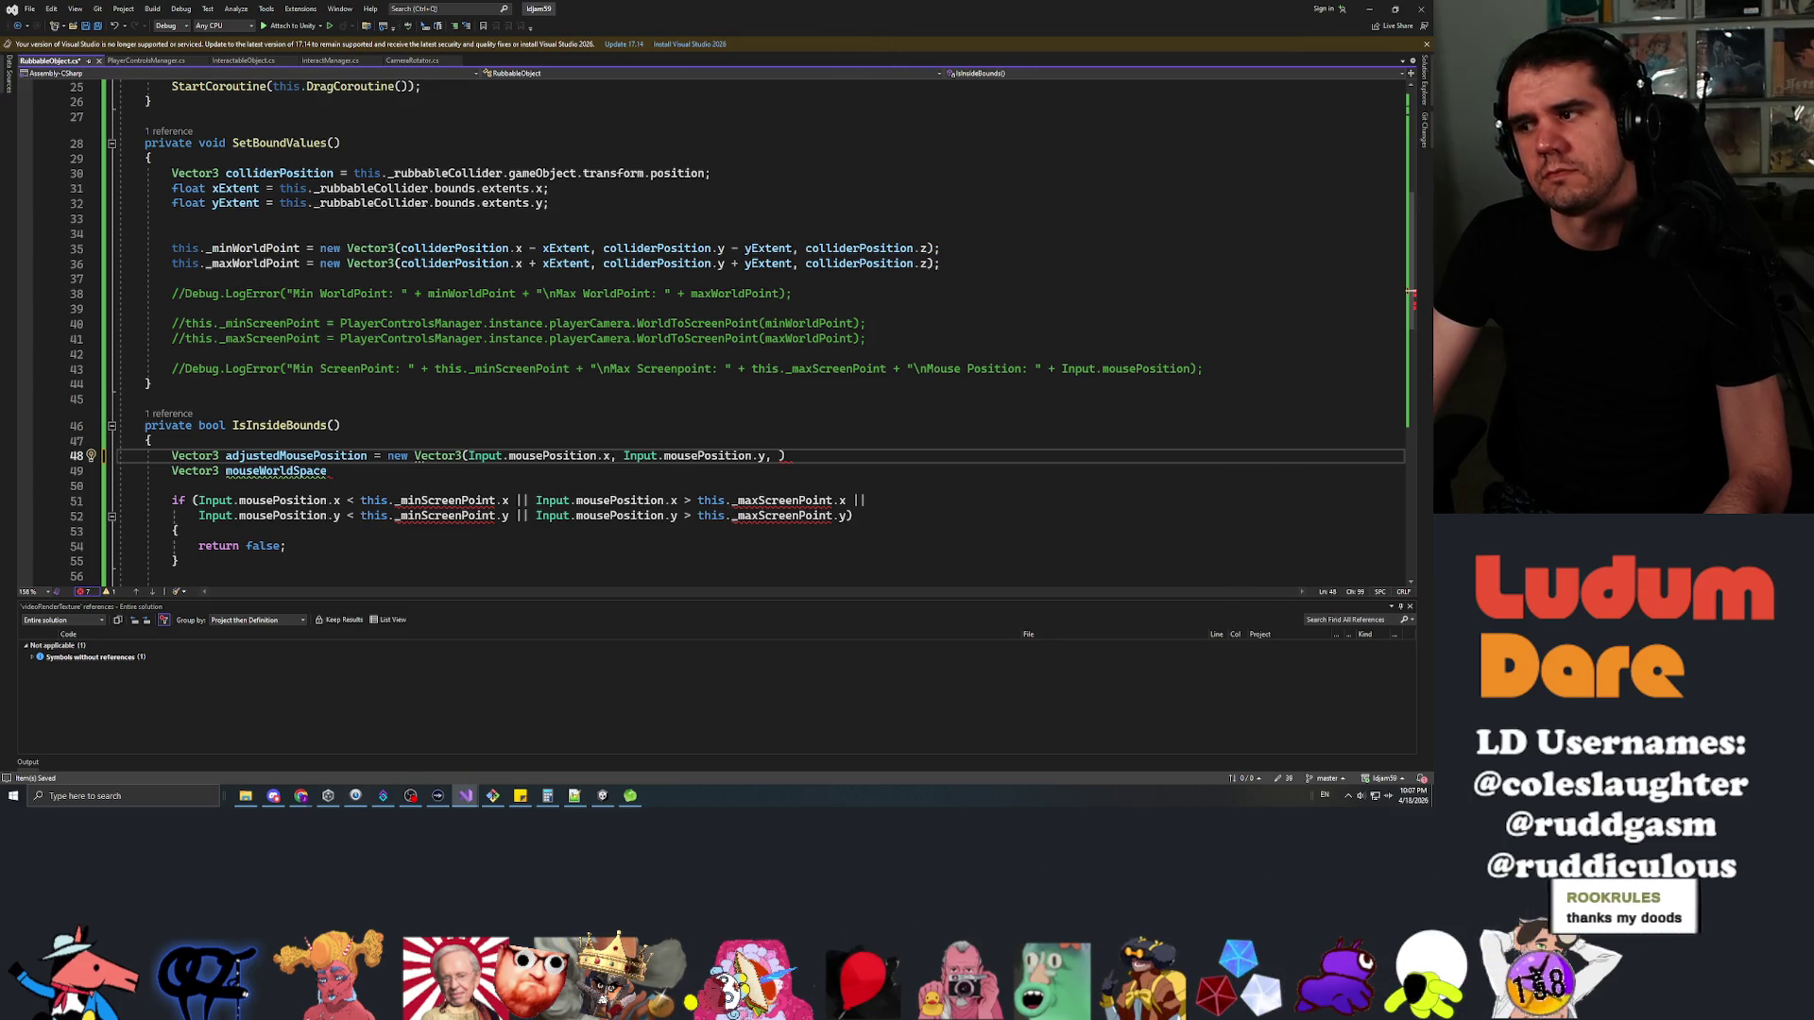
{"action": "key", "text": "alt+Tab"}
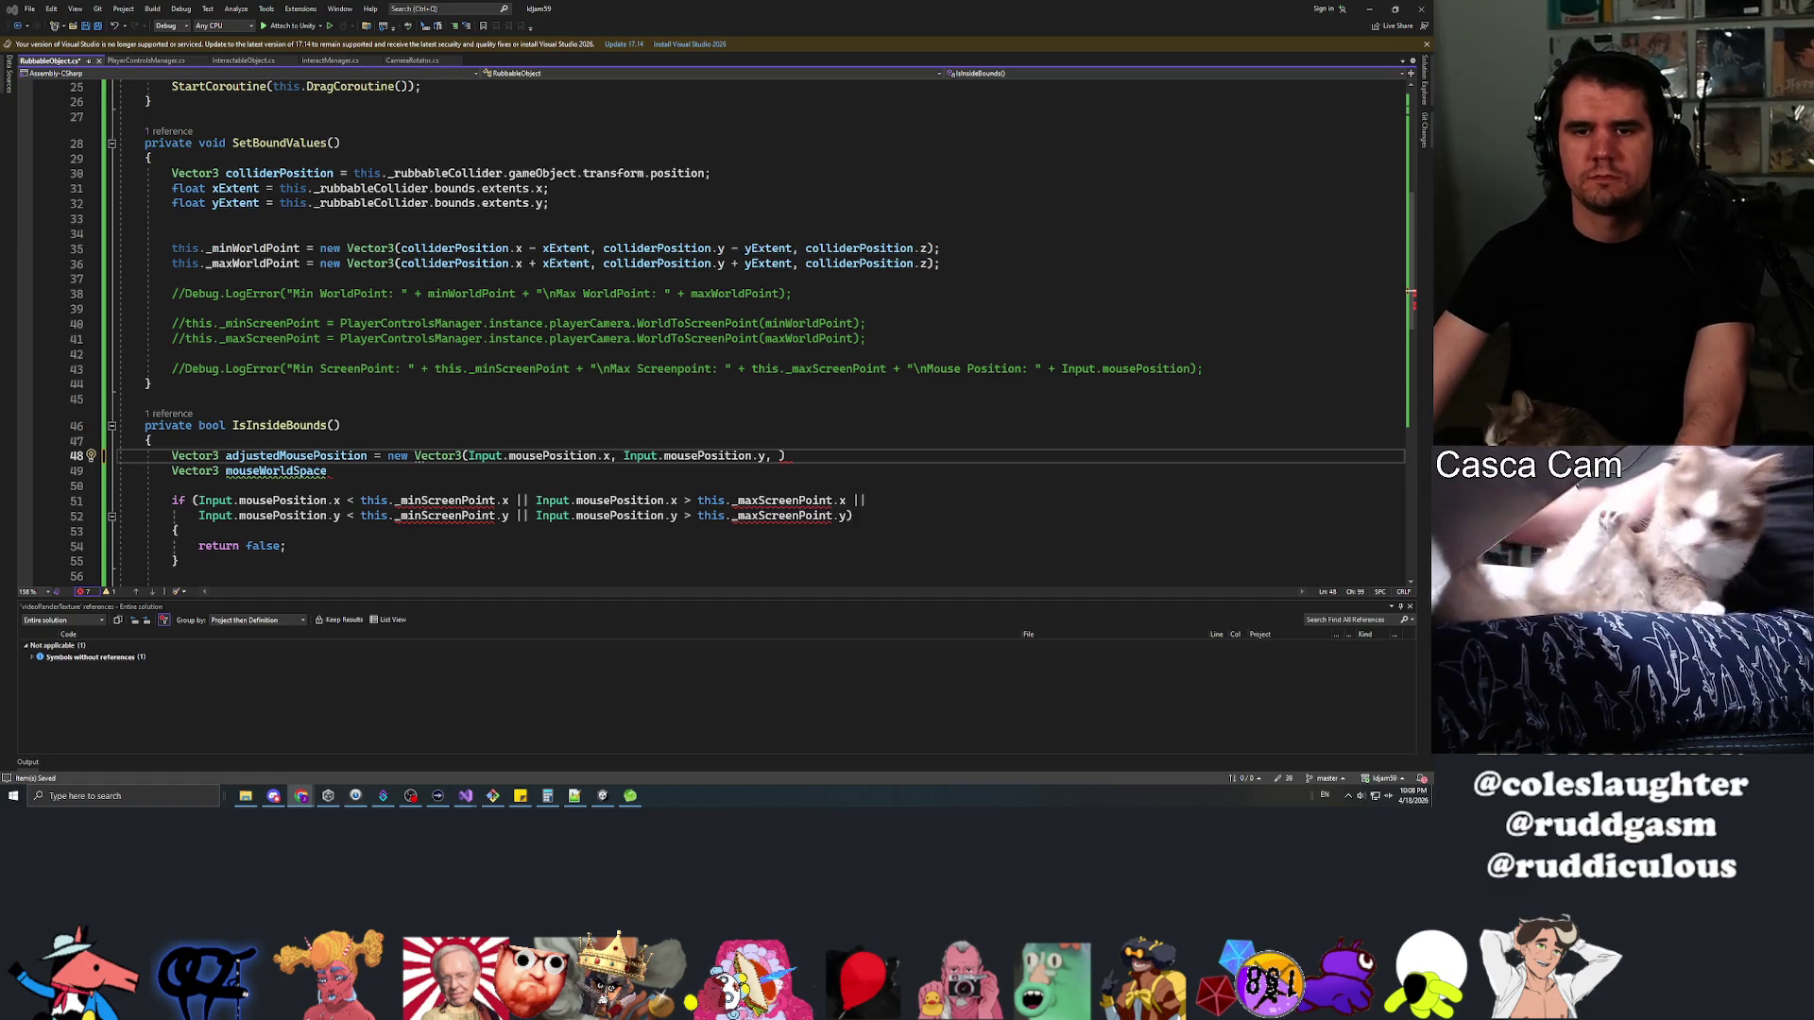
{"action": "key", "text": "Down"}
{"action": "key", "text": "Down"}
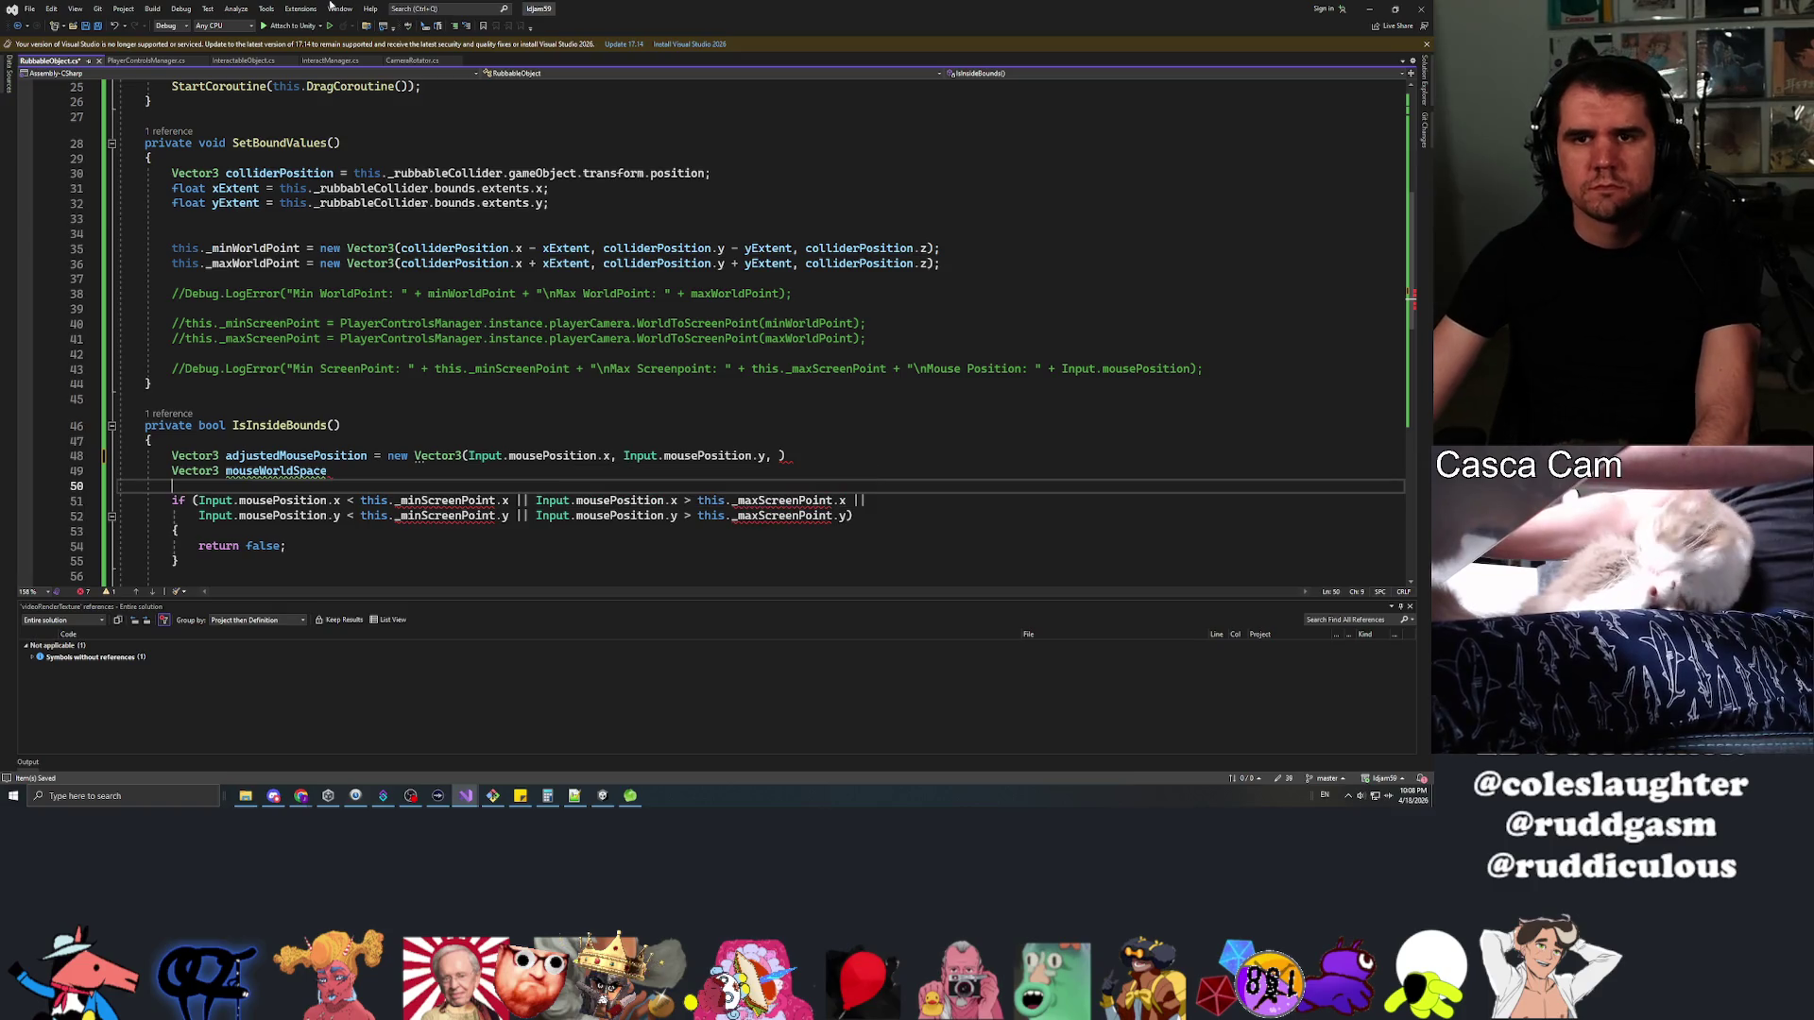
{"action": "scroll", "coordinate": [709, 331], "scroll_direction": "up", "scroll_amount": 5}
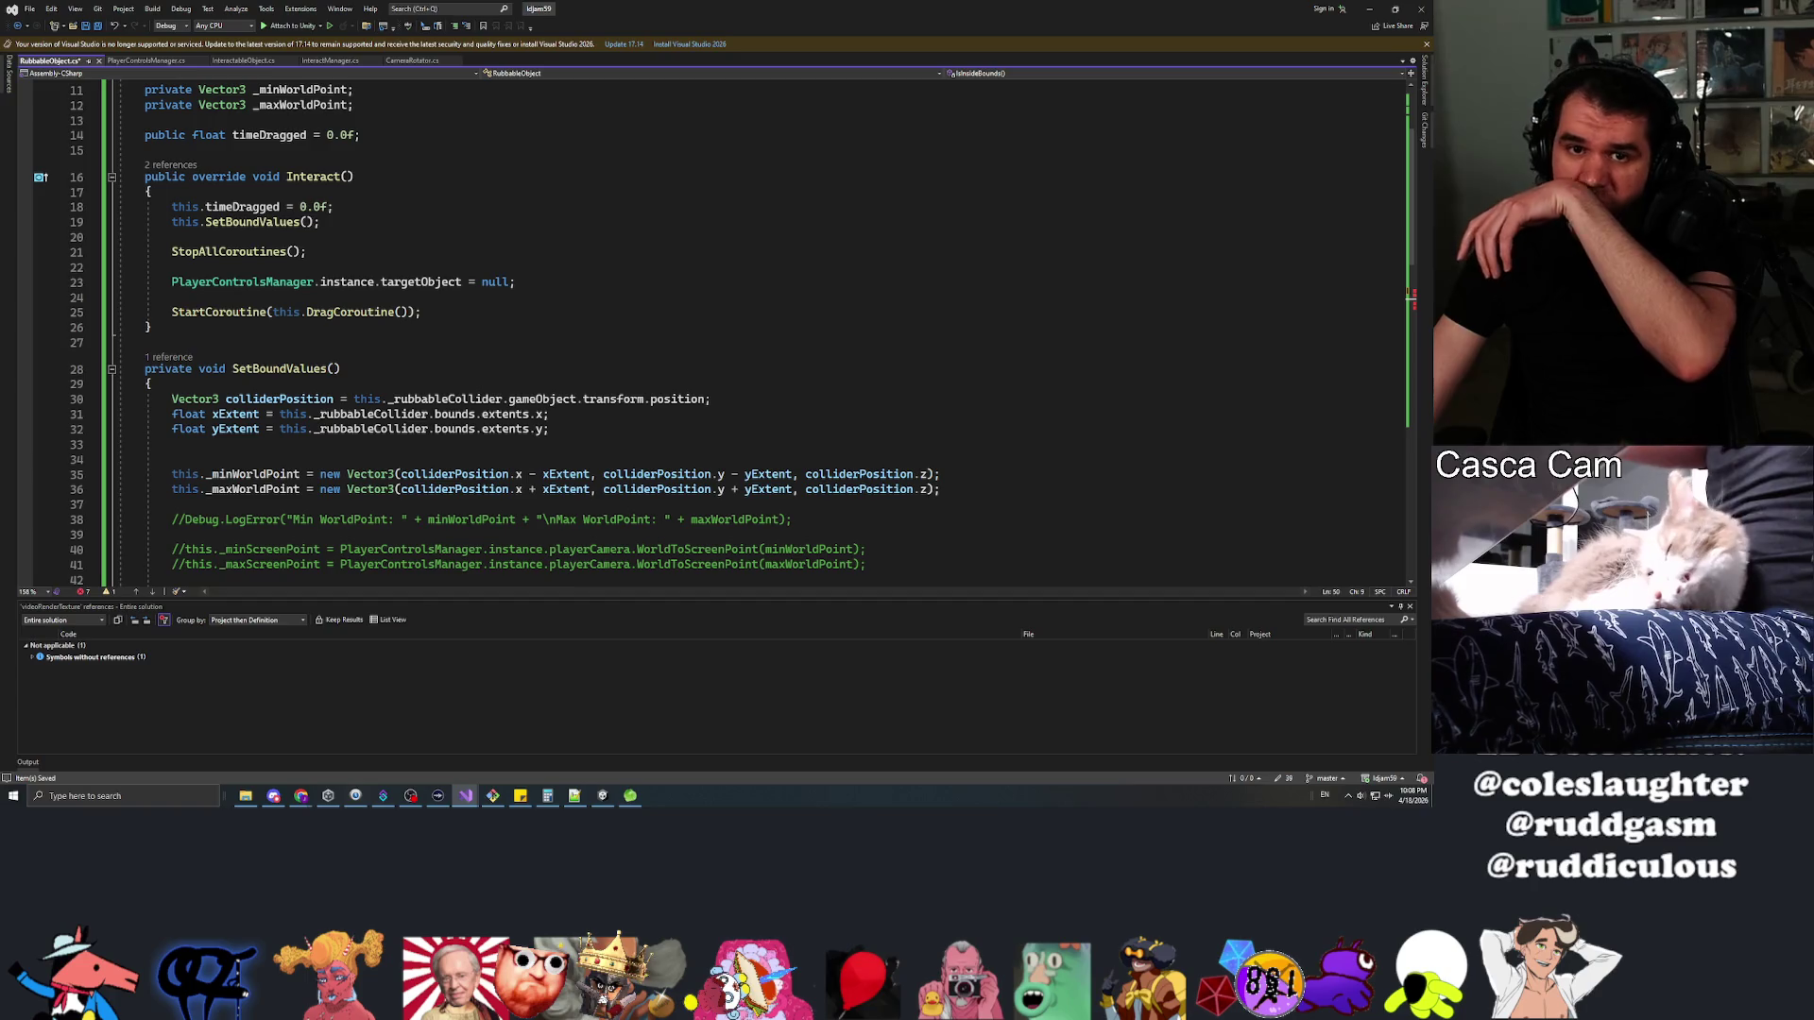
Select lines 75–76 (RaycastHit and mouse Ray) in PlayerControlsManager.cs, then return to RubbableObject.cs
{"action": "left_click", "coordinate": [146, 60]}
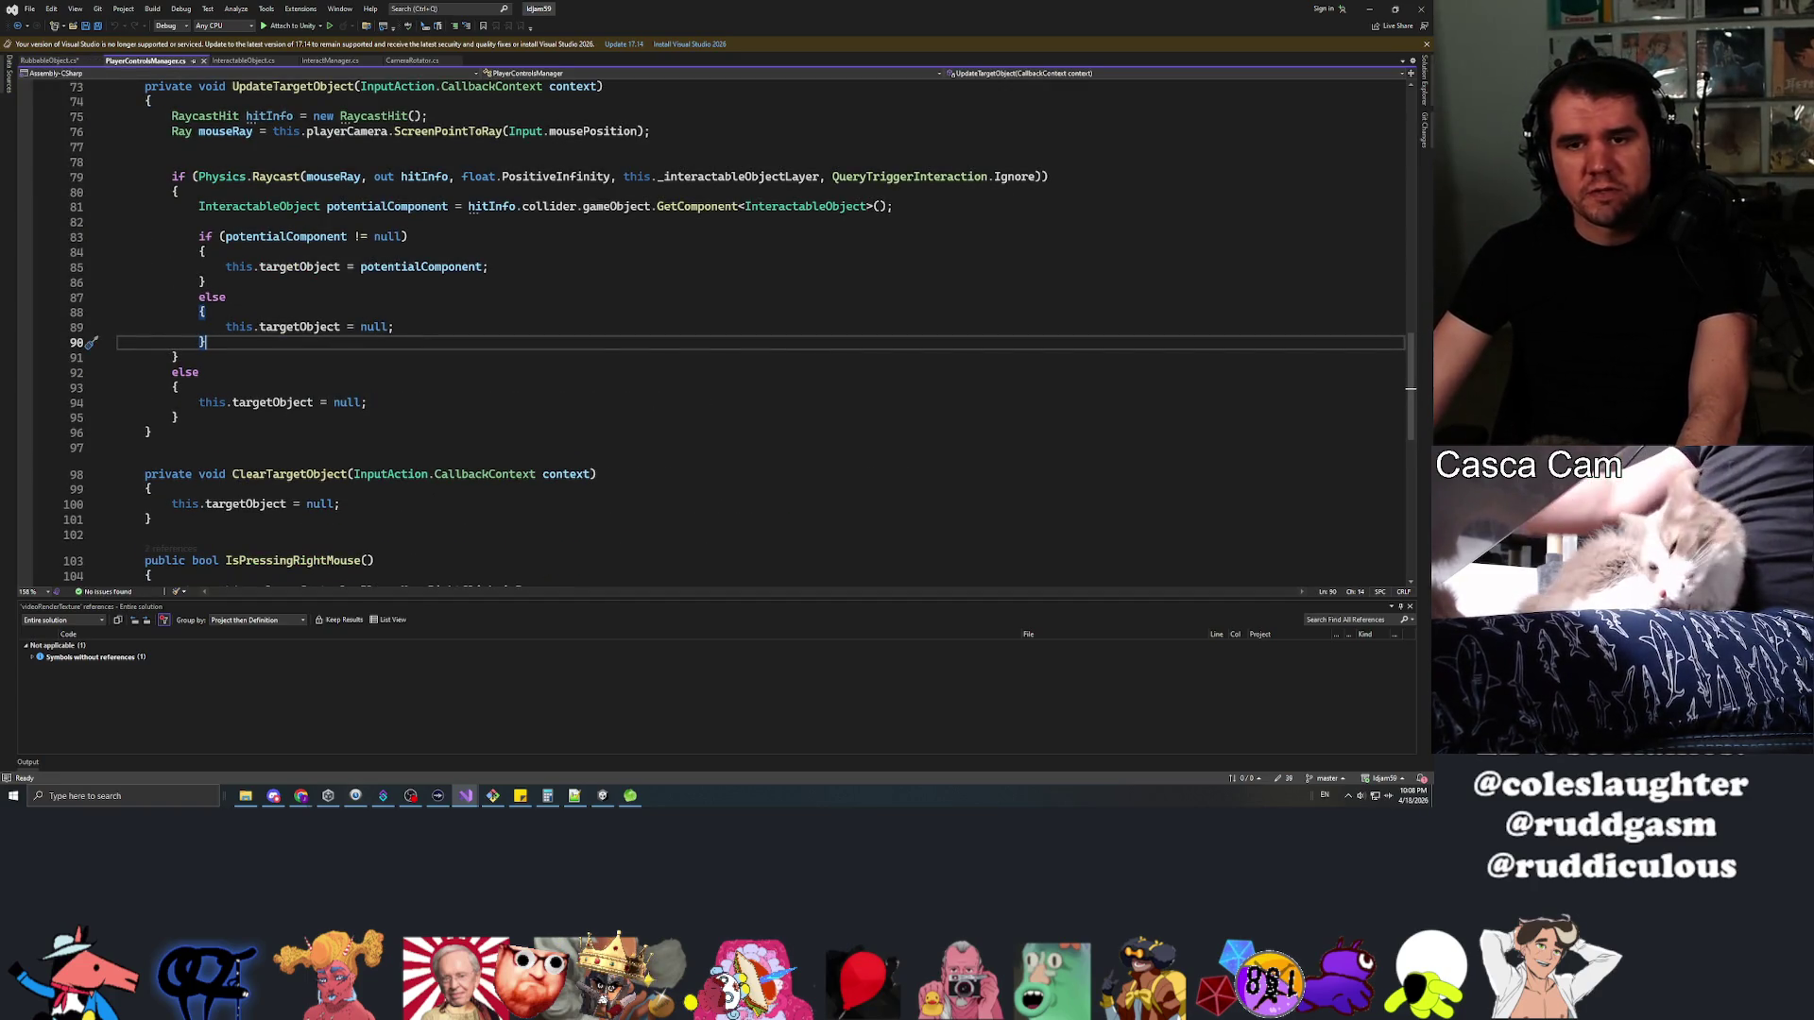
{"action": "scroll", "coordinate": [708, 330], "scroll_direction": "up", "scroll_amount": 3}
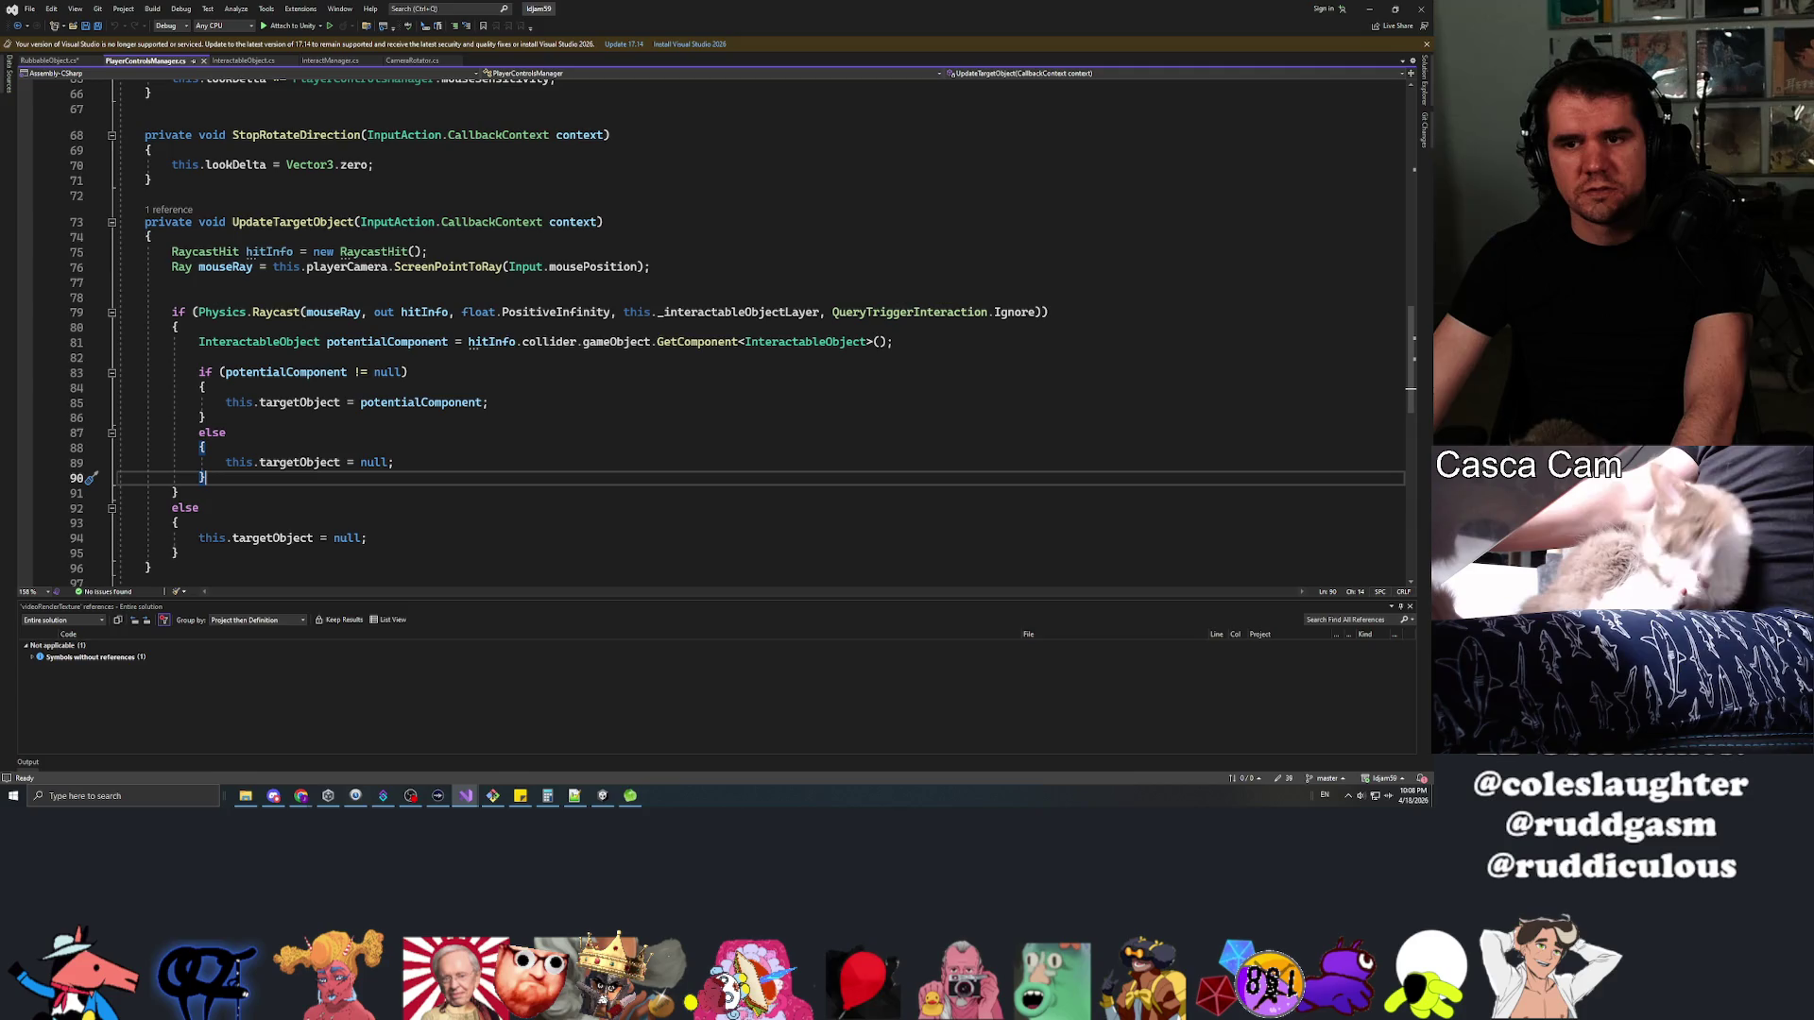
{"action": "scroll", "coordinate": [709, 330], "scroll_direction": "up", "scroll_amount": 20}
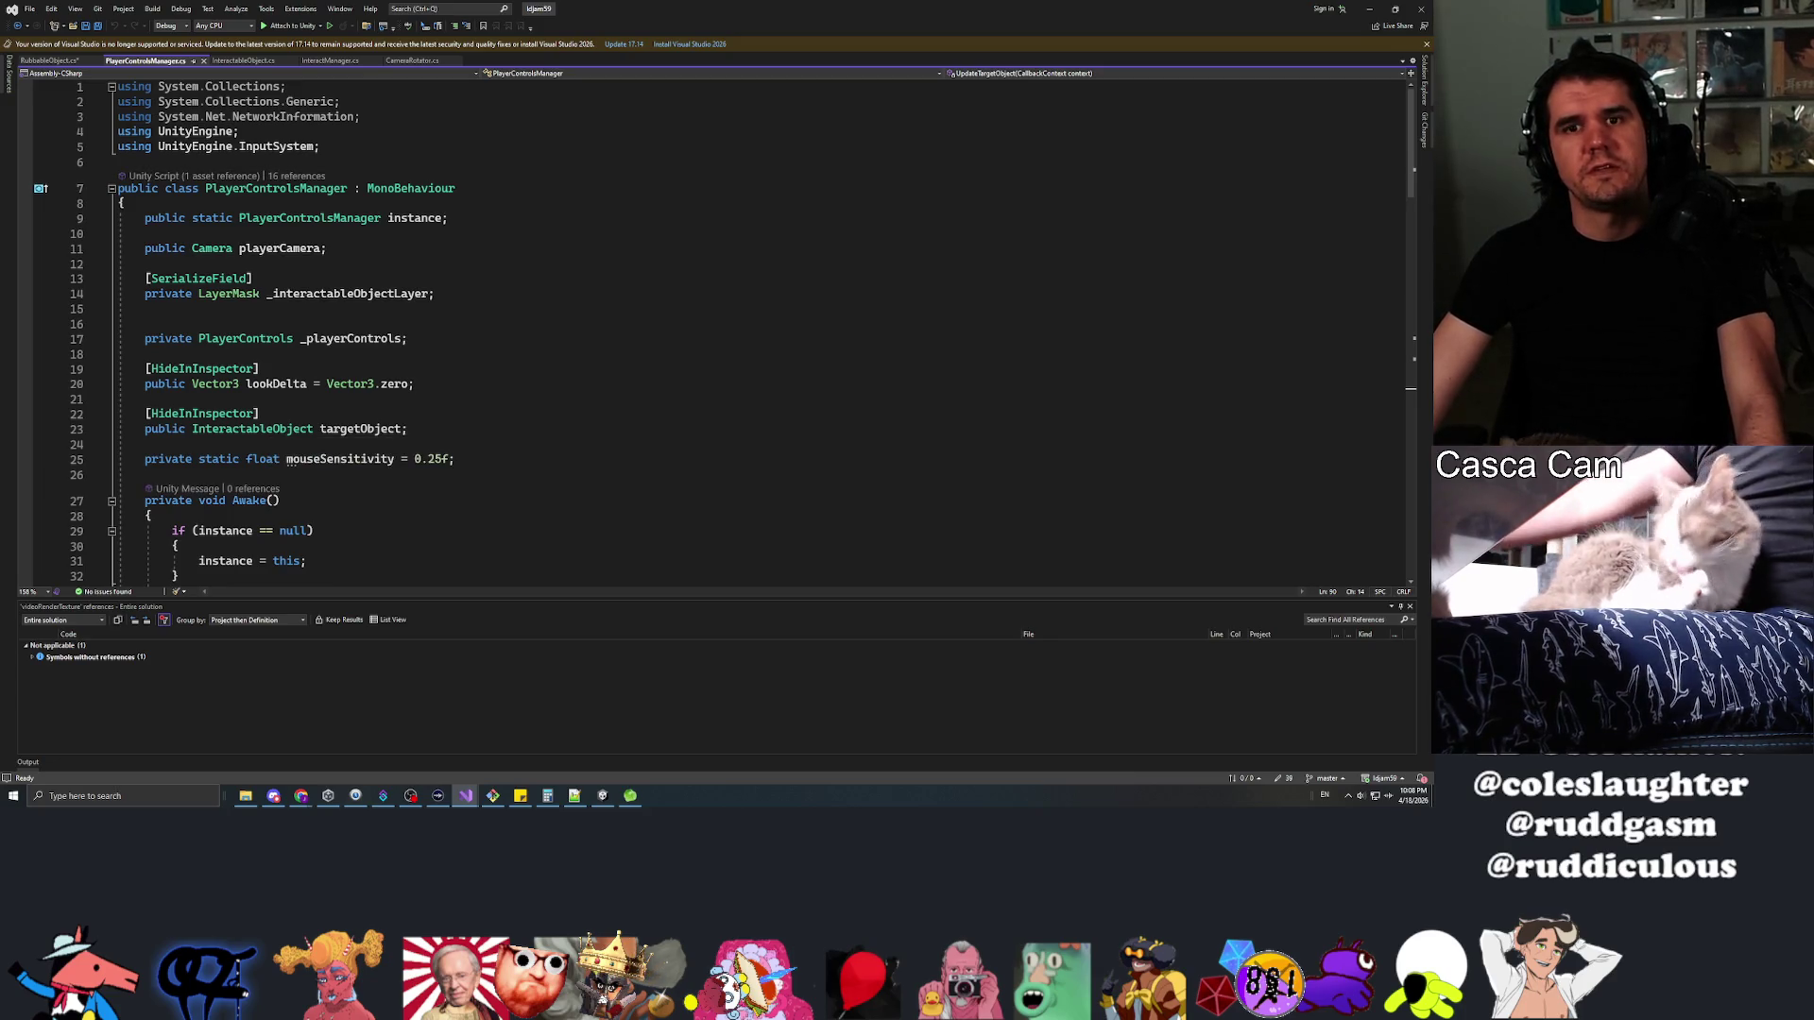
{"action": "scroll", "coordinate": [709, 331], "scroll_direction": "down", "scroll_amount": 11}
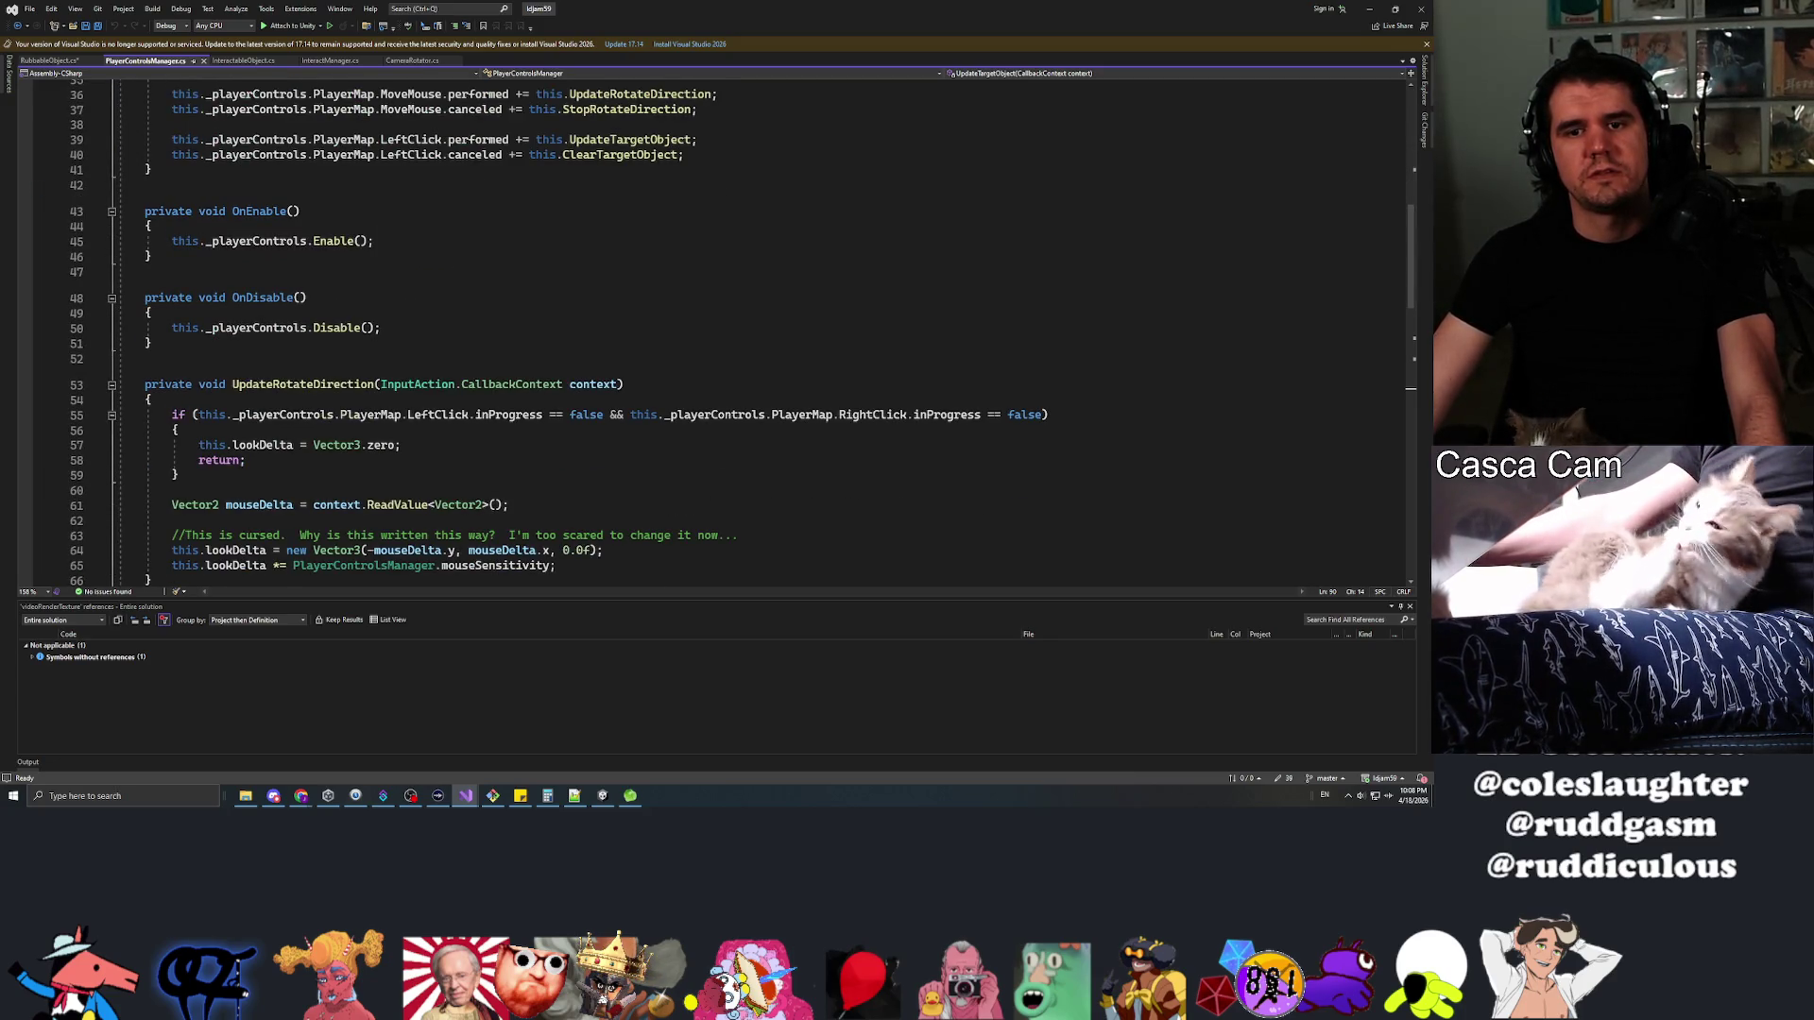
{"action": "scroll", "coordinate": [708, 330], "scroll_direction": "down", "scroll_amount": 6}
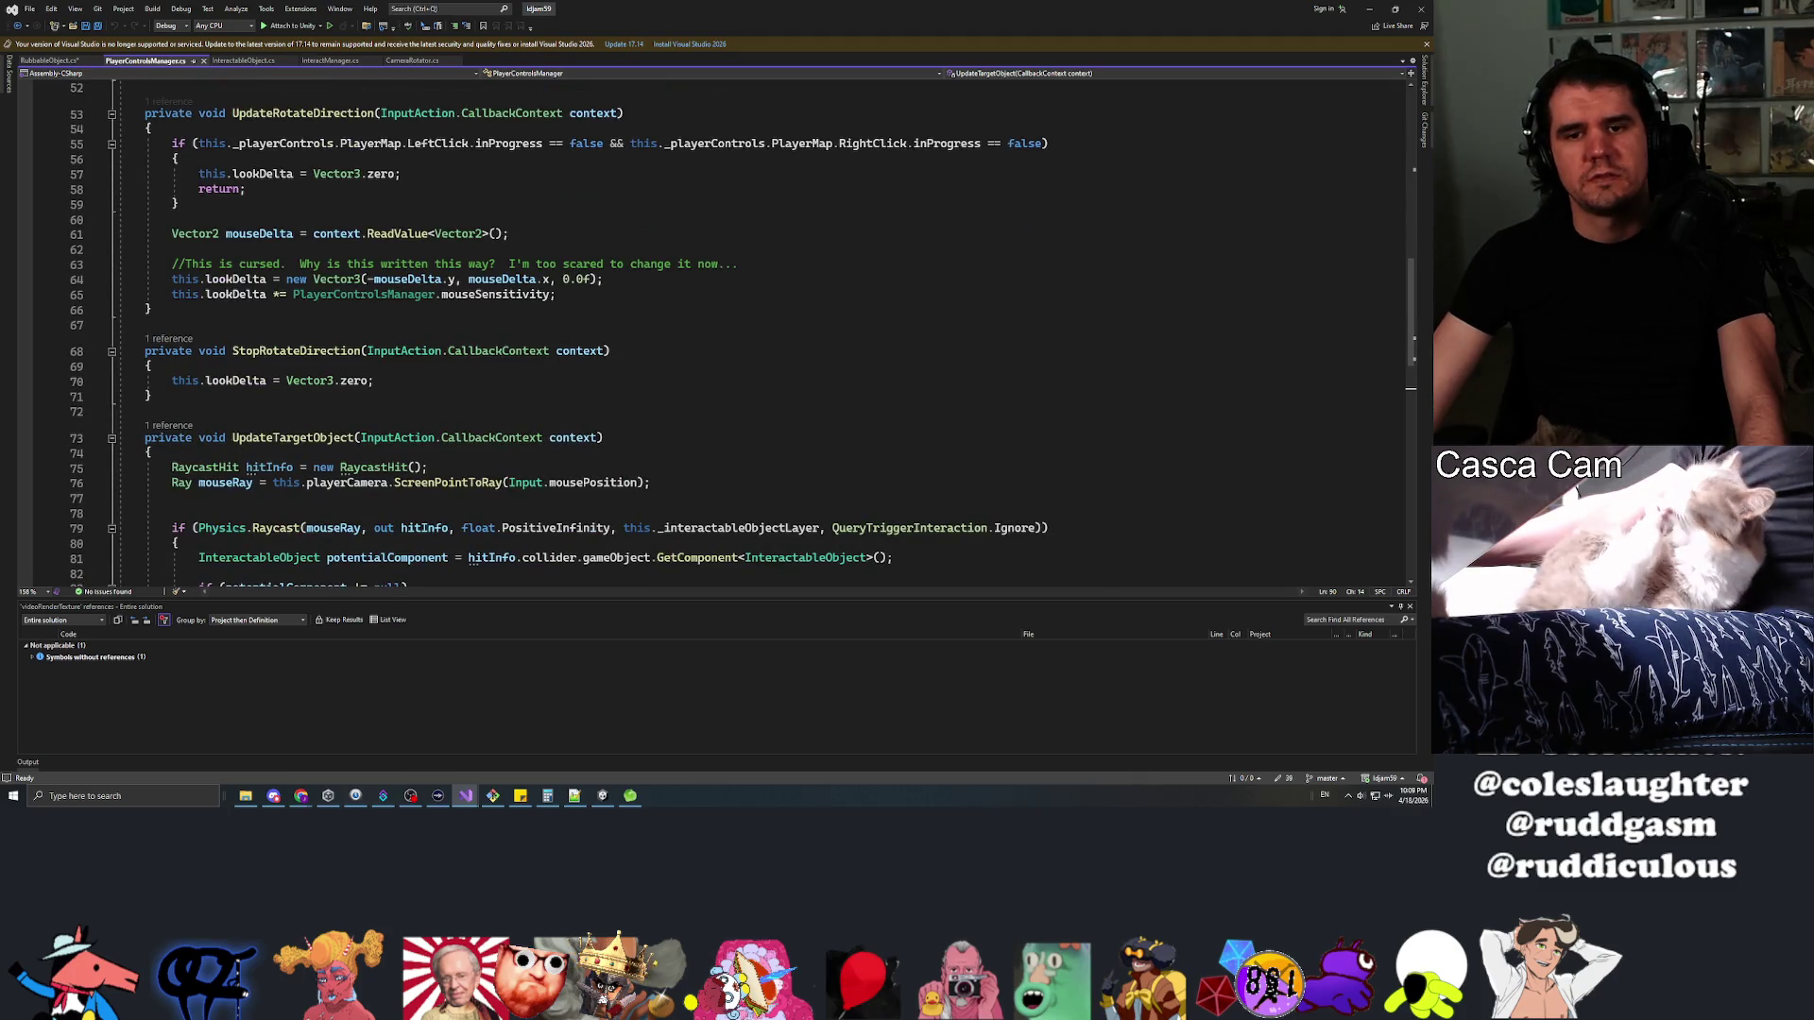
{"action": "scroll", "coordinate": [618, 336], "scroll_direction": "down", "scroll_amount": 5}
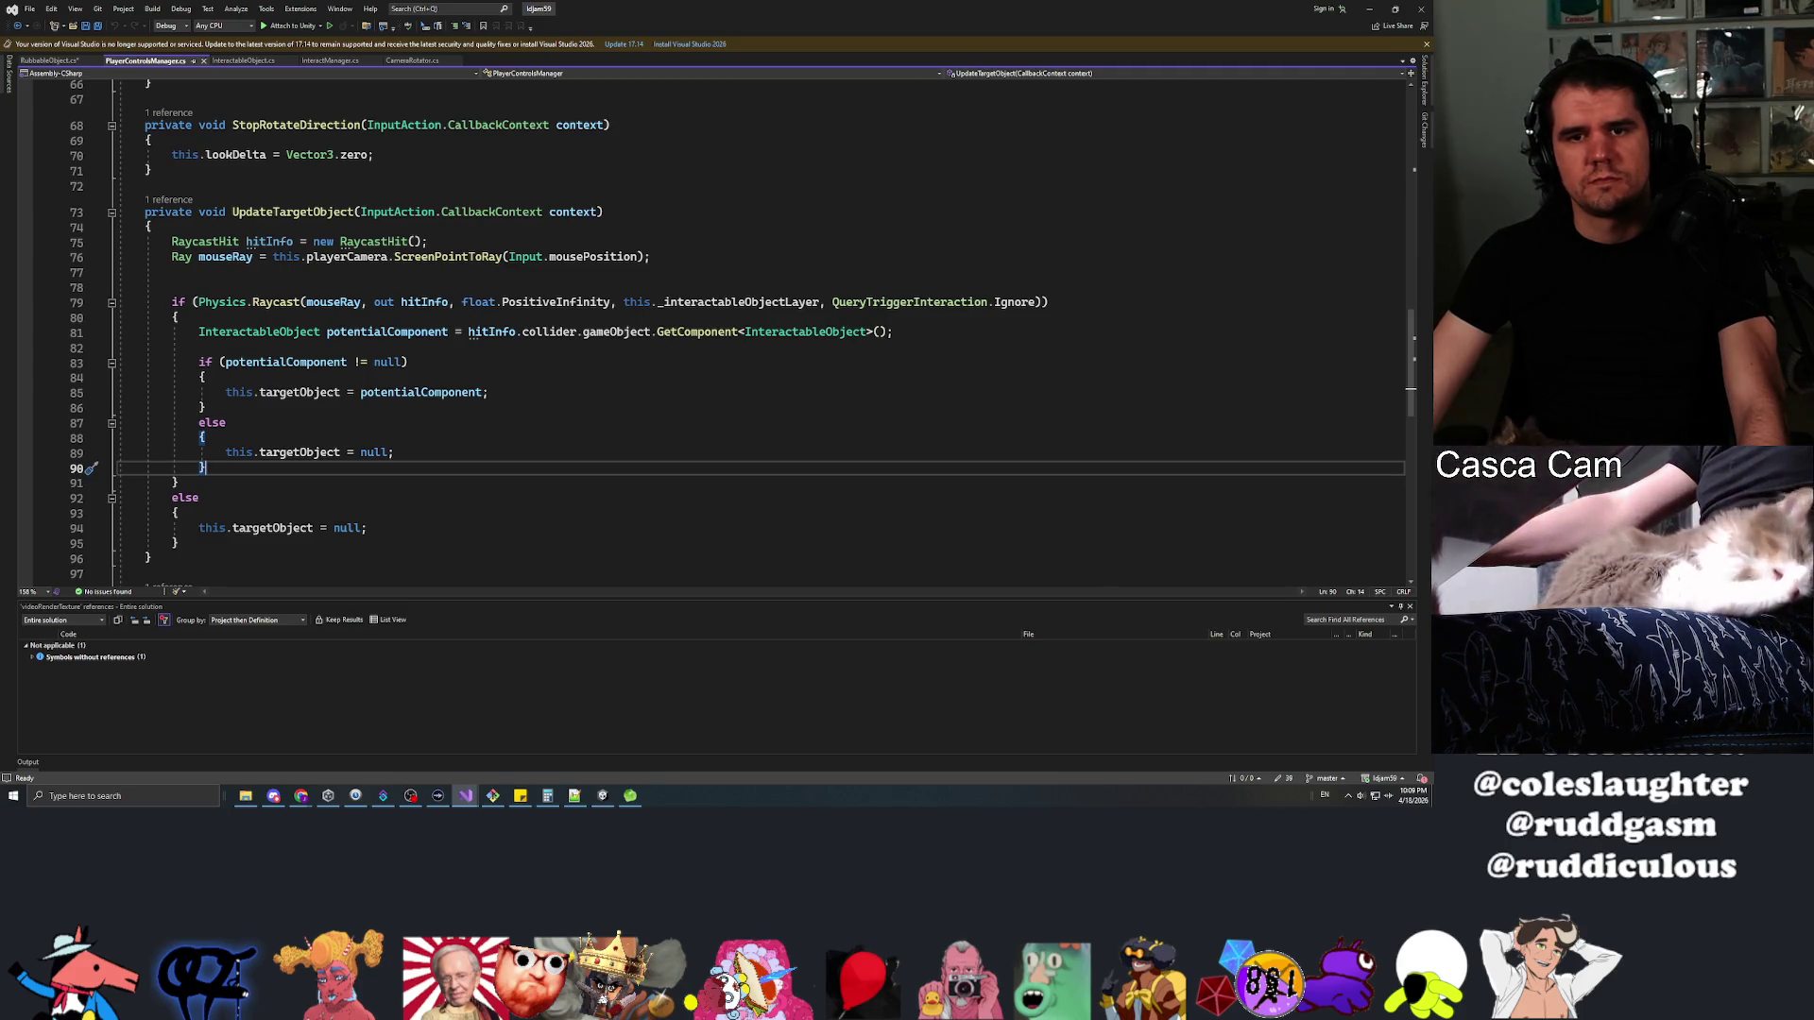
{"action": "left_click", "coordinate": [171, 242]}
{"action": "left_click_drag", "start_coordinate": [171, 242], "coordinate": [652, 257]}
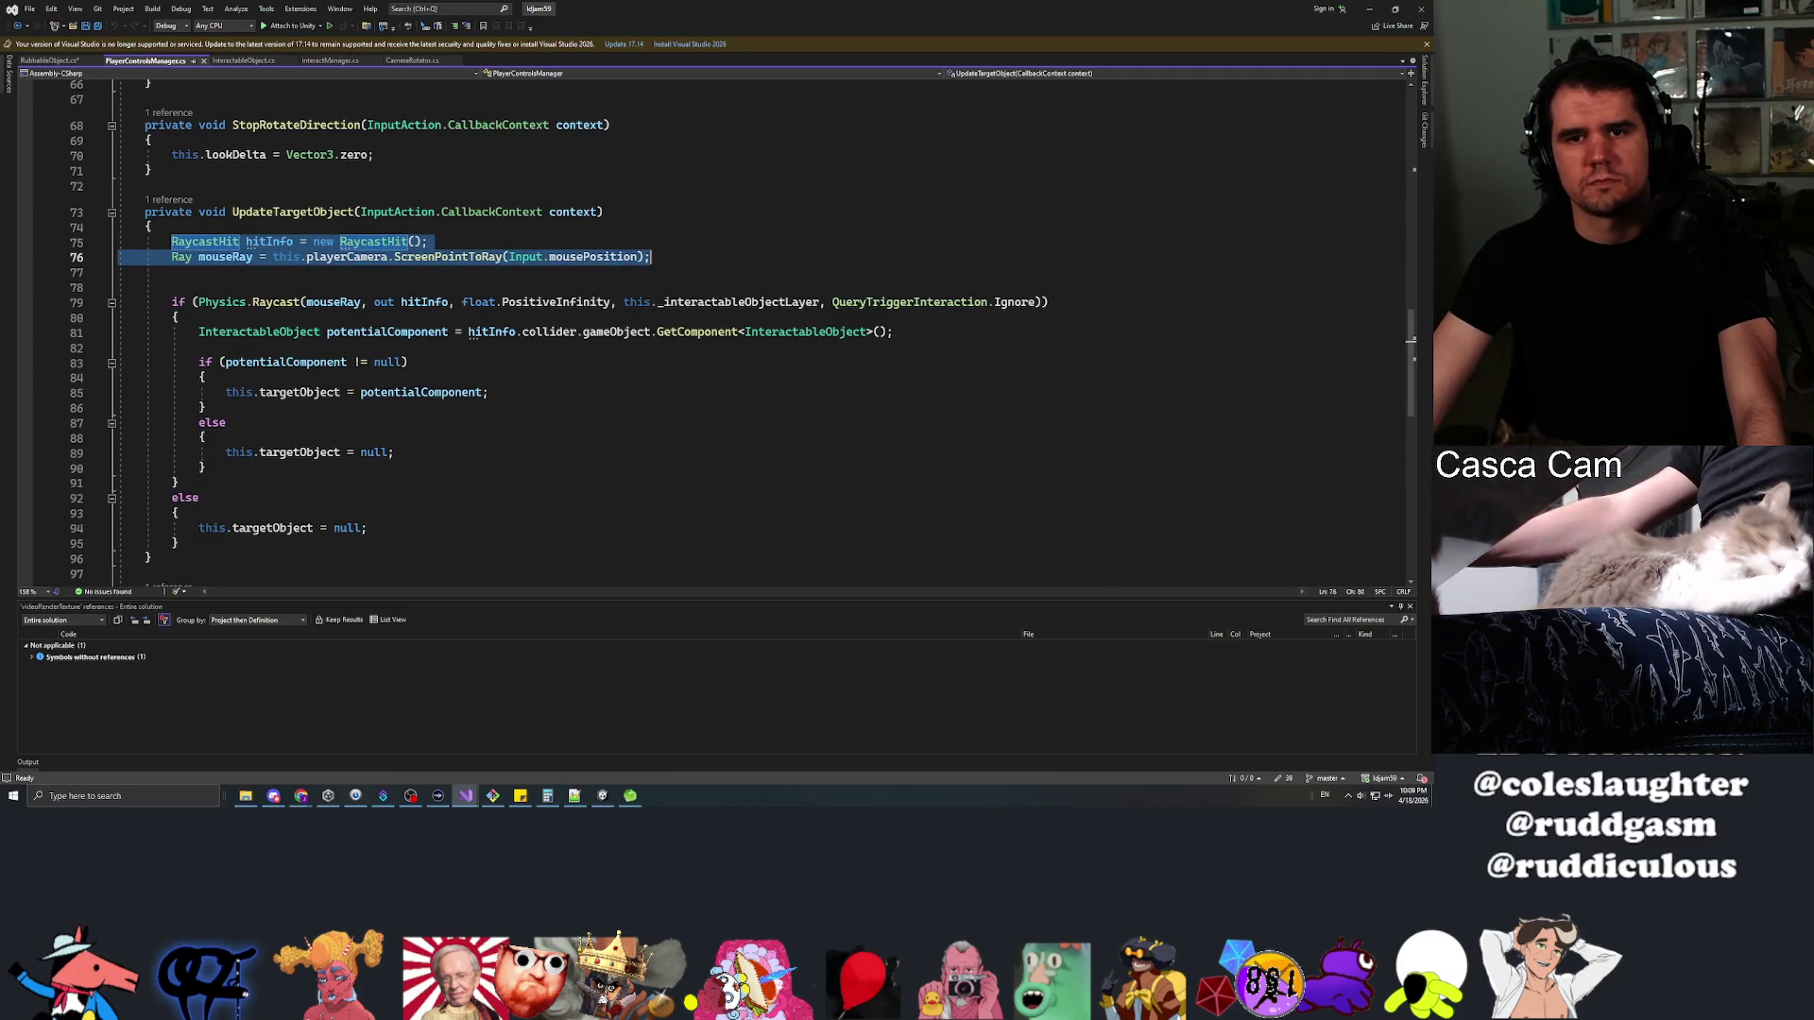
{"action": "left_click", "coordinate": [55, 61]}
{"action": "scroll", "coordinate": [723, 335], "scroll_direction": "down", "scroll_amount": 10}
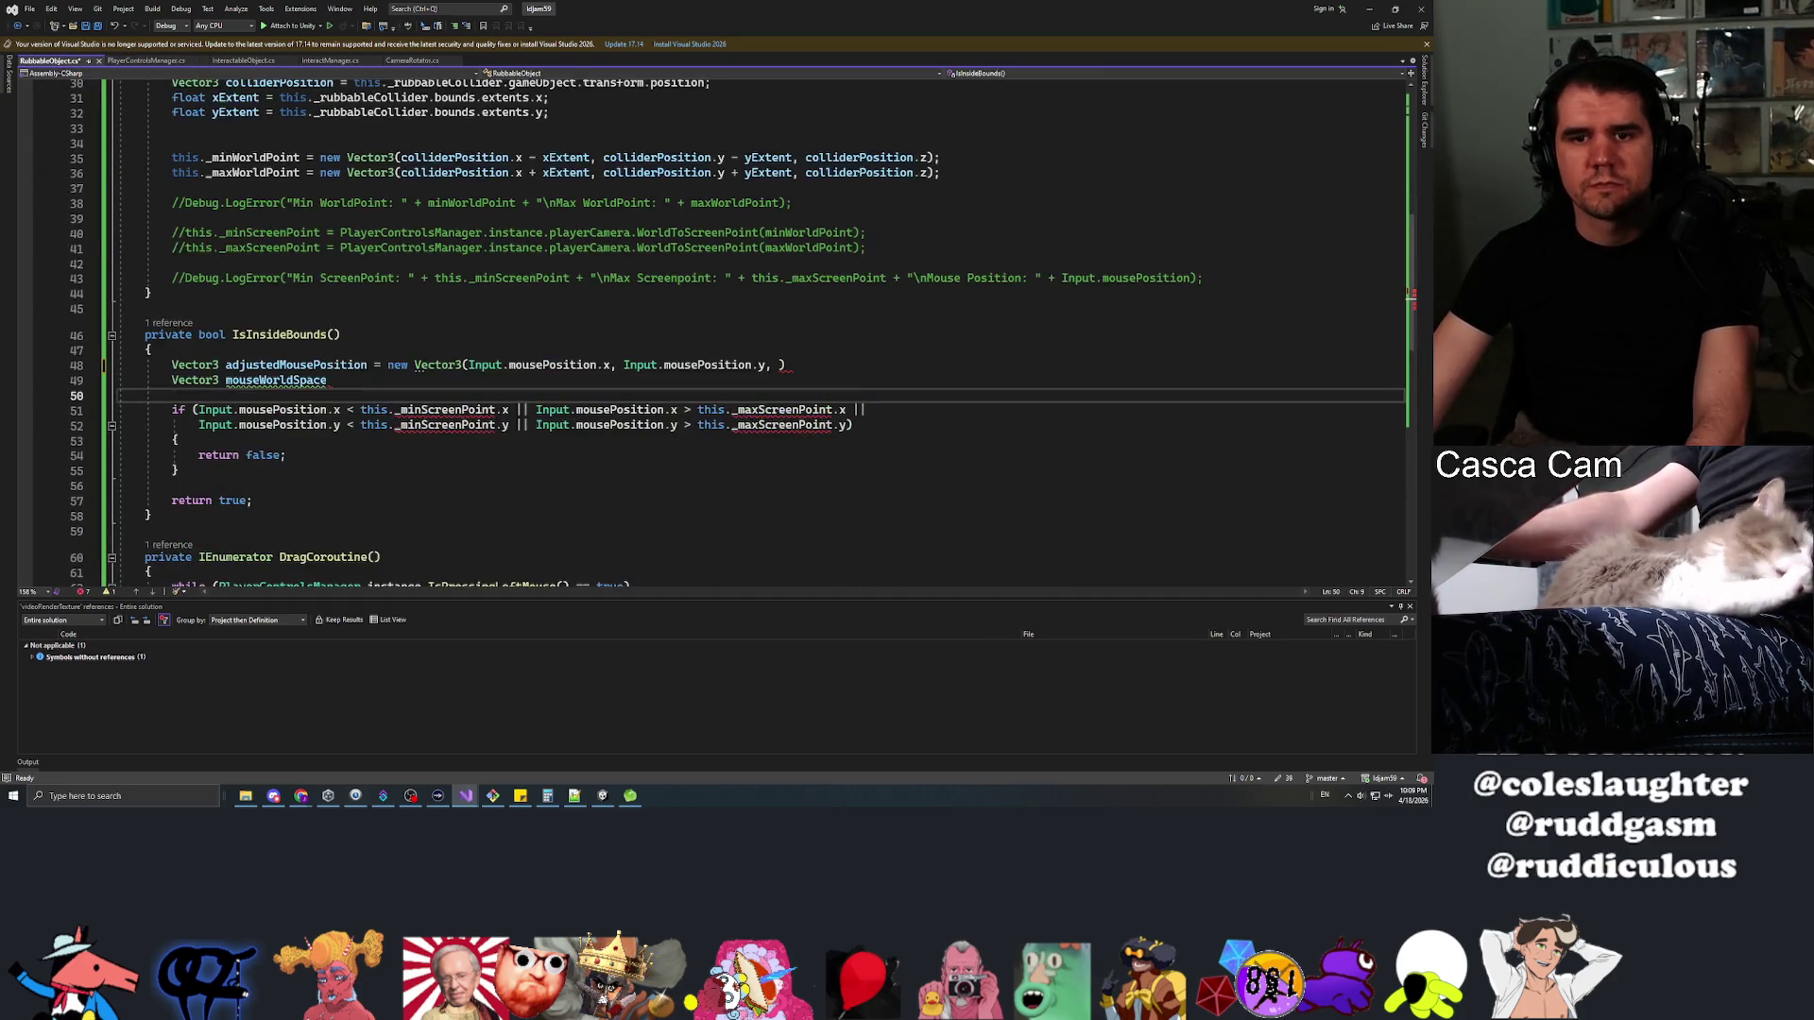
Paste the RaycastHit and Ray lines over lines 48–49, save, and use PlayerControlsManager.instance.playerCamera
{"action": "key", "text": "shift+Up"}
{"action": "key", "text": "shift+Up"}
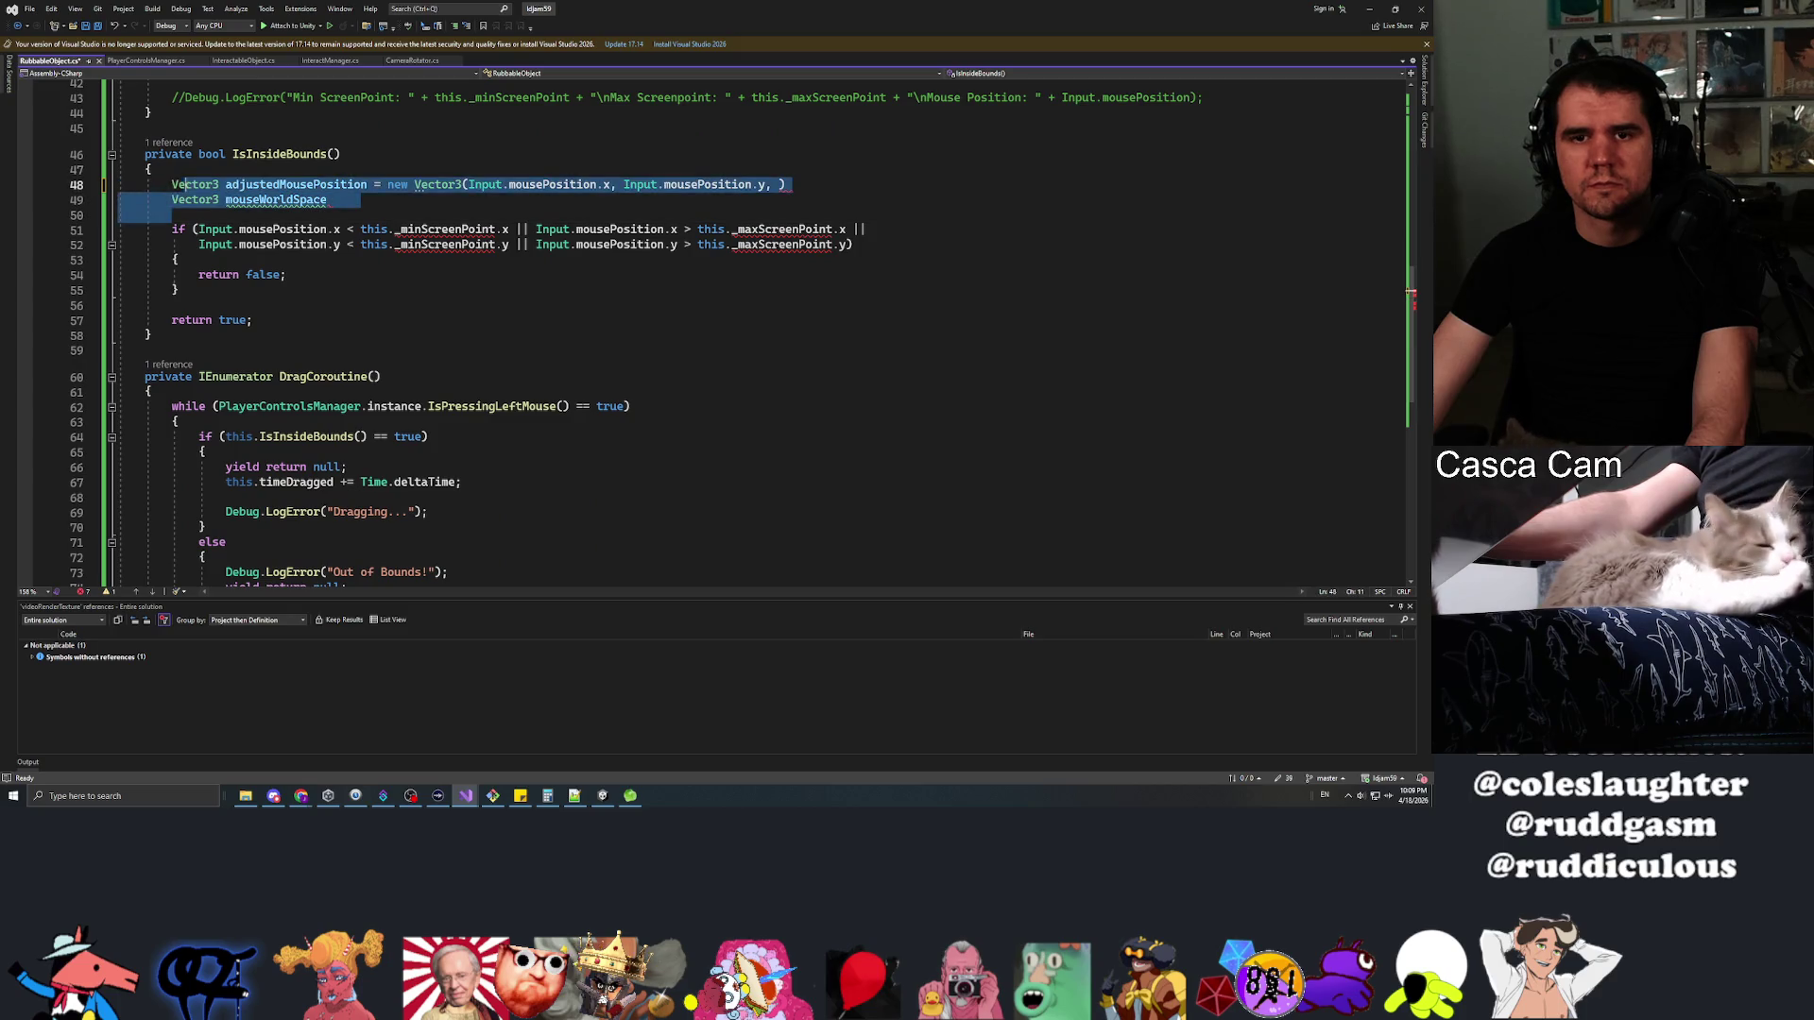
{"action": "type", "text": "RaycastHit hitInfo = new RaycastHit();         Ray mouseRay = this.playerCamera.ScreenPointToRay(Input.mousePosition);"}
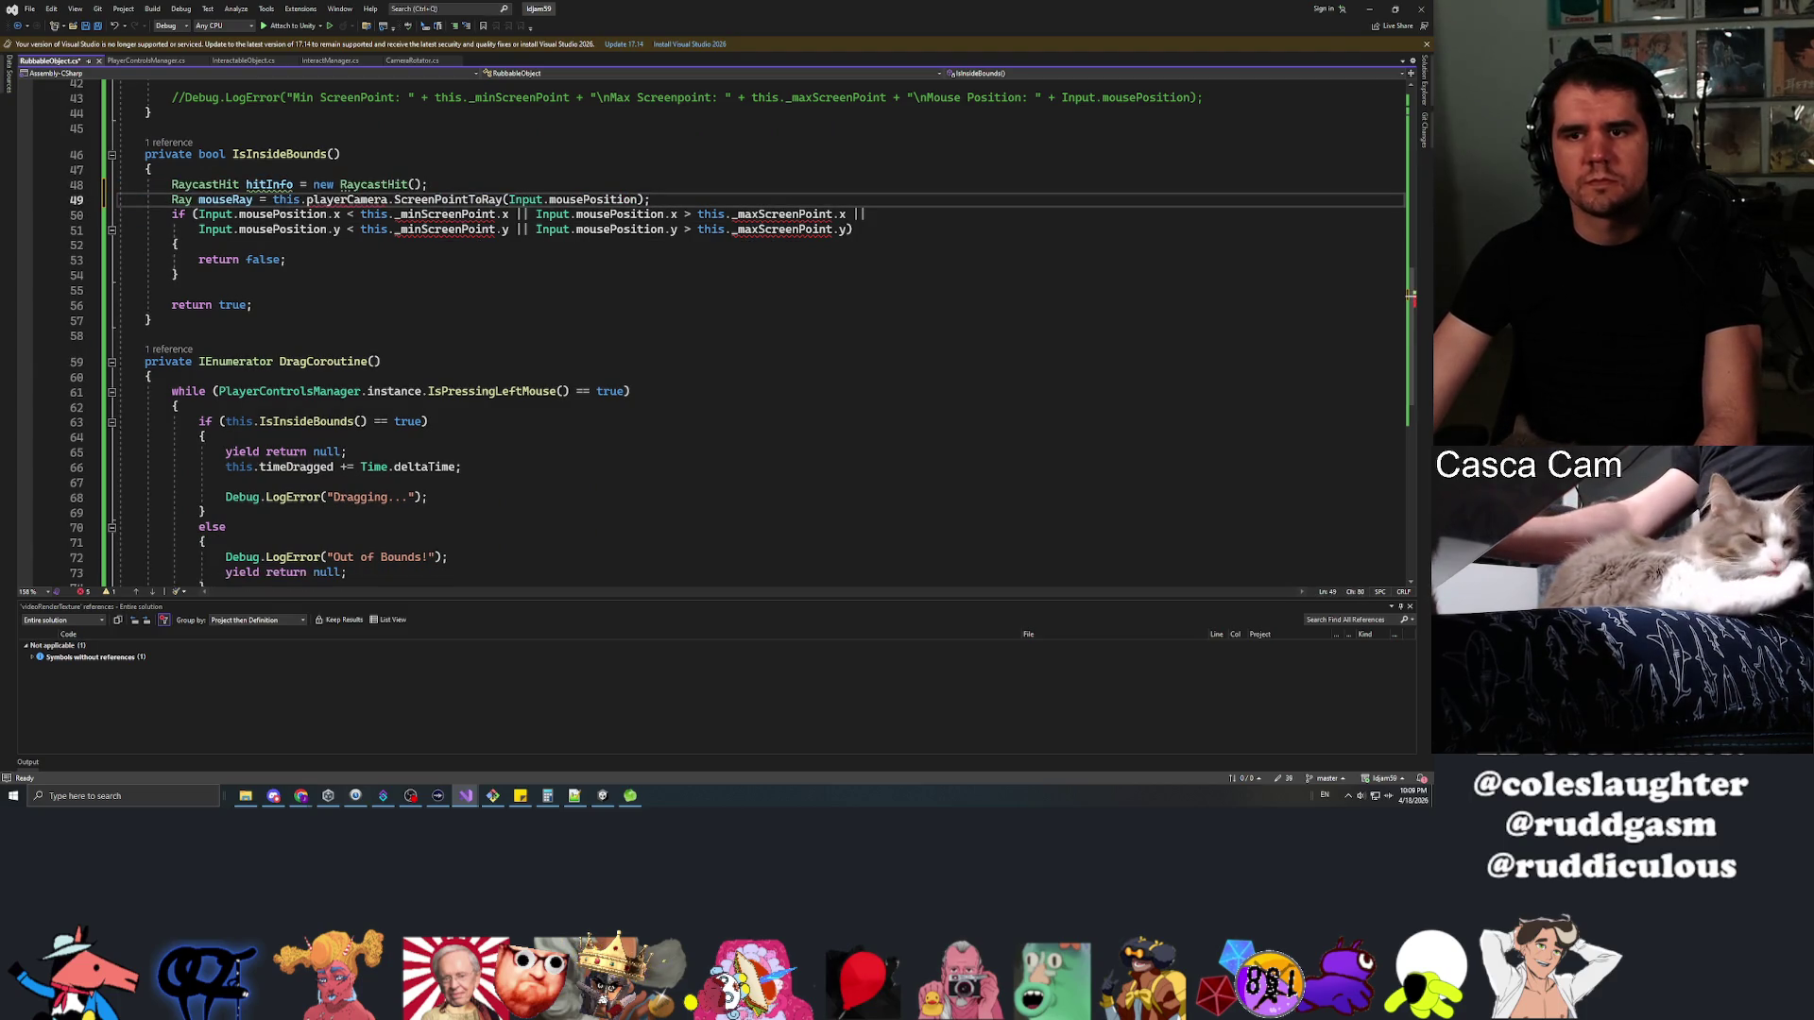
{"action": "key", "text": "Return"}
{"action": "key", "text": "Return"}
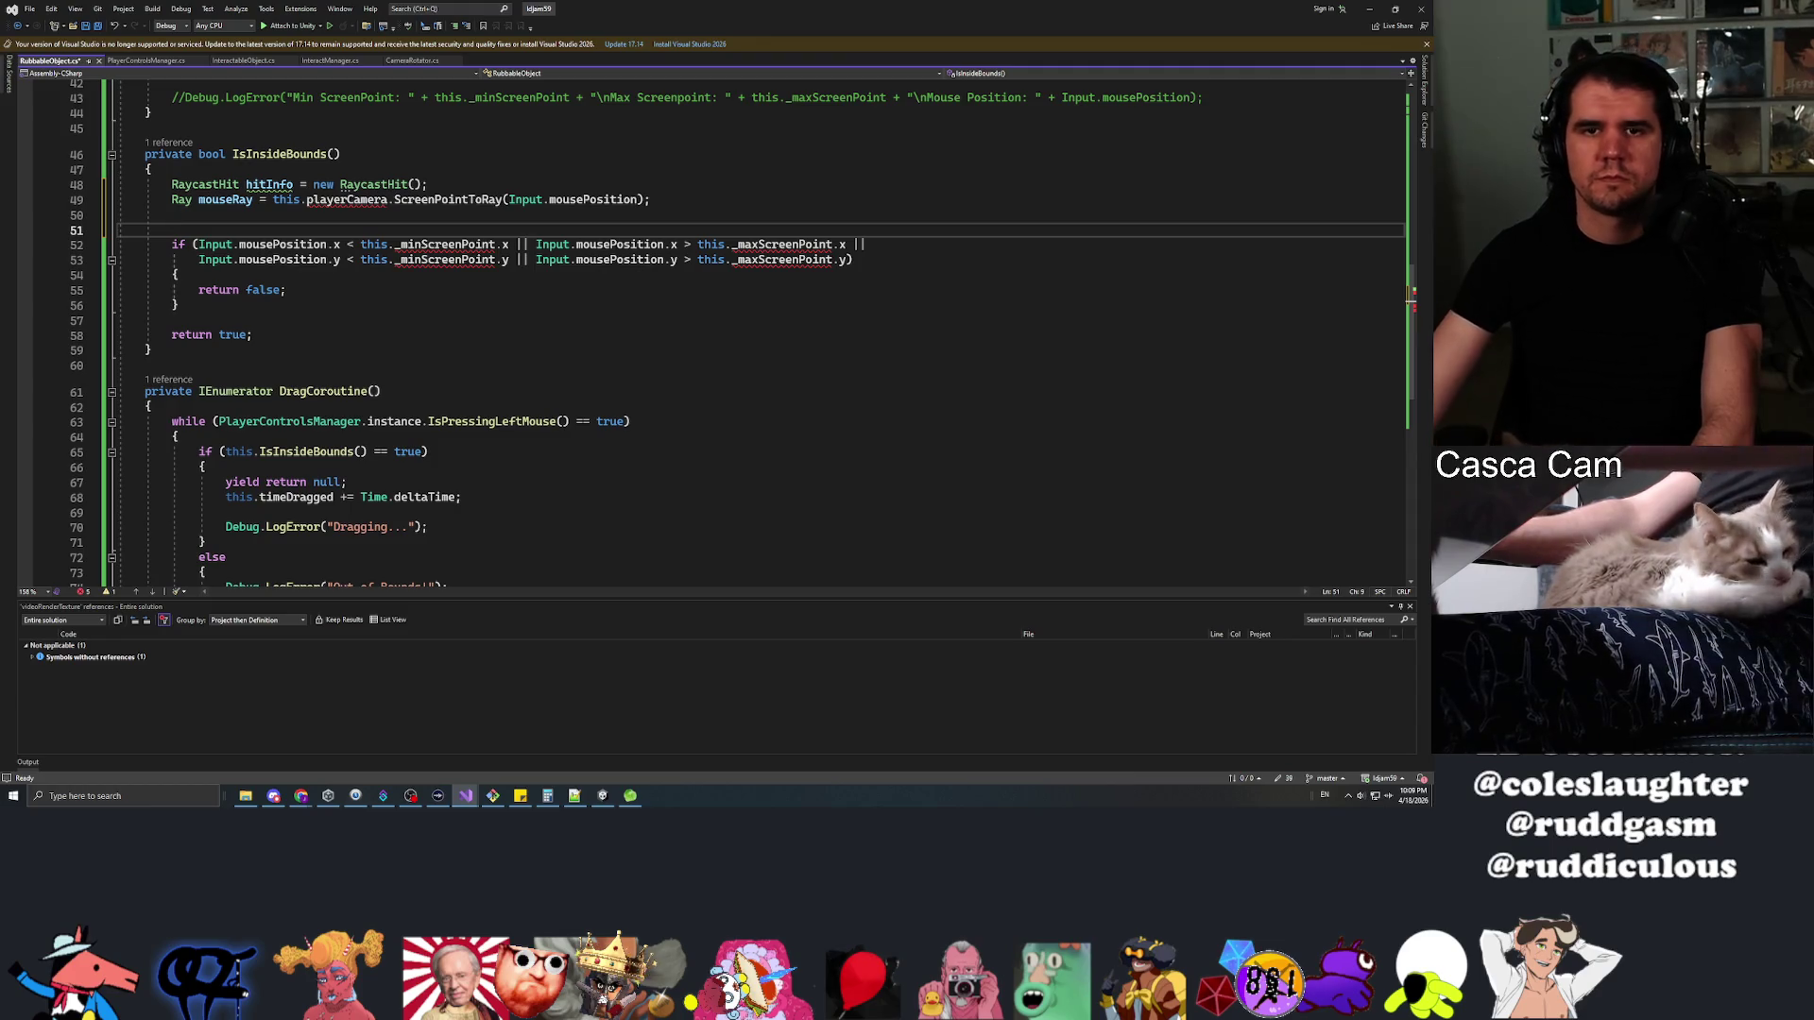
{"action": "key", "text": "ctrl+s"}
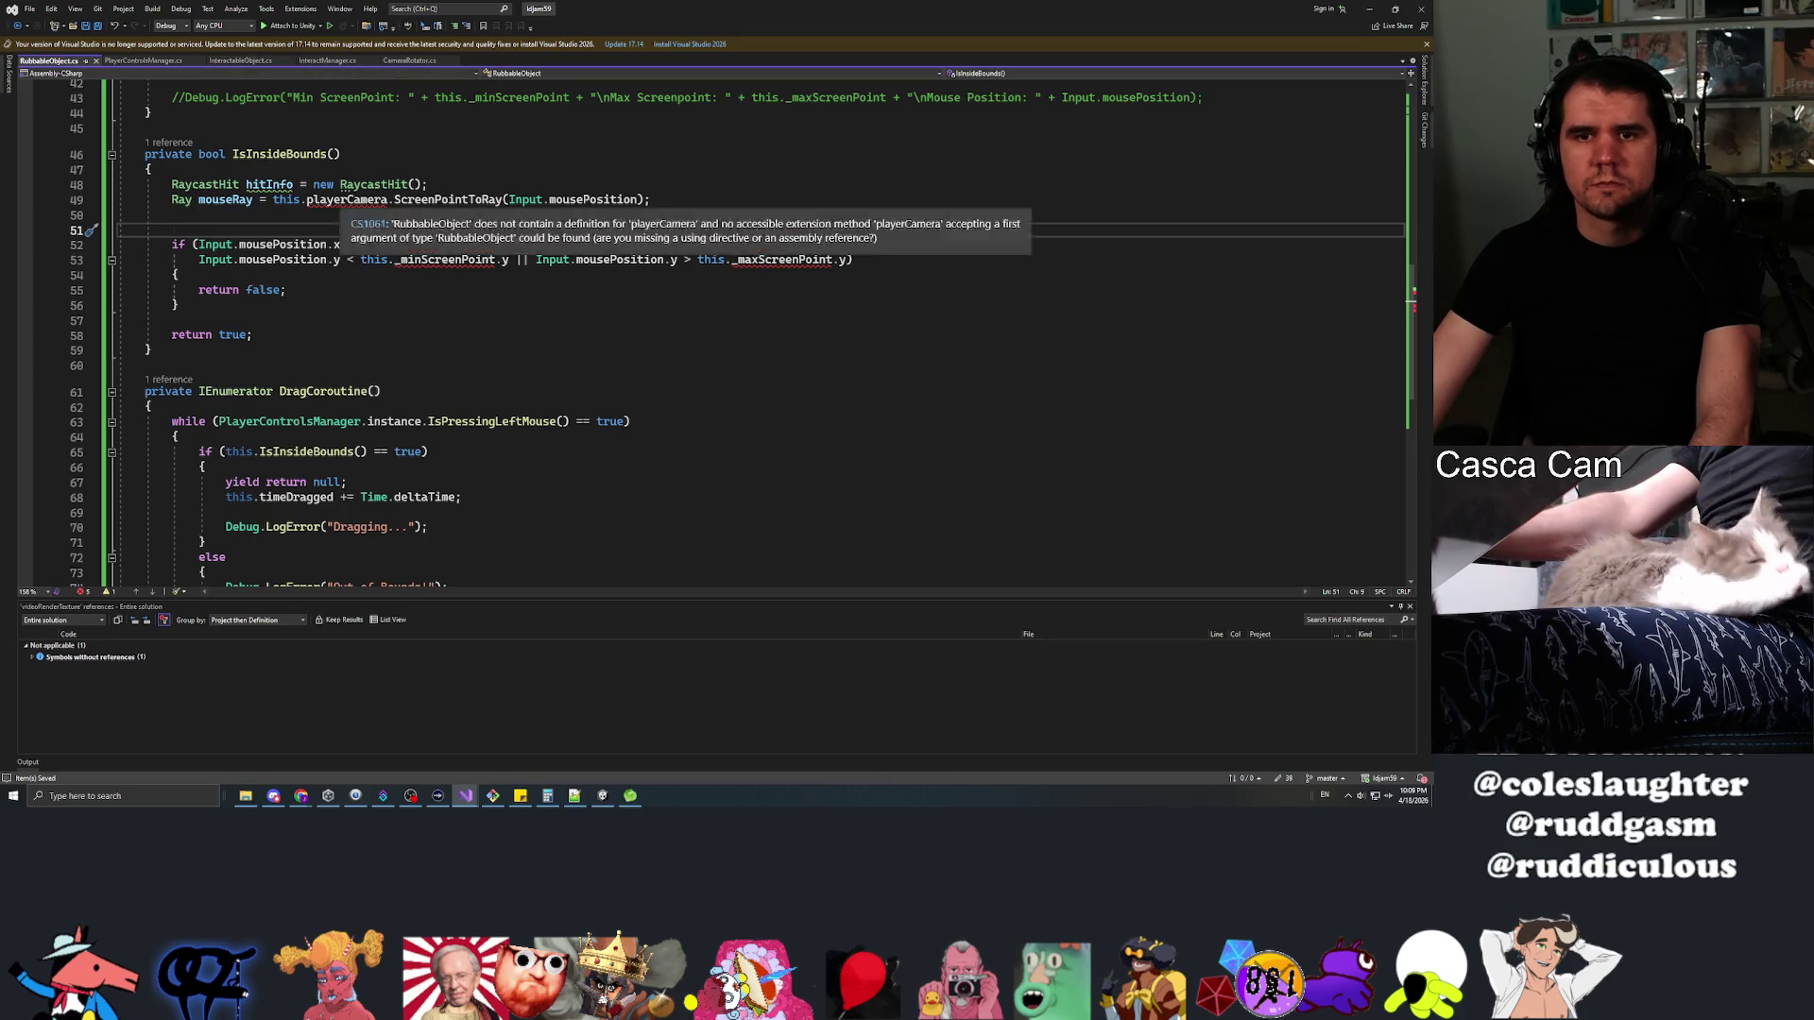
{"action": "left_click", "coordinate": [273, 200]}
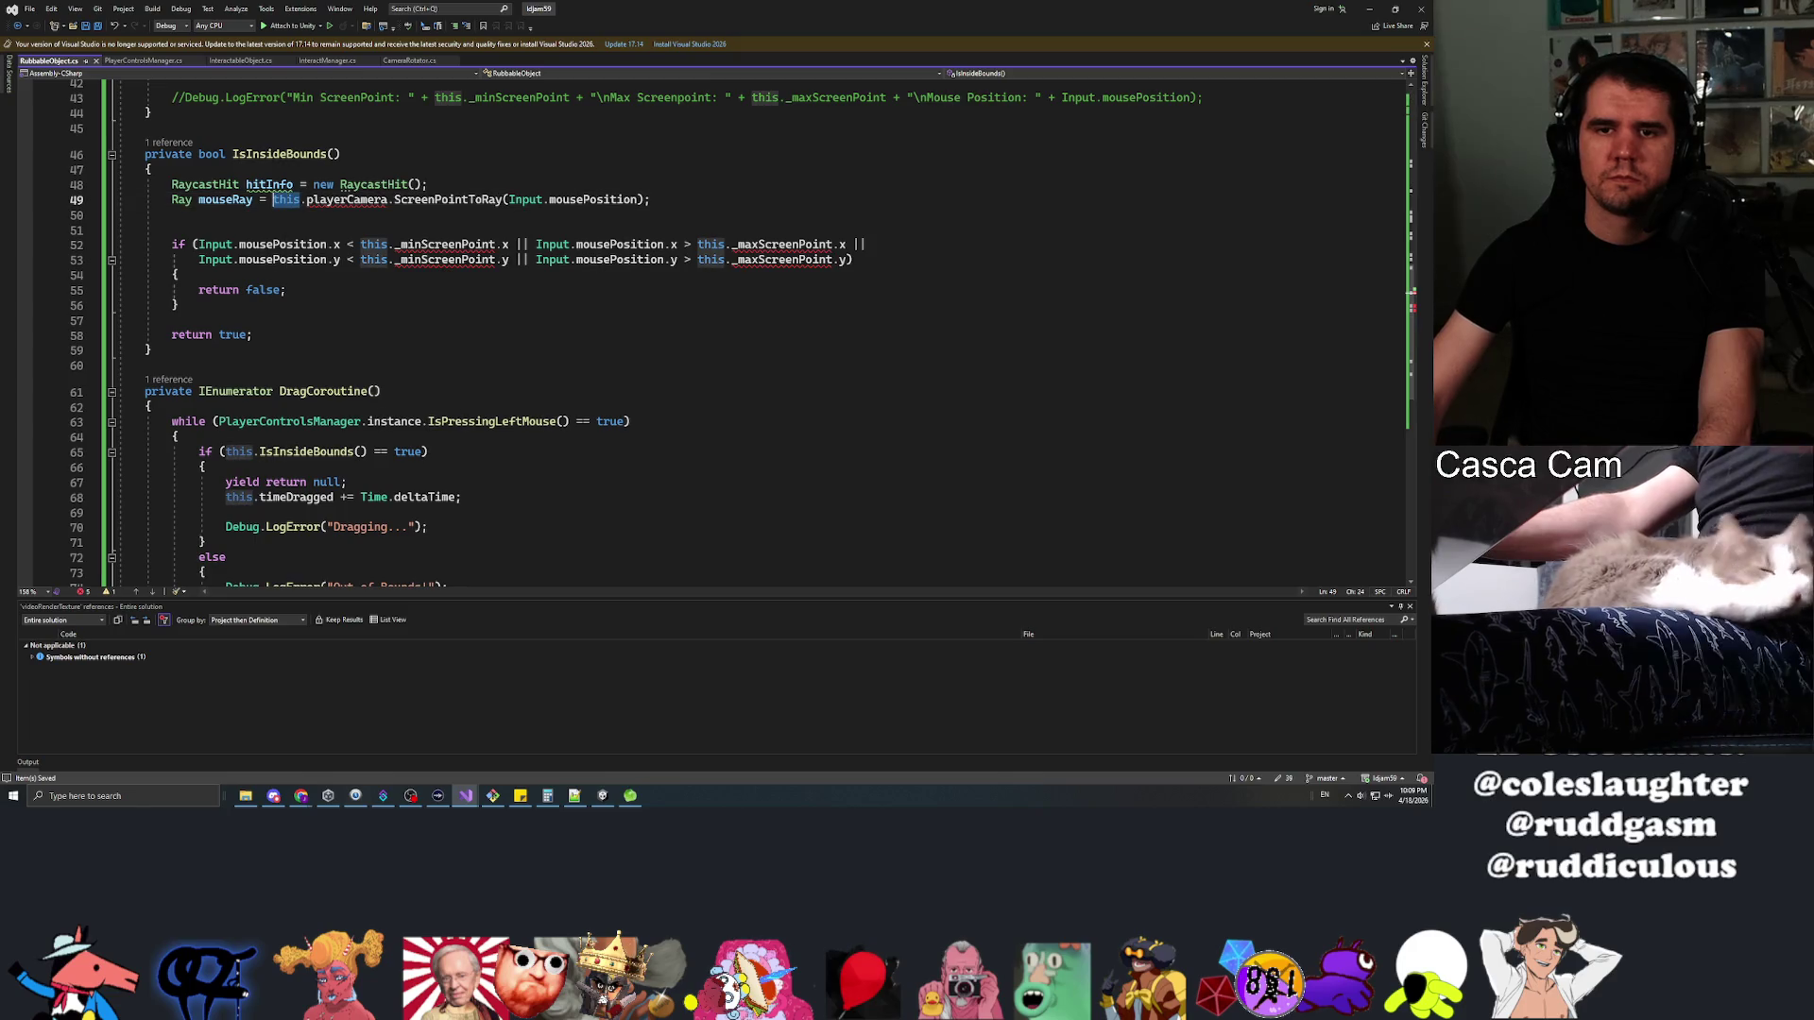
{"action": "key", "text": "ctrl+Delete"}
{"action": "type", "text": "PlayerControlsManager."}
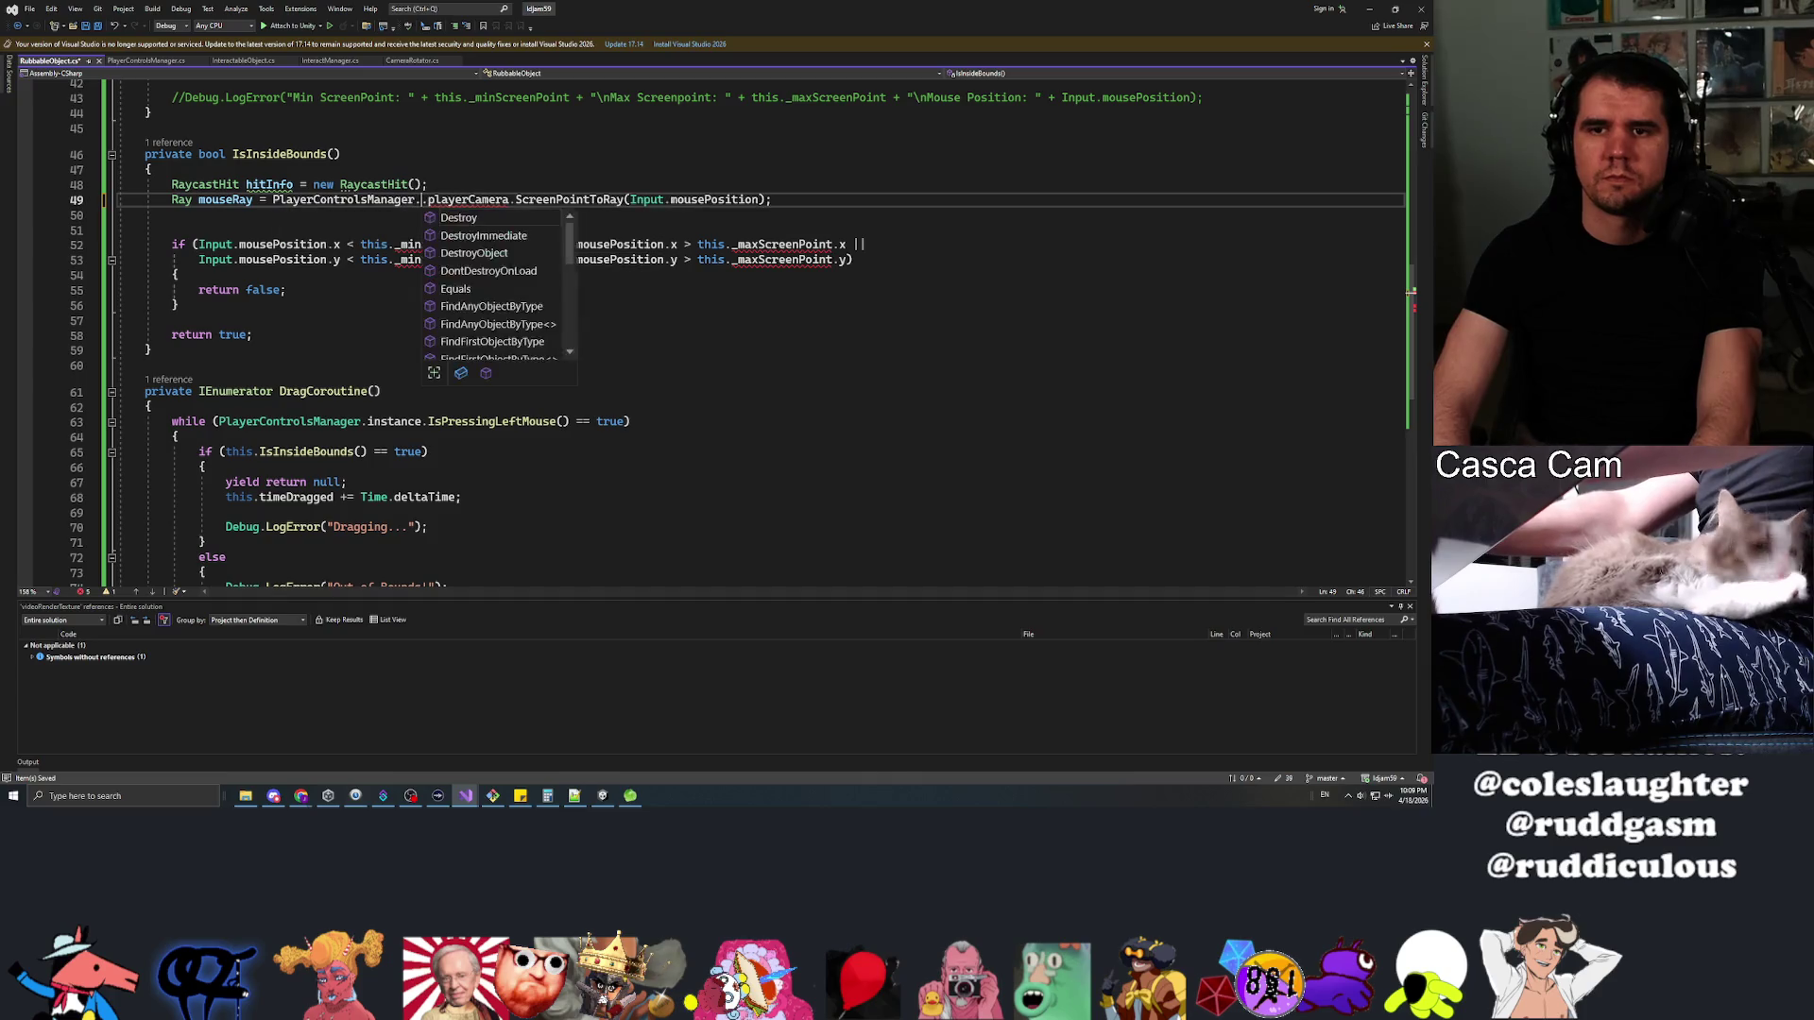
{"action": "type", "text": "in"}
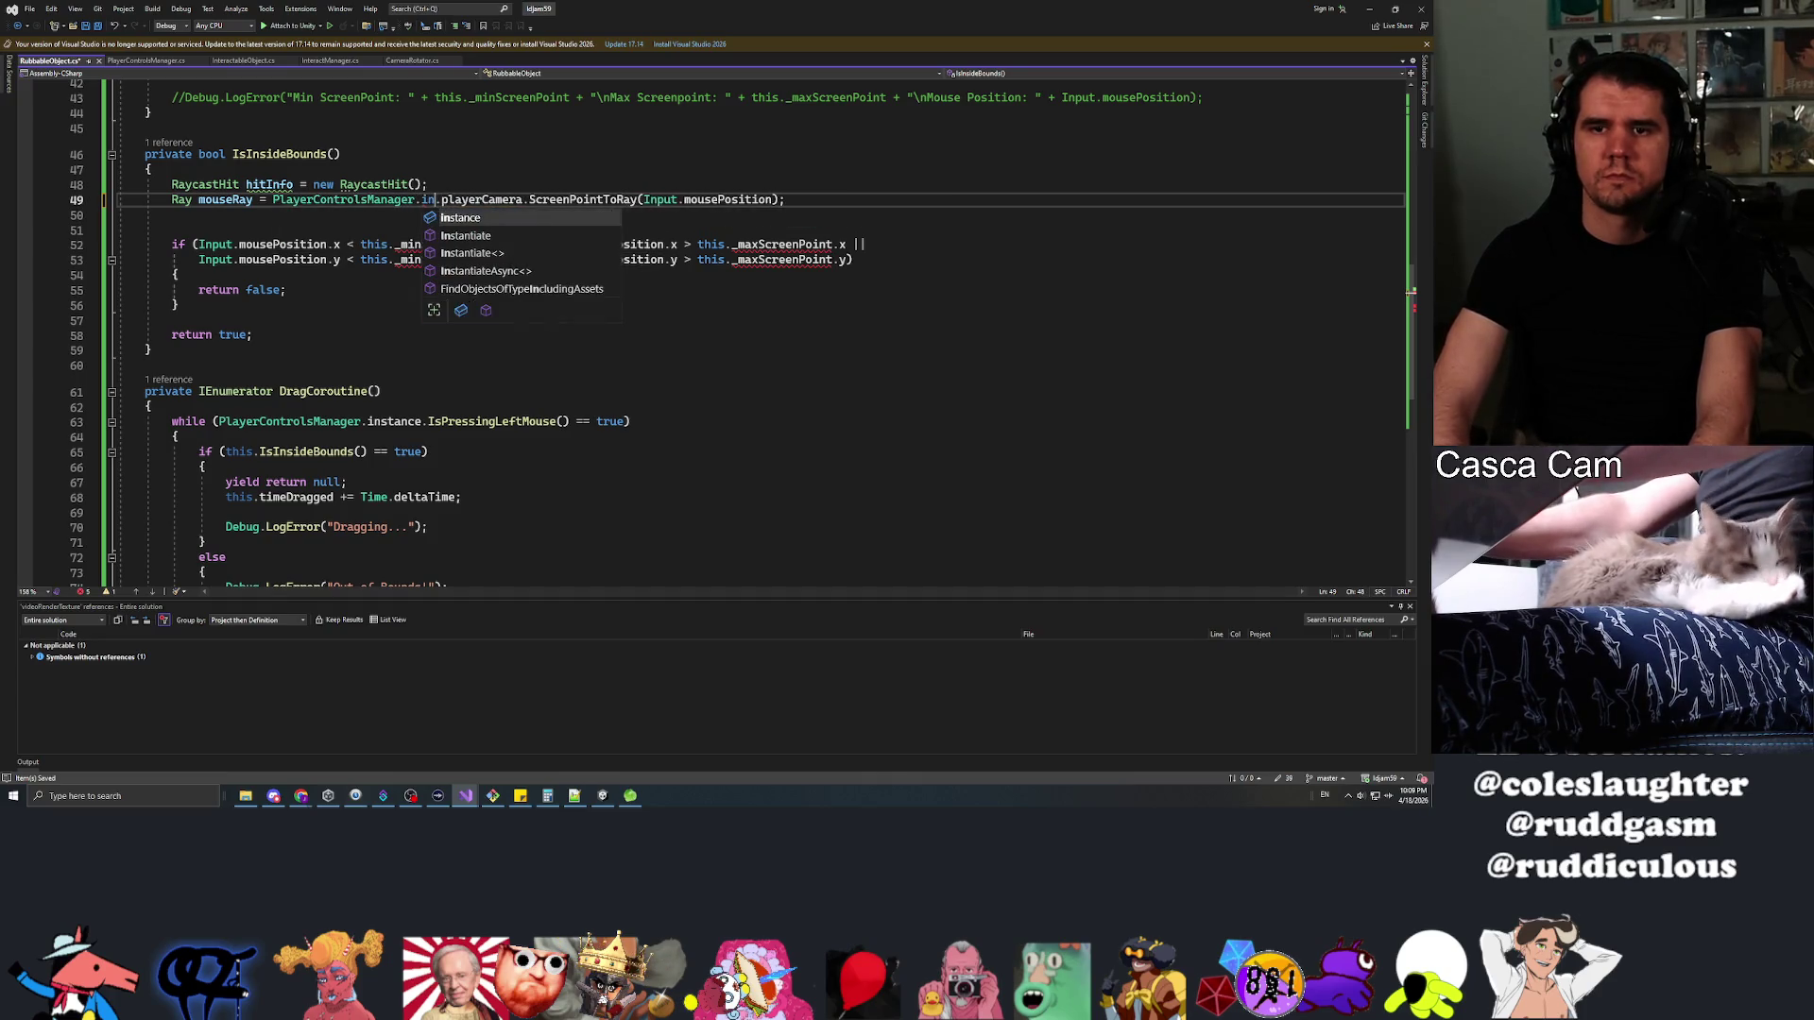
{"action": "key", "text": "Tab"}
{"action": "key", "text": "Down"}
{"action": "key", "text": "Return"}
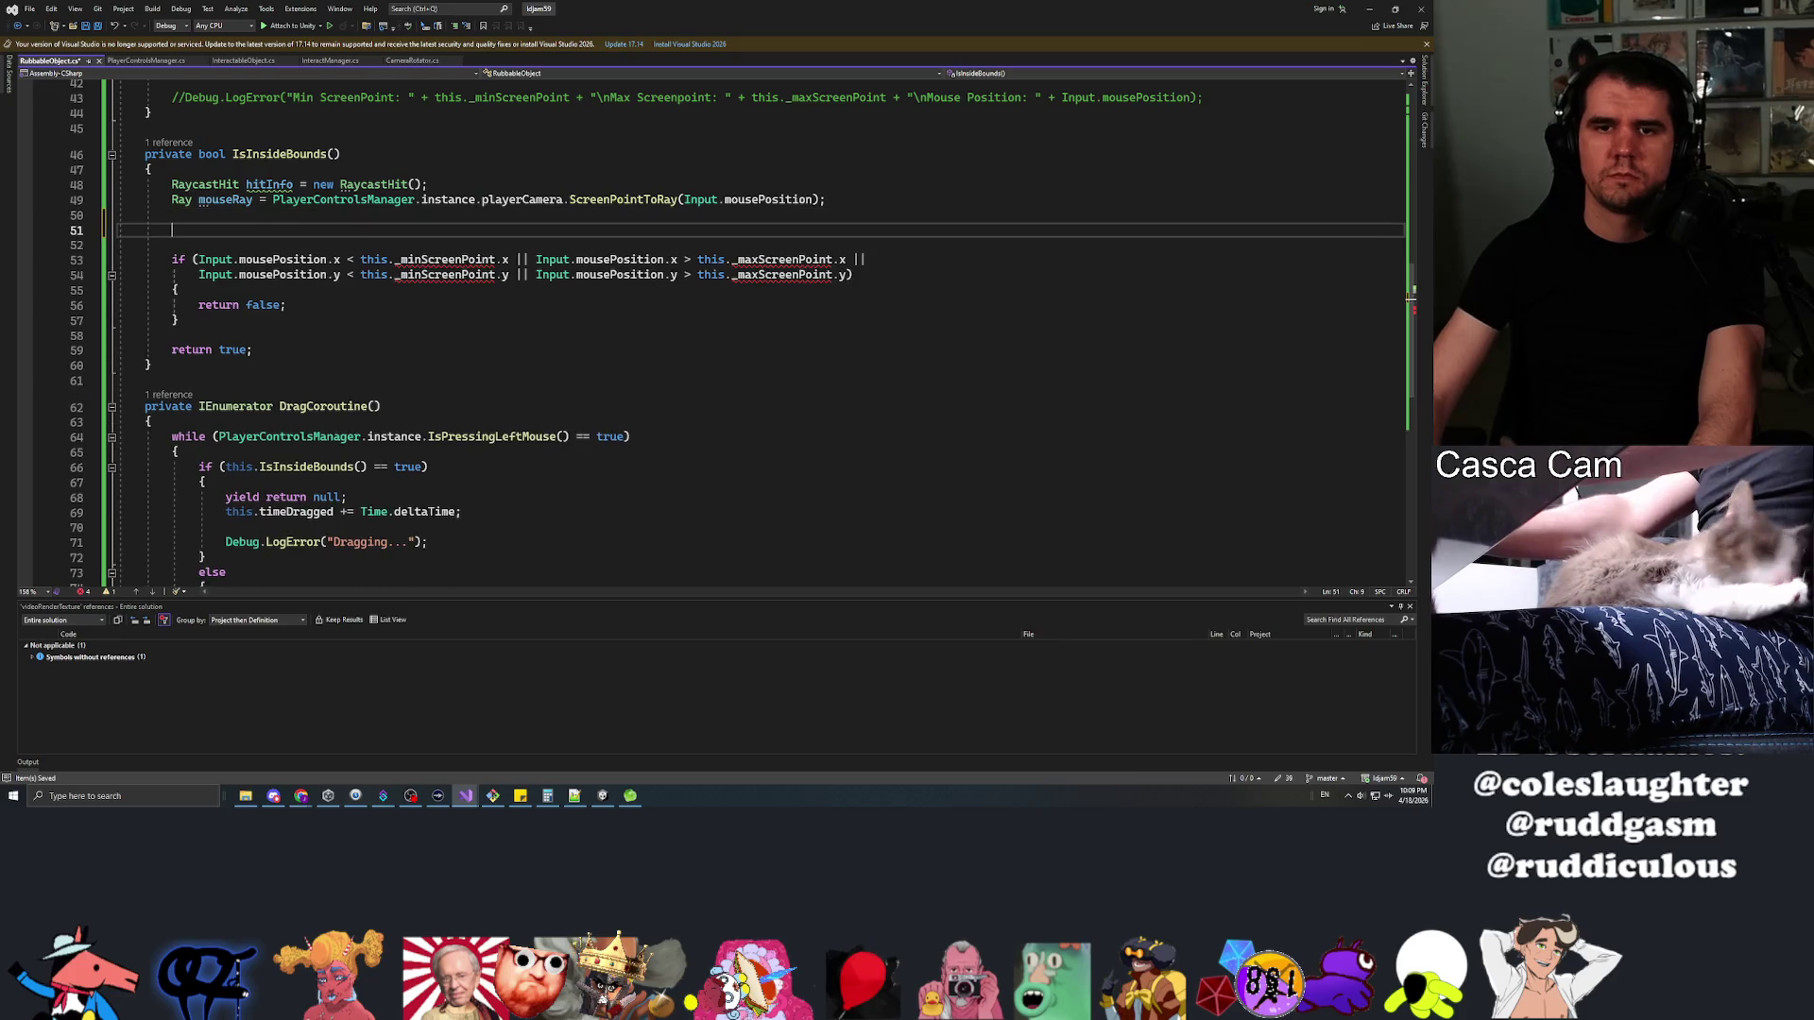
Paste line 79's Physics.Raycast call into IsInsideBounds, end it with a semicolon, and save
{"action": "left_click", "coordinate": [130, 63]}
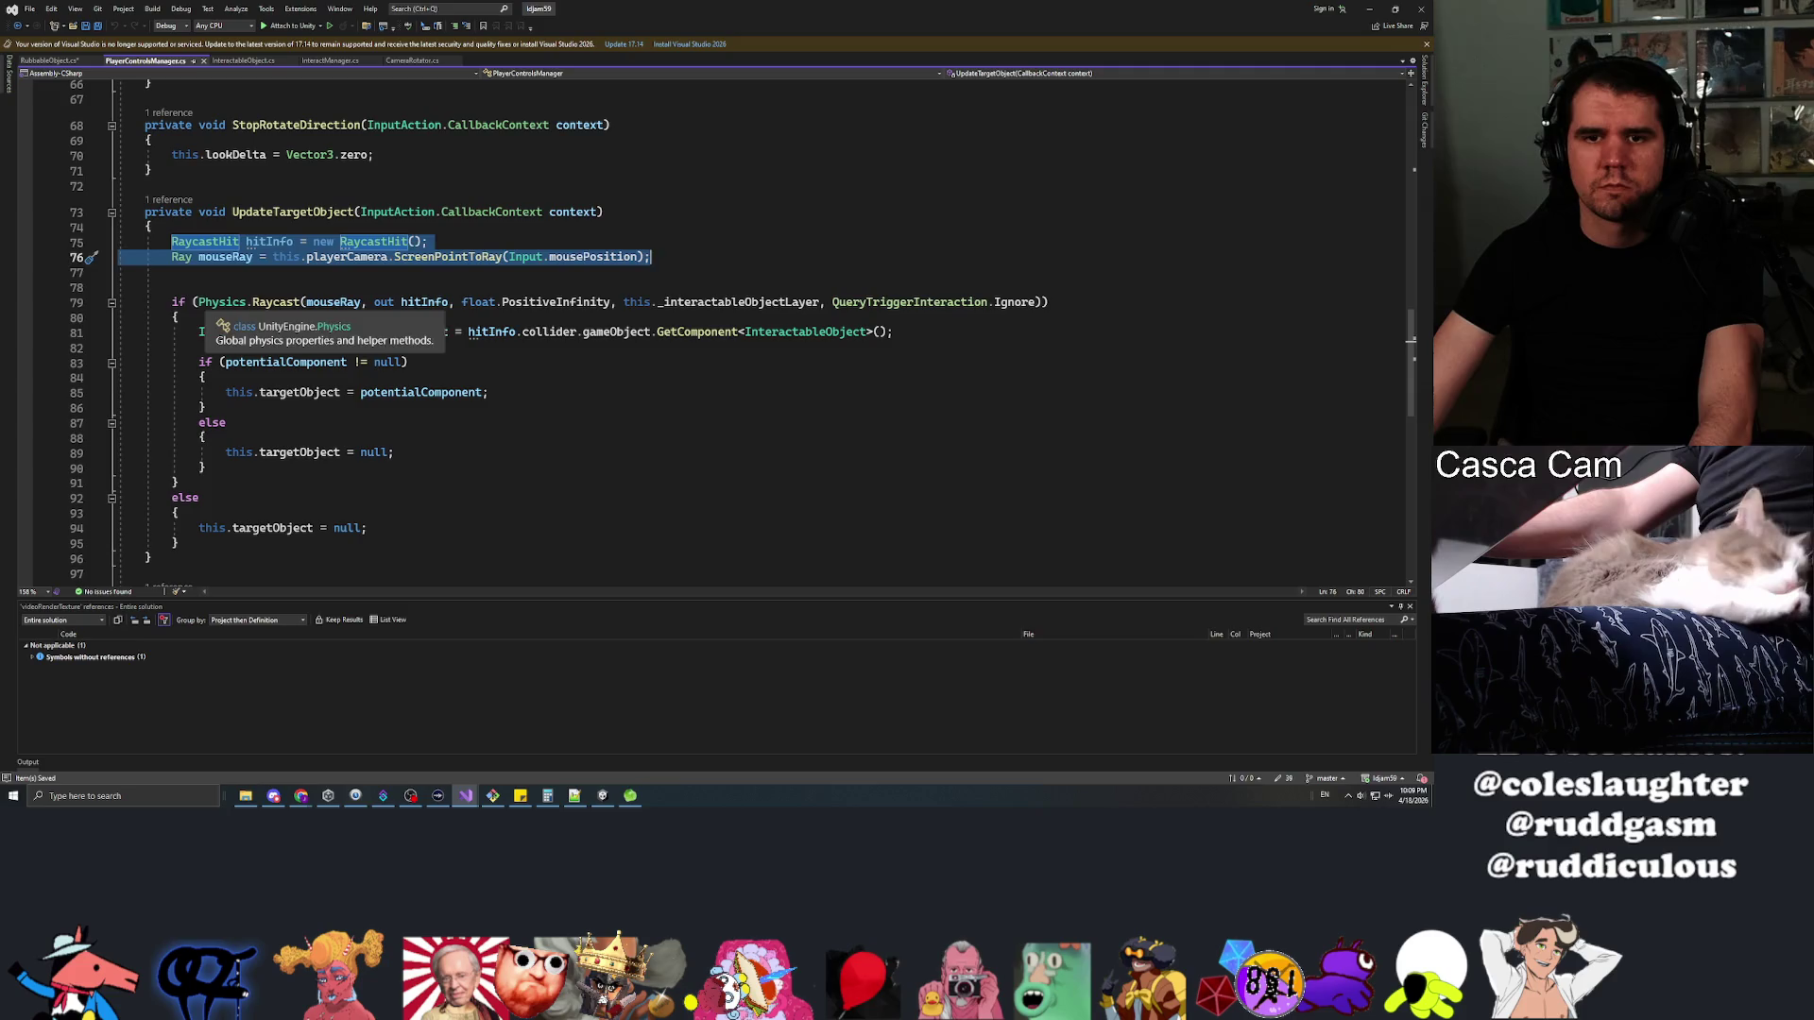
{"action": "double_click", "coordinate": [221, 301]}
{"action": "key", "text": "ctrl+c"}
{"action": "left_click", "coordinate": [1043, 303], "text": "shift"}
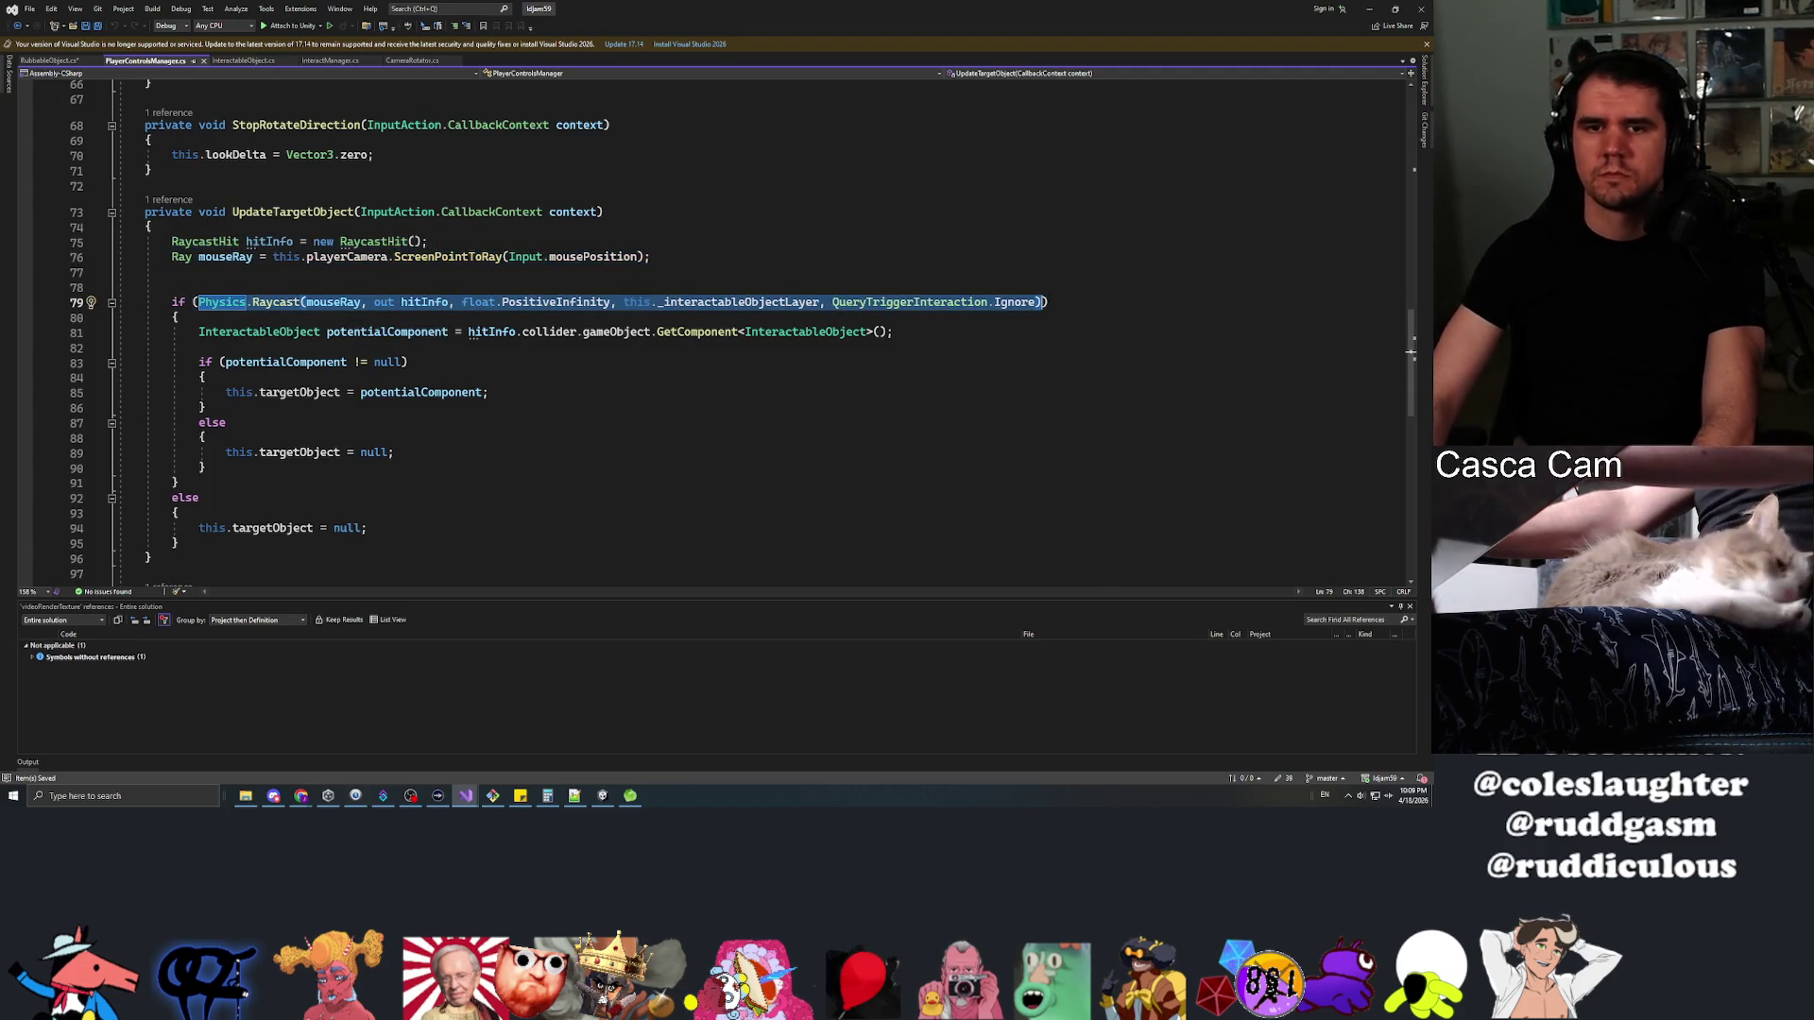
{"action": "key", "text": "ctrl+Tab"}
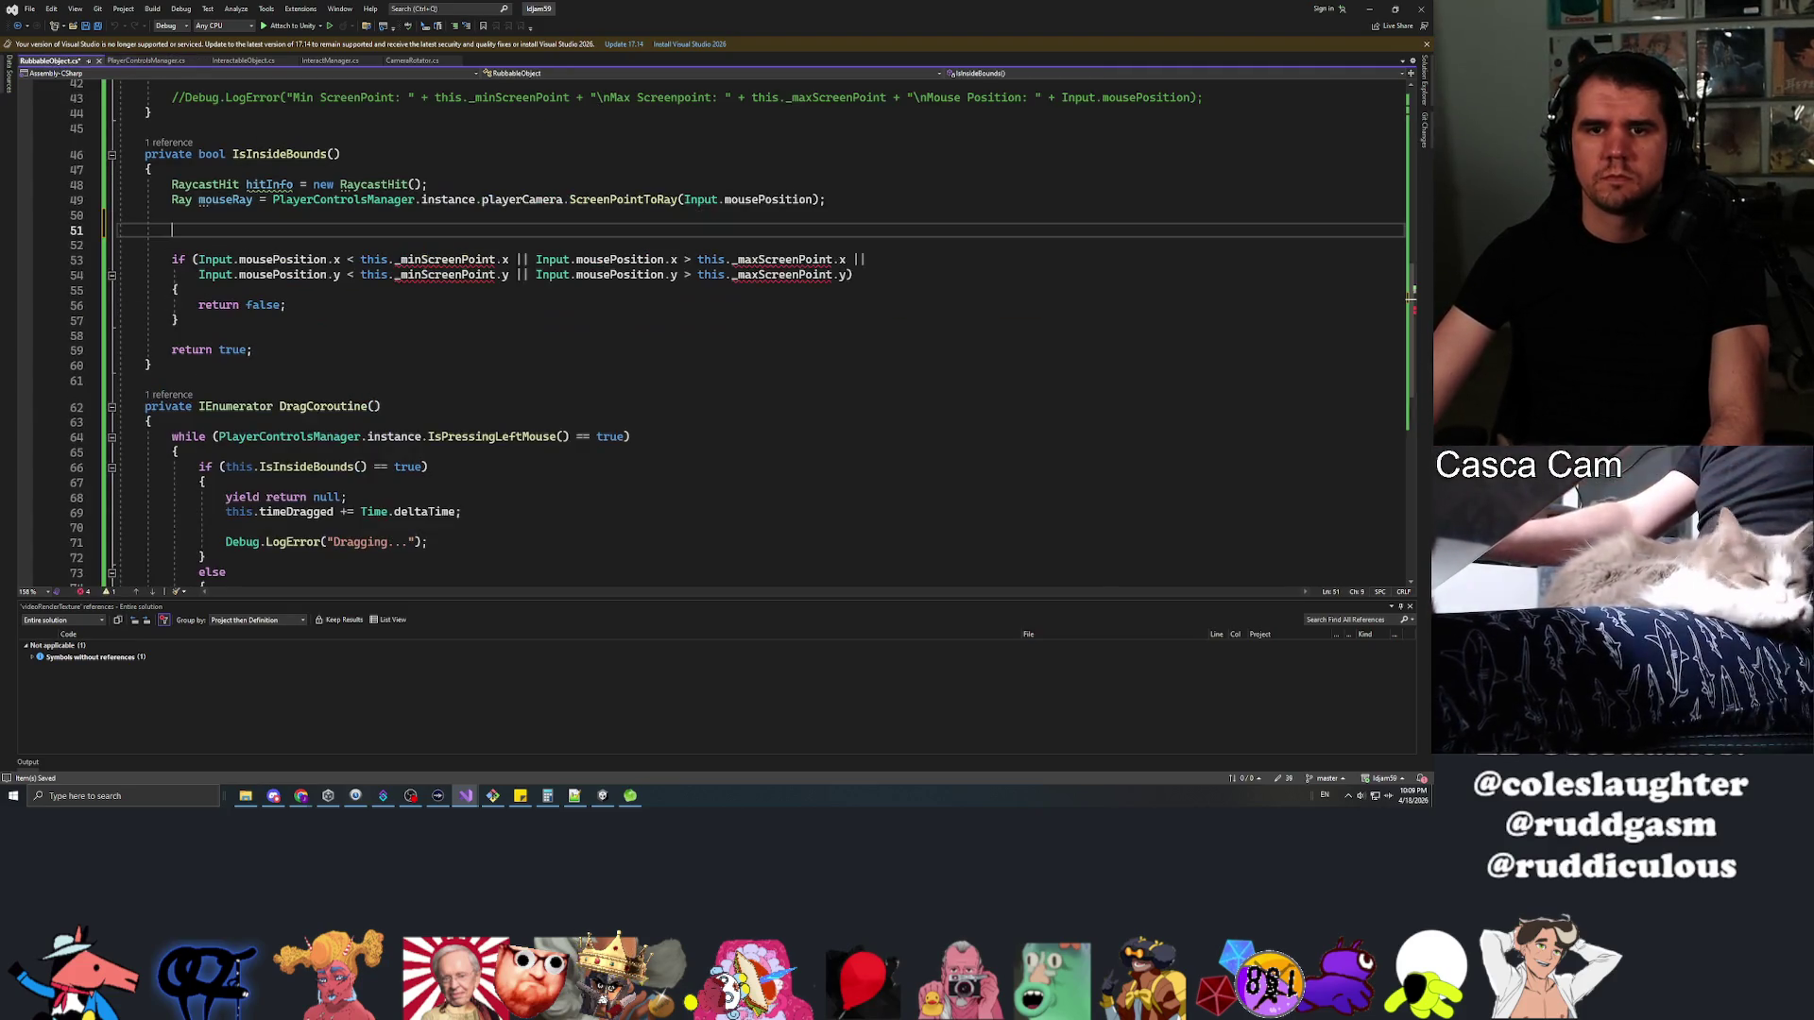
{"action": "key", "text": "ctrl+v"}
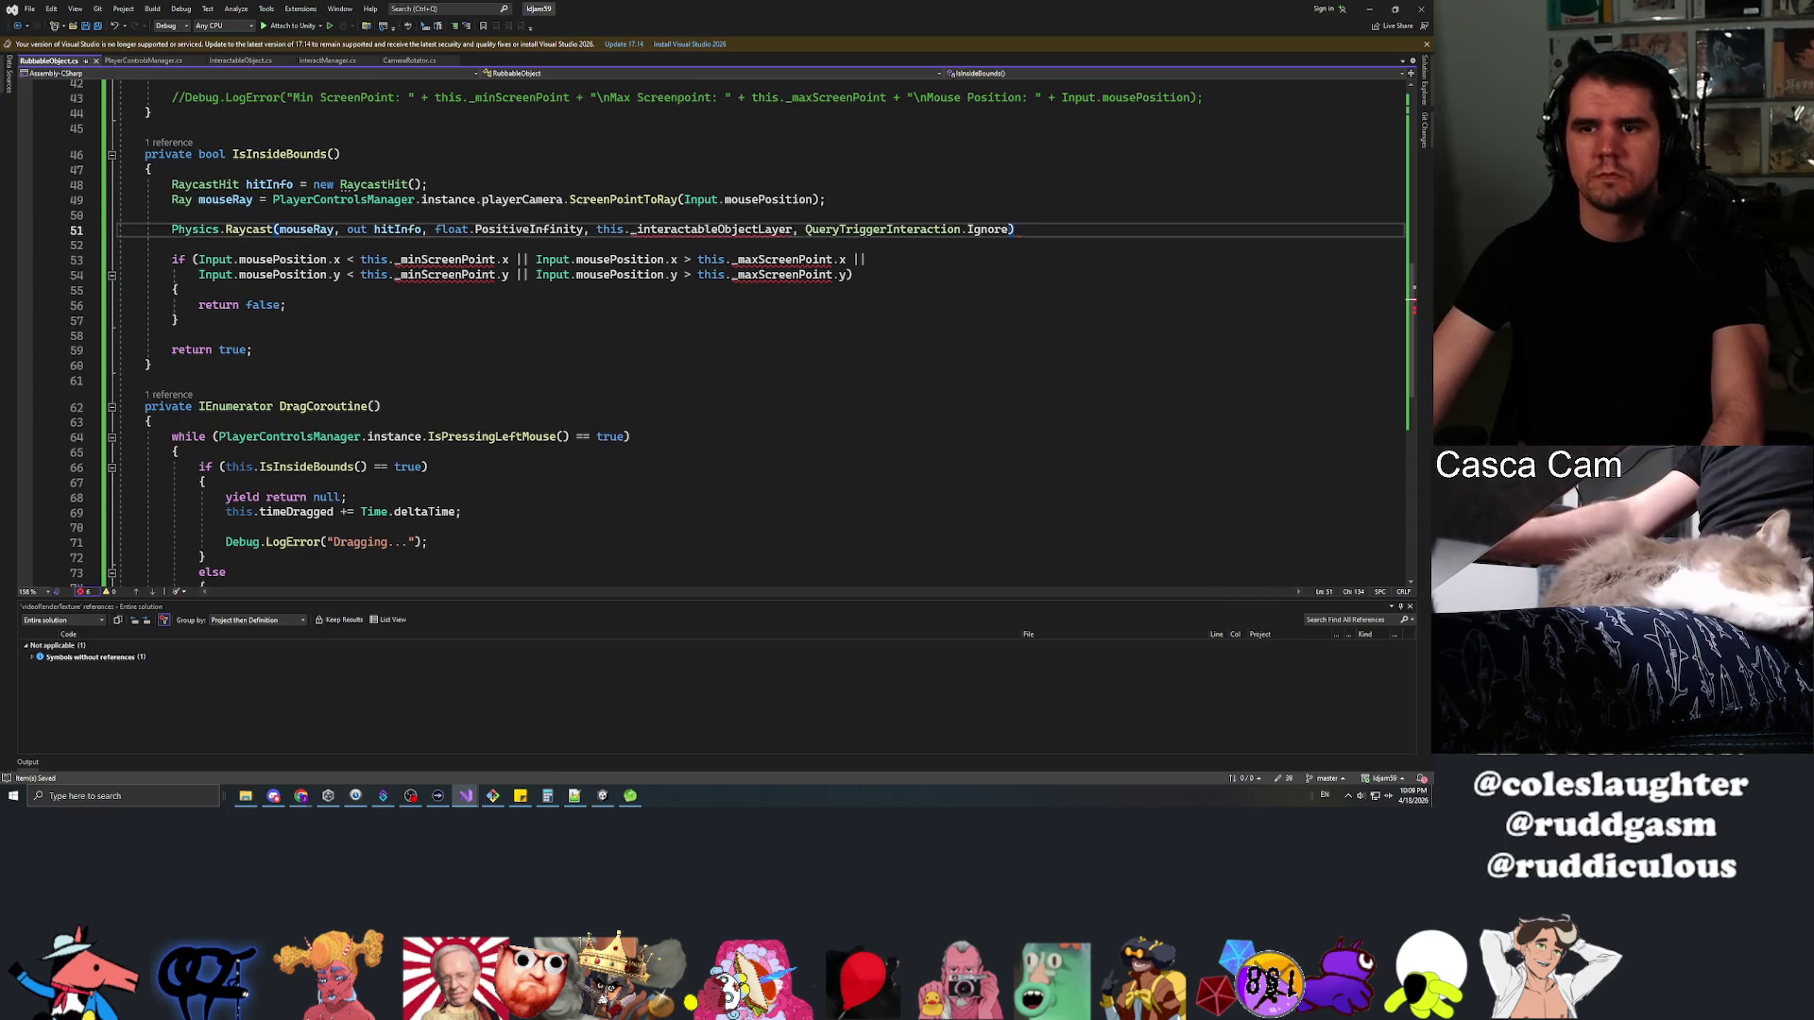
{"action": "double_click", "coordinate": [762, 230]}
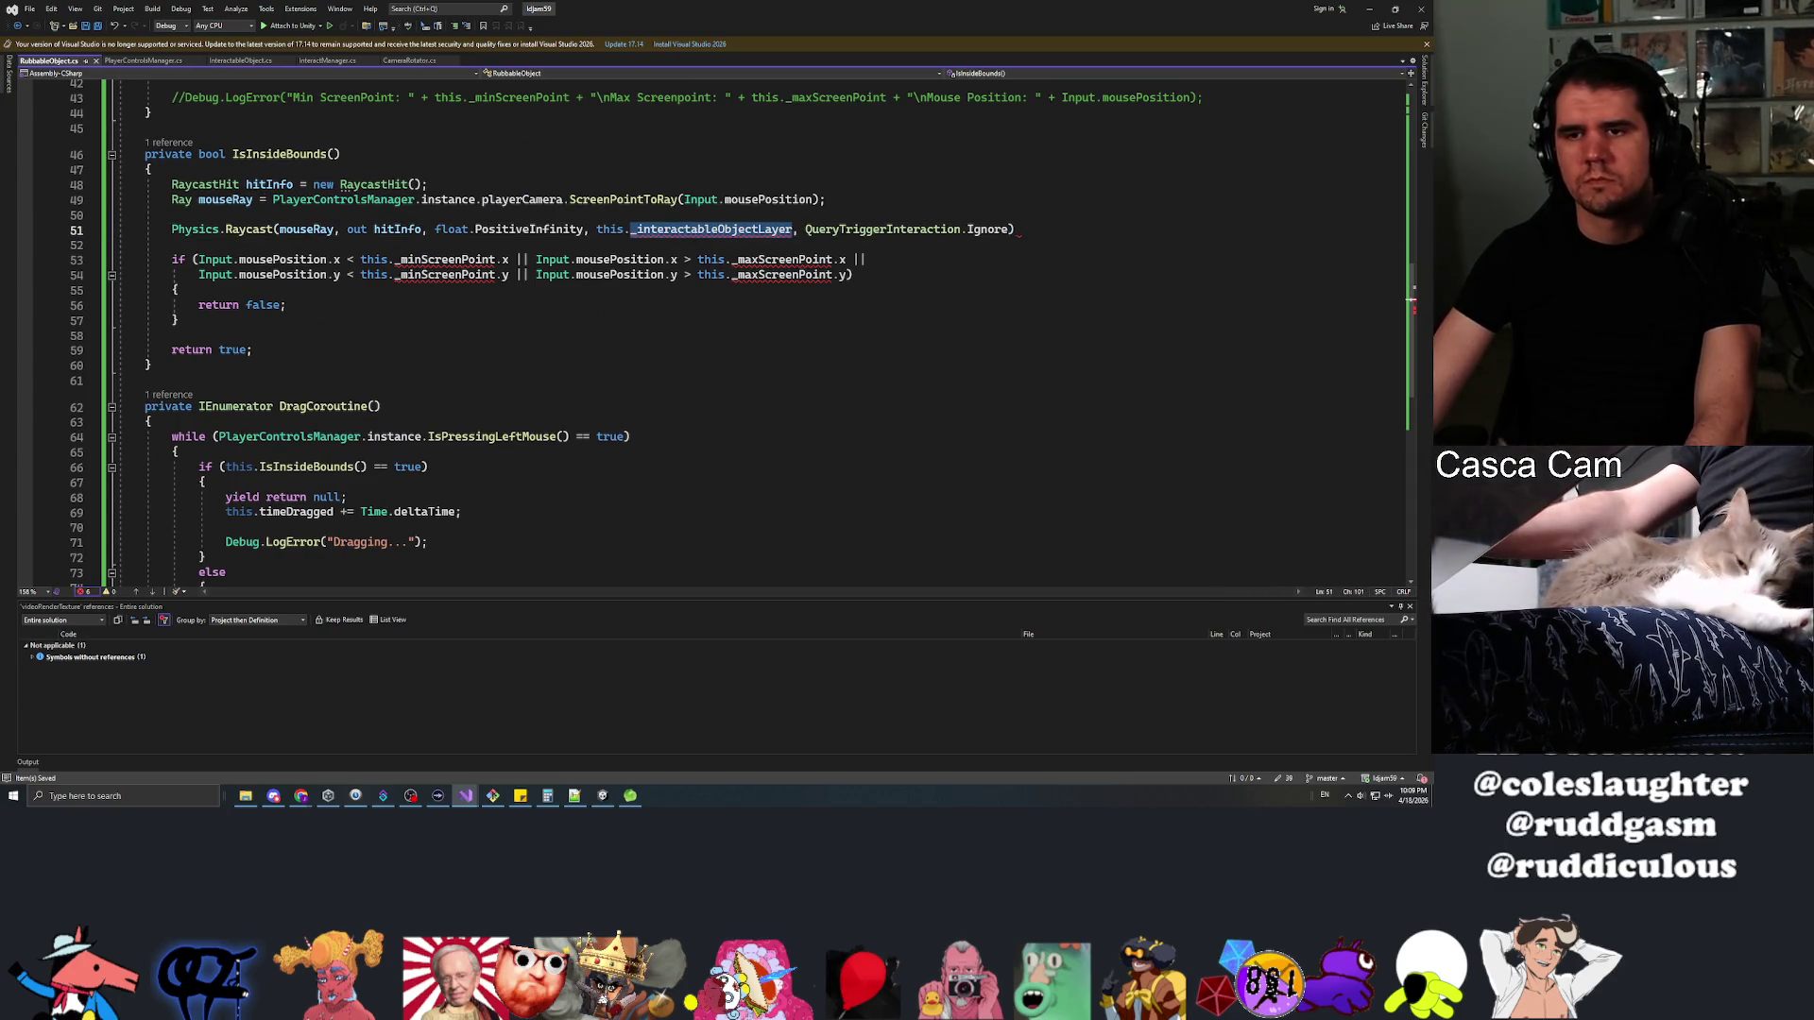
{"action": "key", "text": "End"}
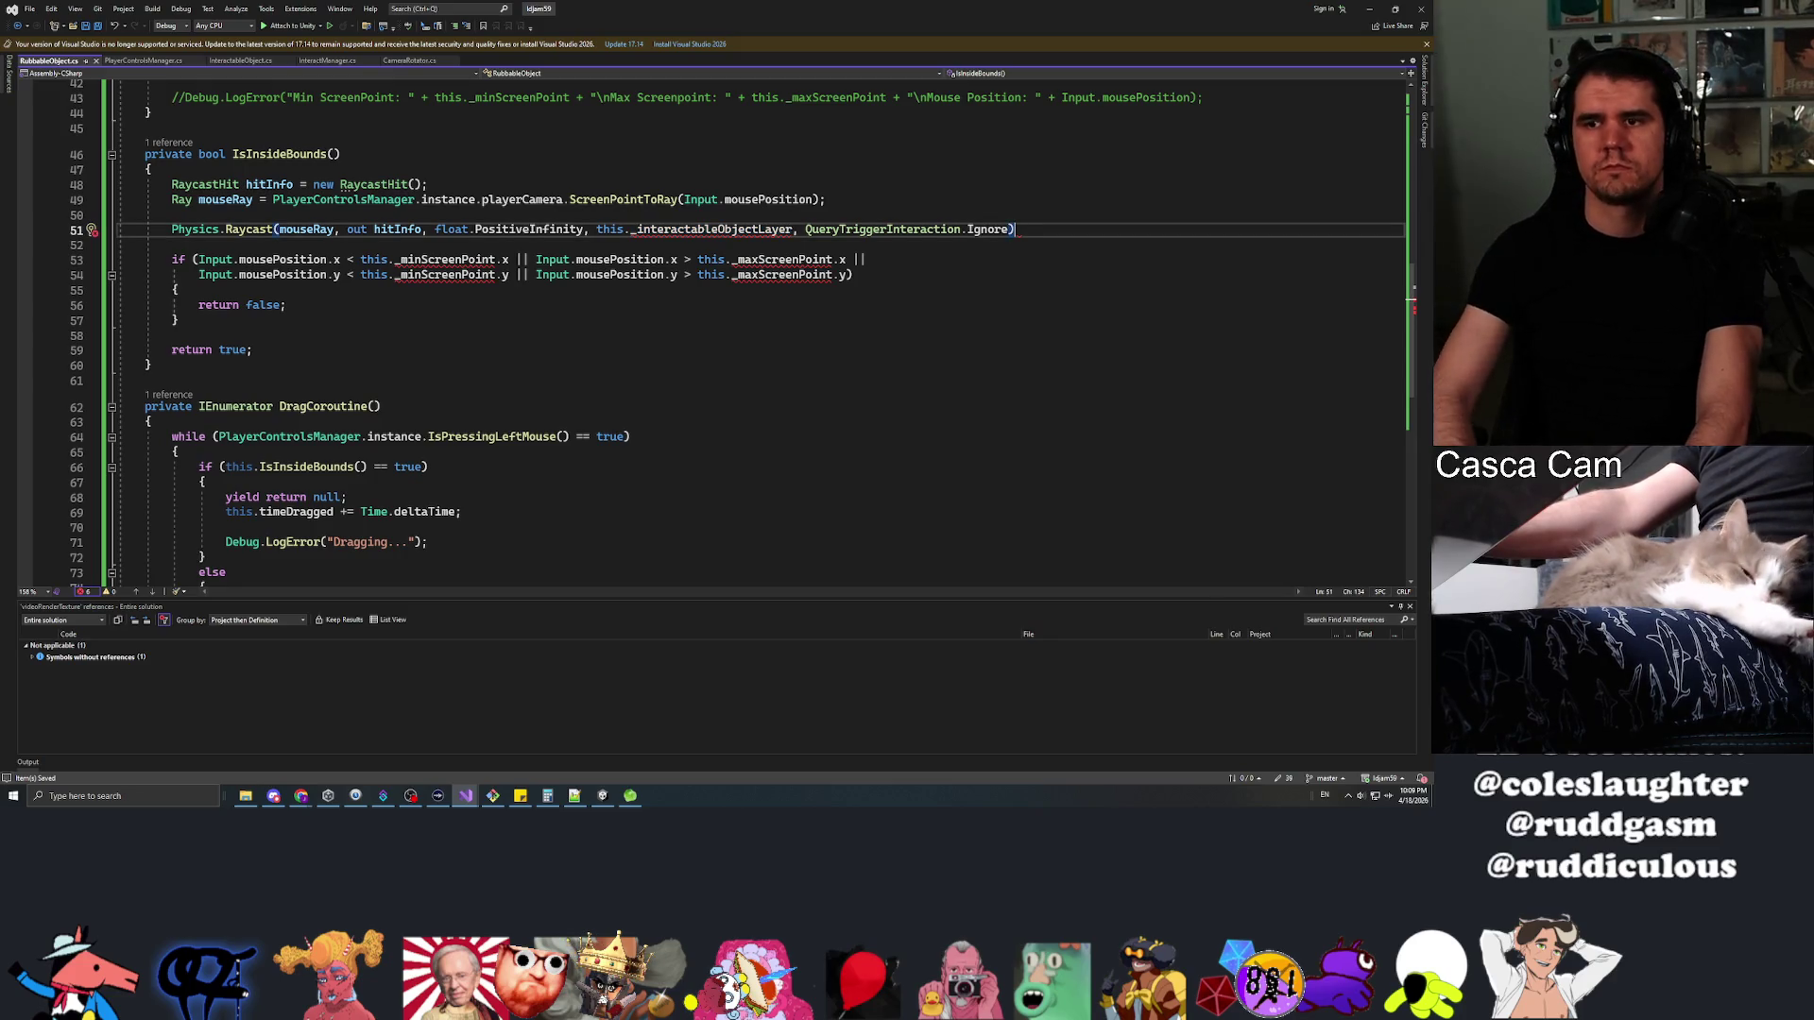
{"action": "type", "text": ";"}
{"action": "key", "text": "ctrl+s"}
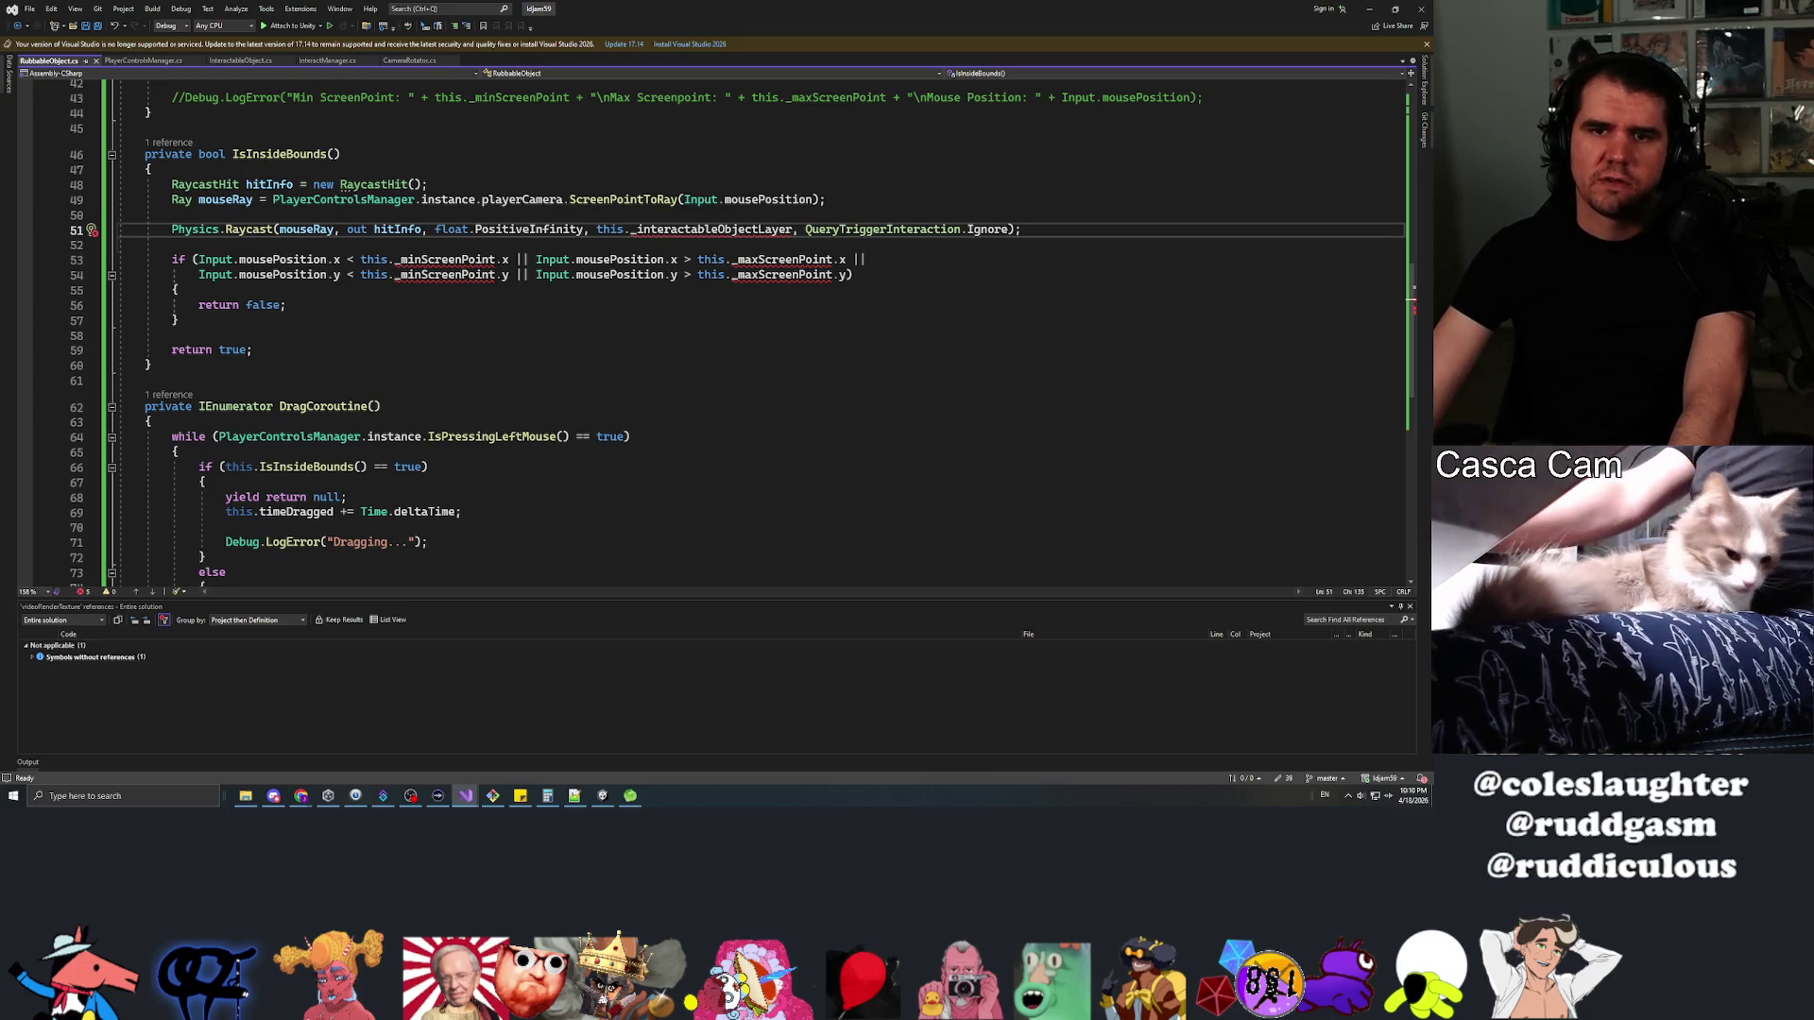
{"action": "left_click", "coordinate": [172, 245]}
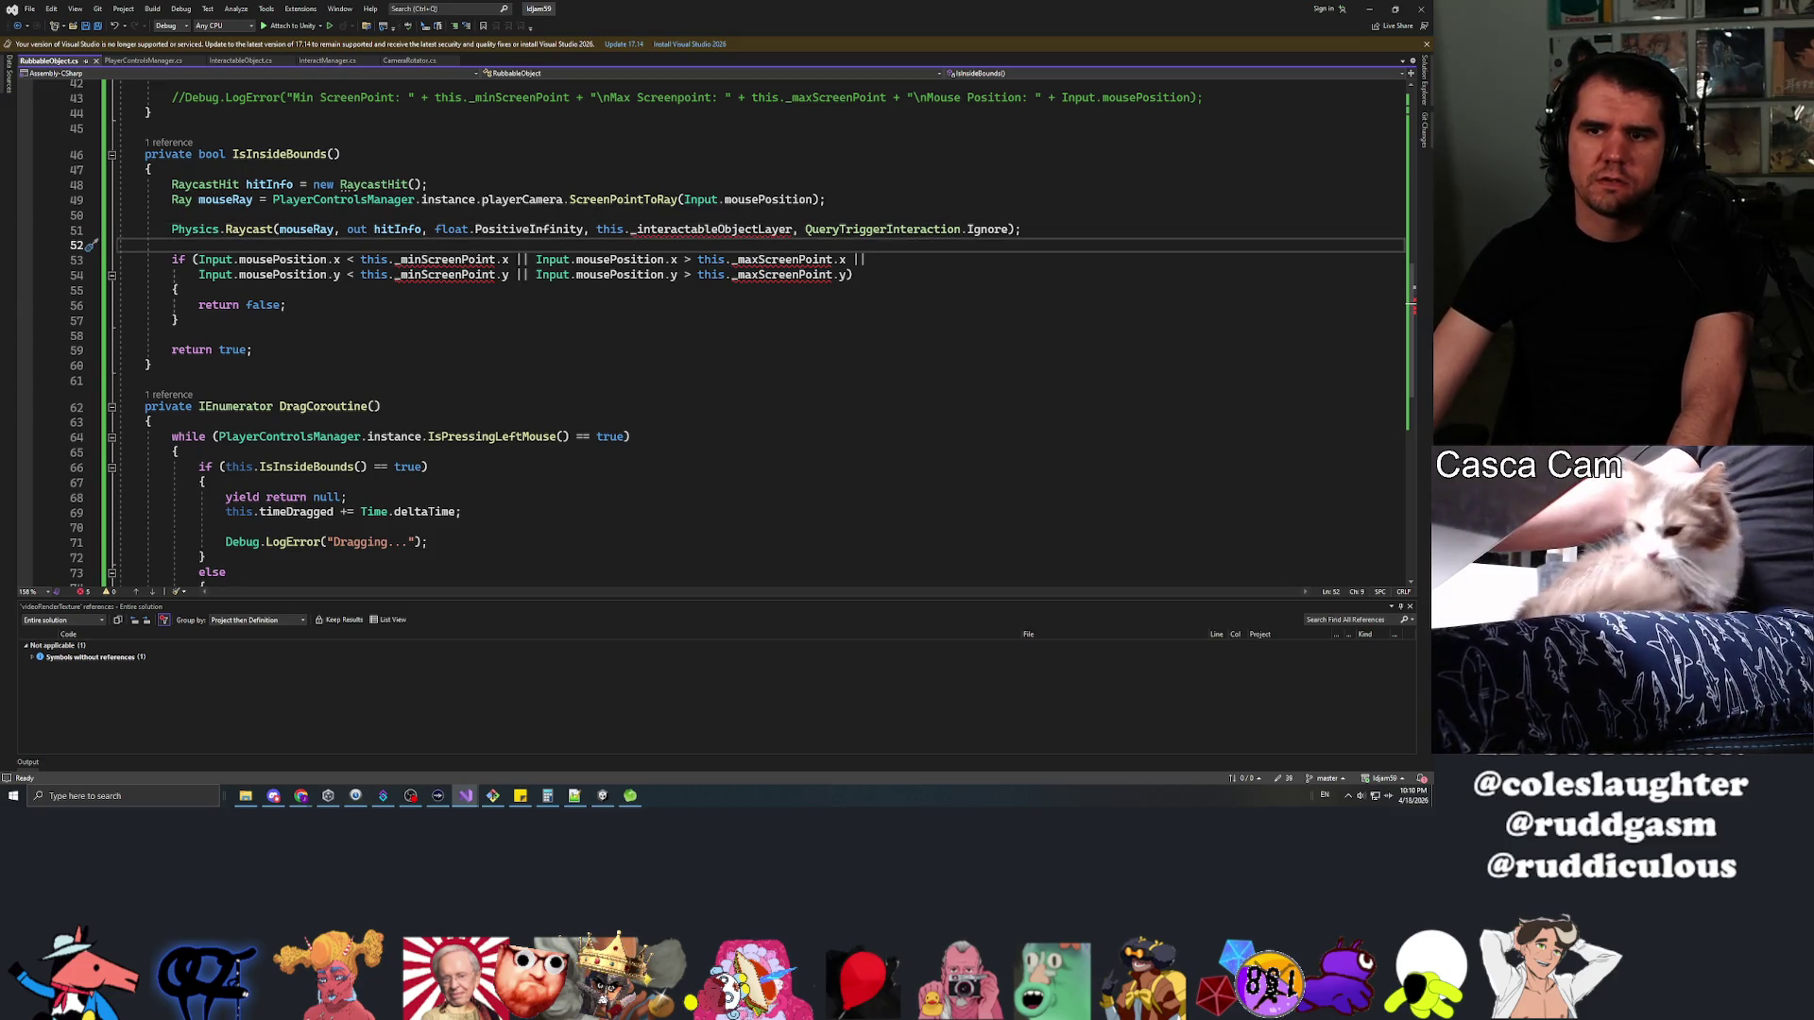
{"action": "key", "text": "ctrl+minus"}
{"action": "key", "text": "ctrl+minus"}
Make PlayerControlsManager's layer mask field public, drop its [SerializeField] attribute, and save
{"action": "scroll", "coordinate": [1409, 352], "scroll_direction": "up", "scroll_amount": 16}
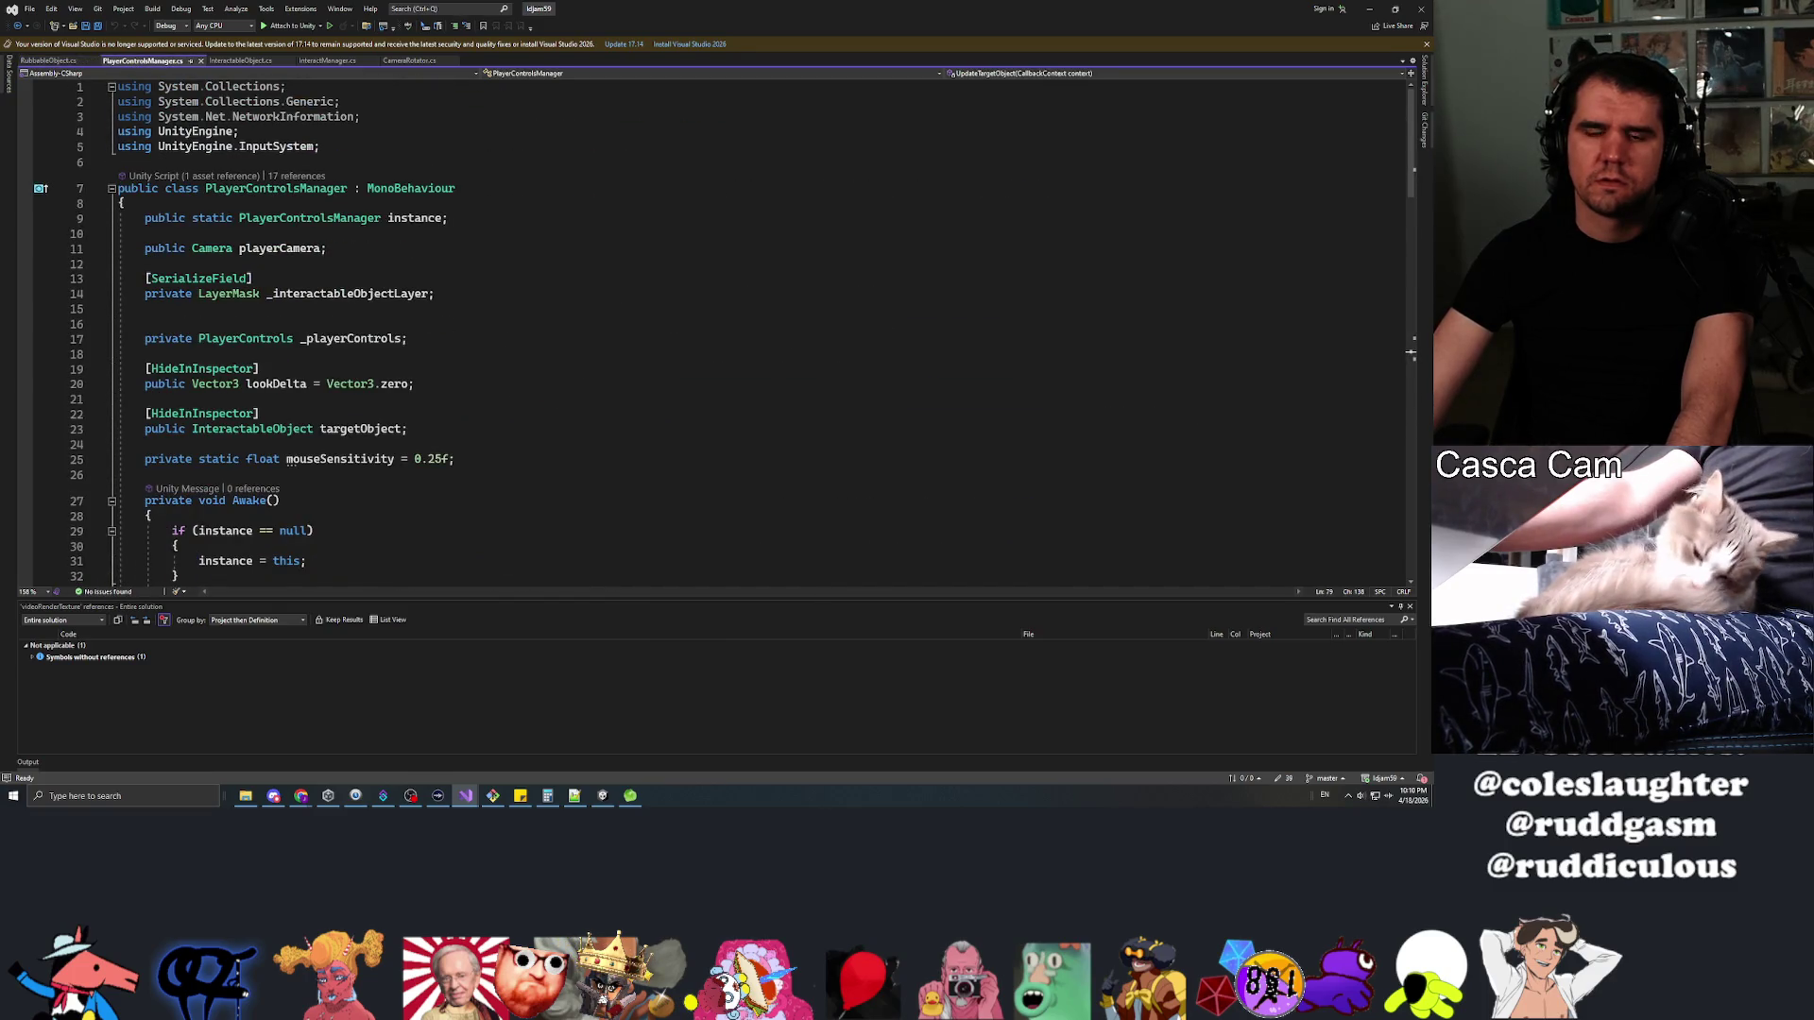
{"action": "double_click", "coordinate": [349, 294]}
{"action": "left_click_drag", "start_coordinate": [255, 278], "coordinate": [118, 278]}
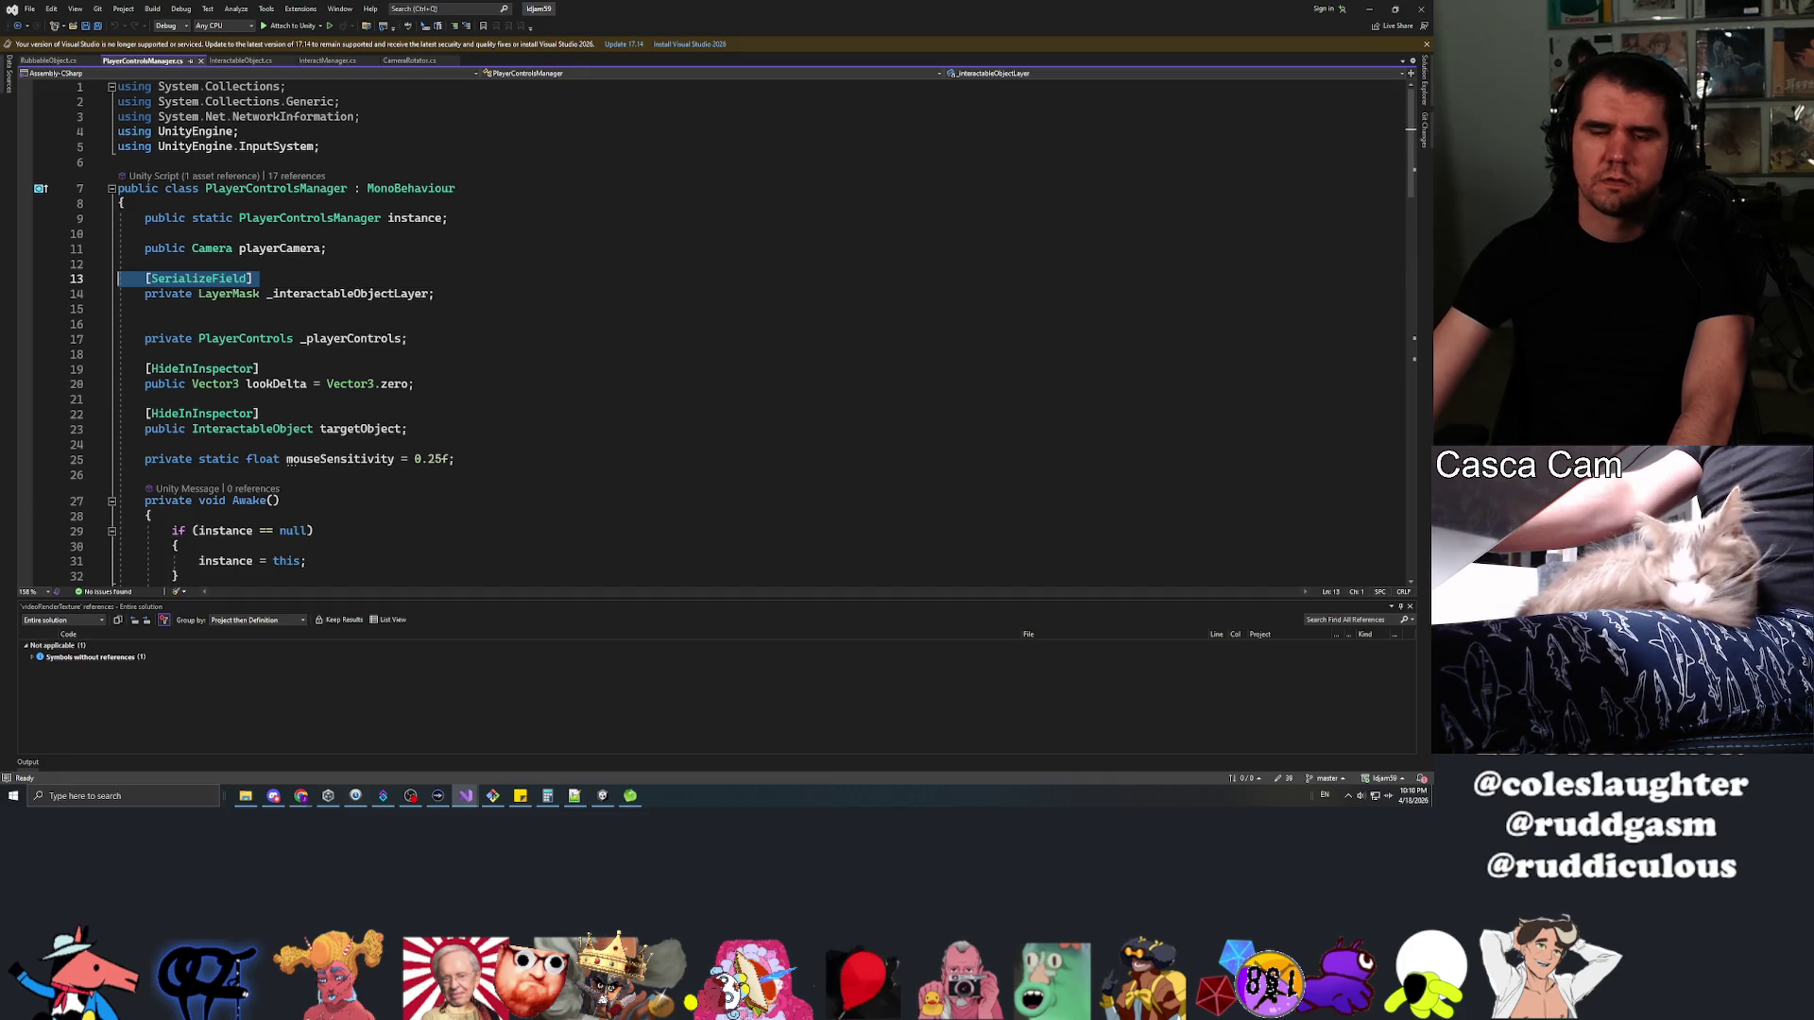
{"action": "key", "text": "Delete"}
{"action": "key", "text": "Delete"}
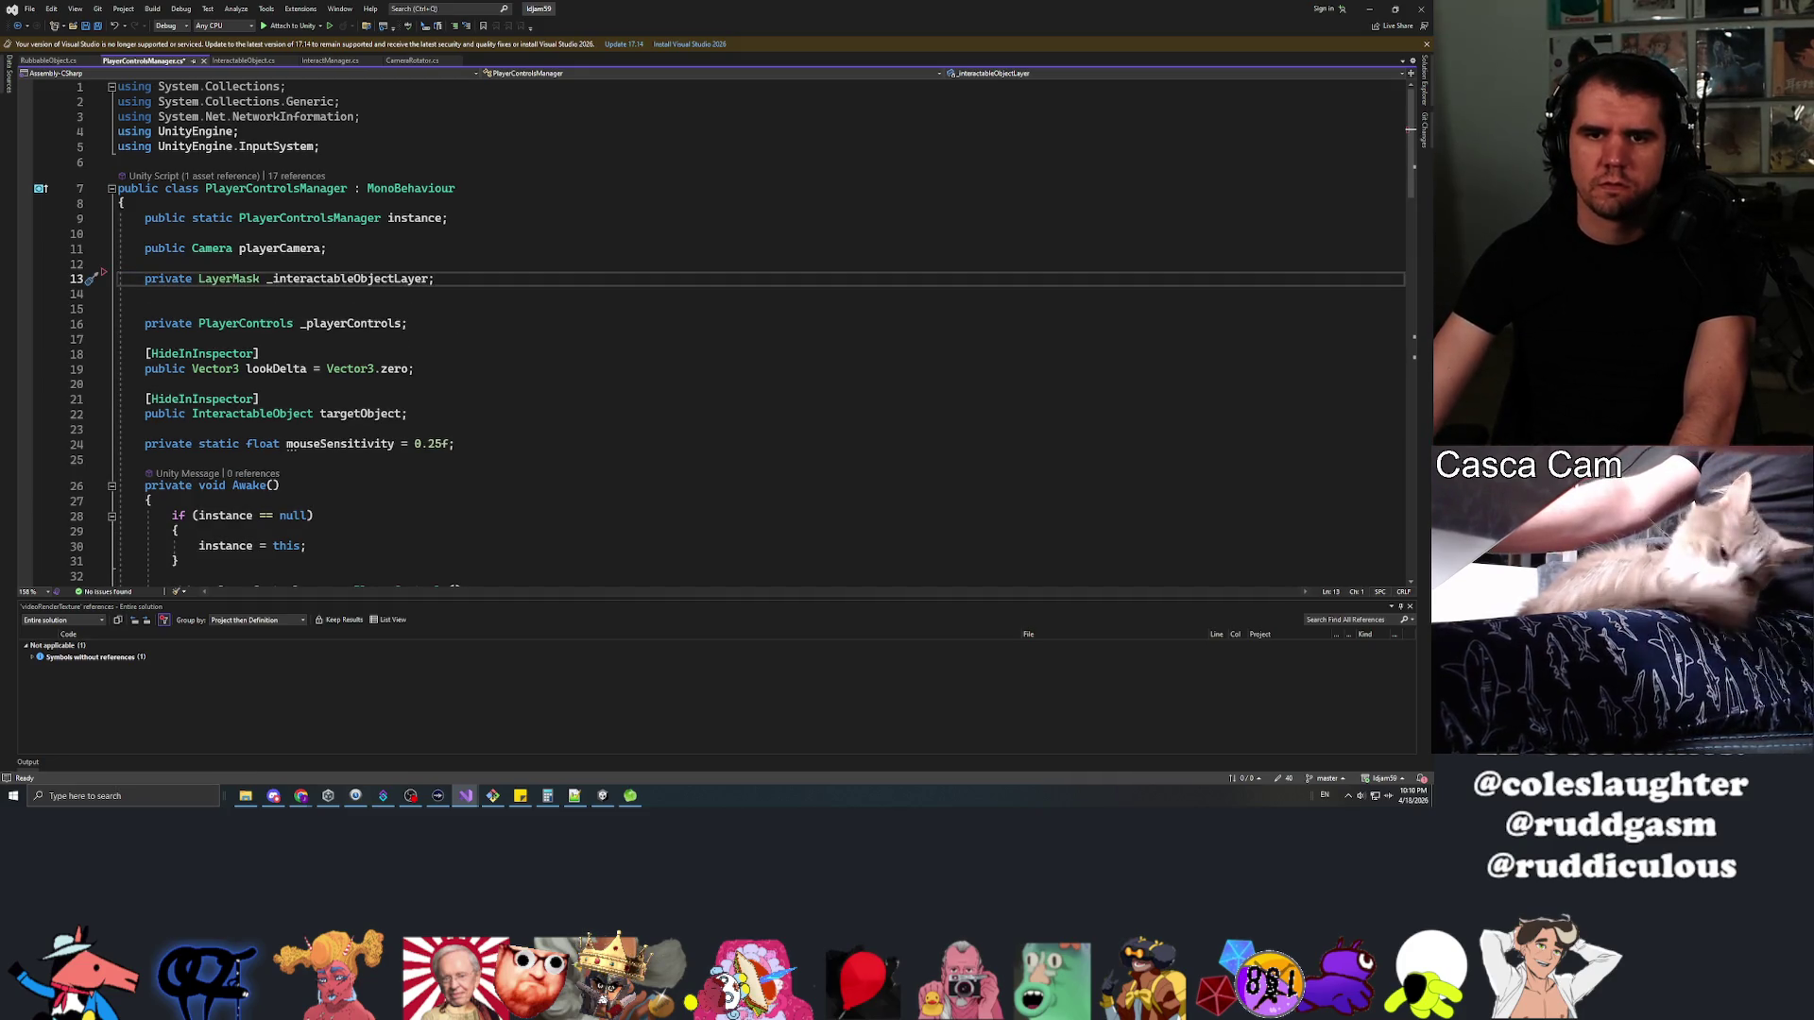
{"action": "double_click", "coordinate": [168, 278]}
{"action": "type", "text": "public"}
{"action": "key", "text": "ctrl+s"}
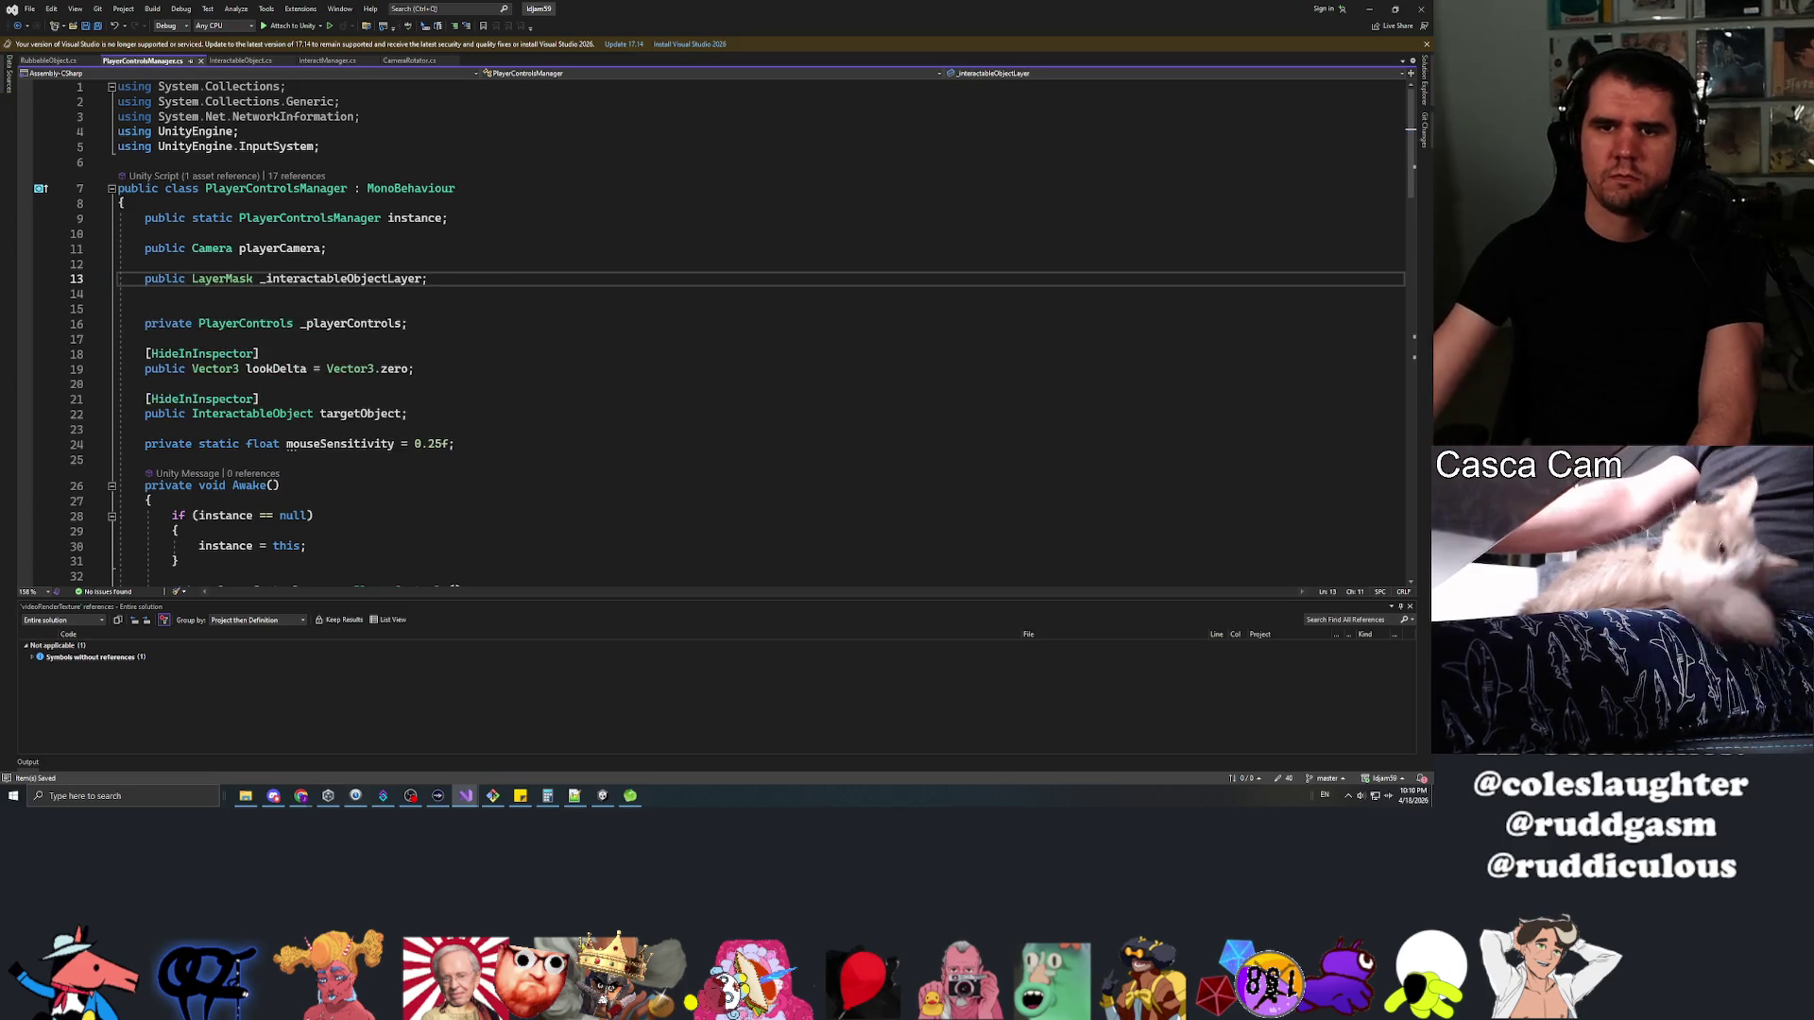
Rename the field to interactableObjectLayer, removing the underscore in its raycast reference too
{"action": "left_click", "coordinate": [263, 279]}
{"action": "key", "text": "ctrl+r"}
{"action": "key", "text": "ctrl+r"}
{"action": "key", "text": "BackSpace"}
{"action": "scroll", "coordinate": [756, 330], "scroll_direction": "down", "scroll_amount": 15}
{"action": "scroll", "coordinate": [756, 331], "scroll_direction": "down", "scroll_amount": 7}
{"action": "mouse_move", "coordinate": [756, 288]}
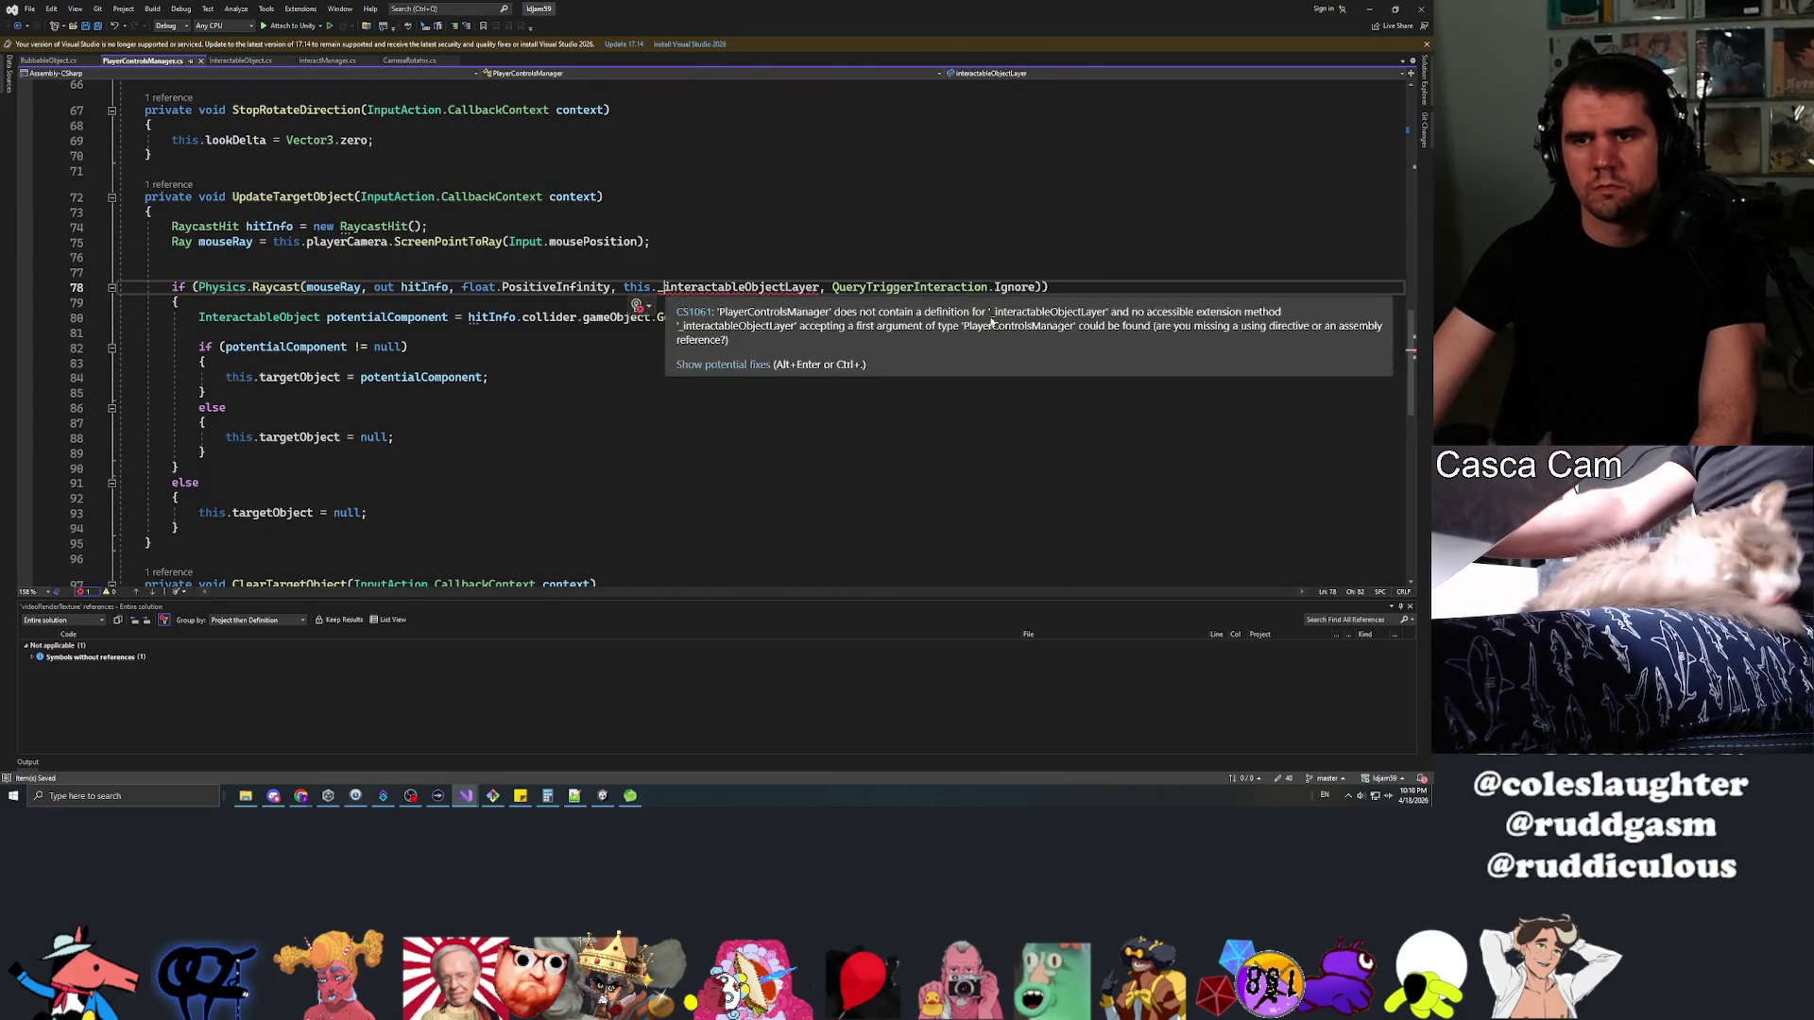
{"action": "key", "text": "BackSpace"}
{"action": "scroll", "coordinate": [870, 327], "scroll_direction": "down", "scroll_amount": 7}
{"action": "scroll", "coordinate": [870, 327], "scroll_direction": "up", "scroll_amount": 4}
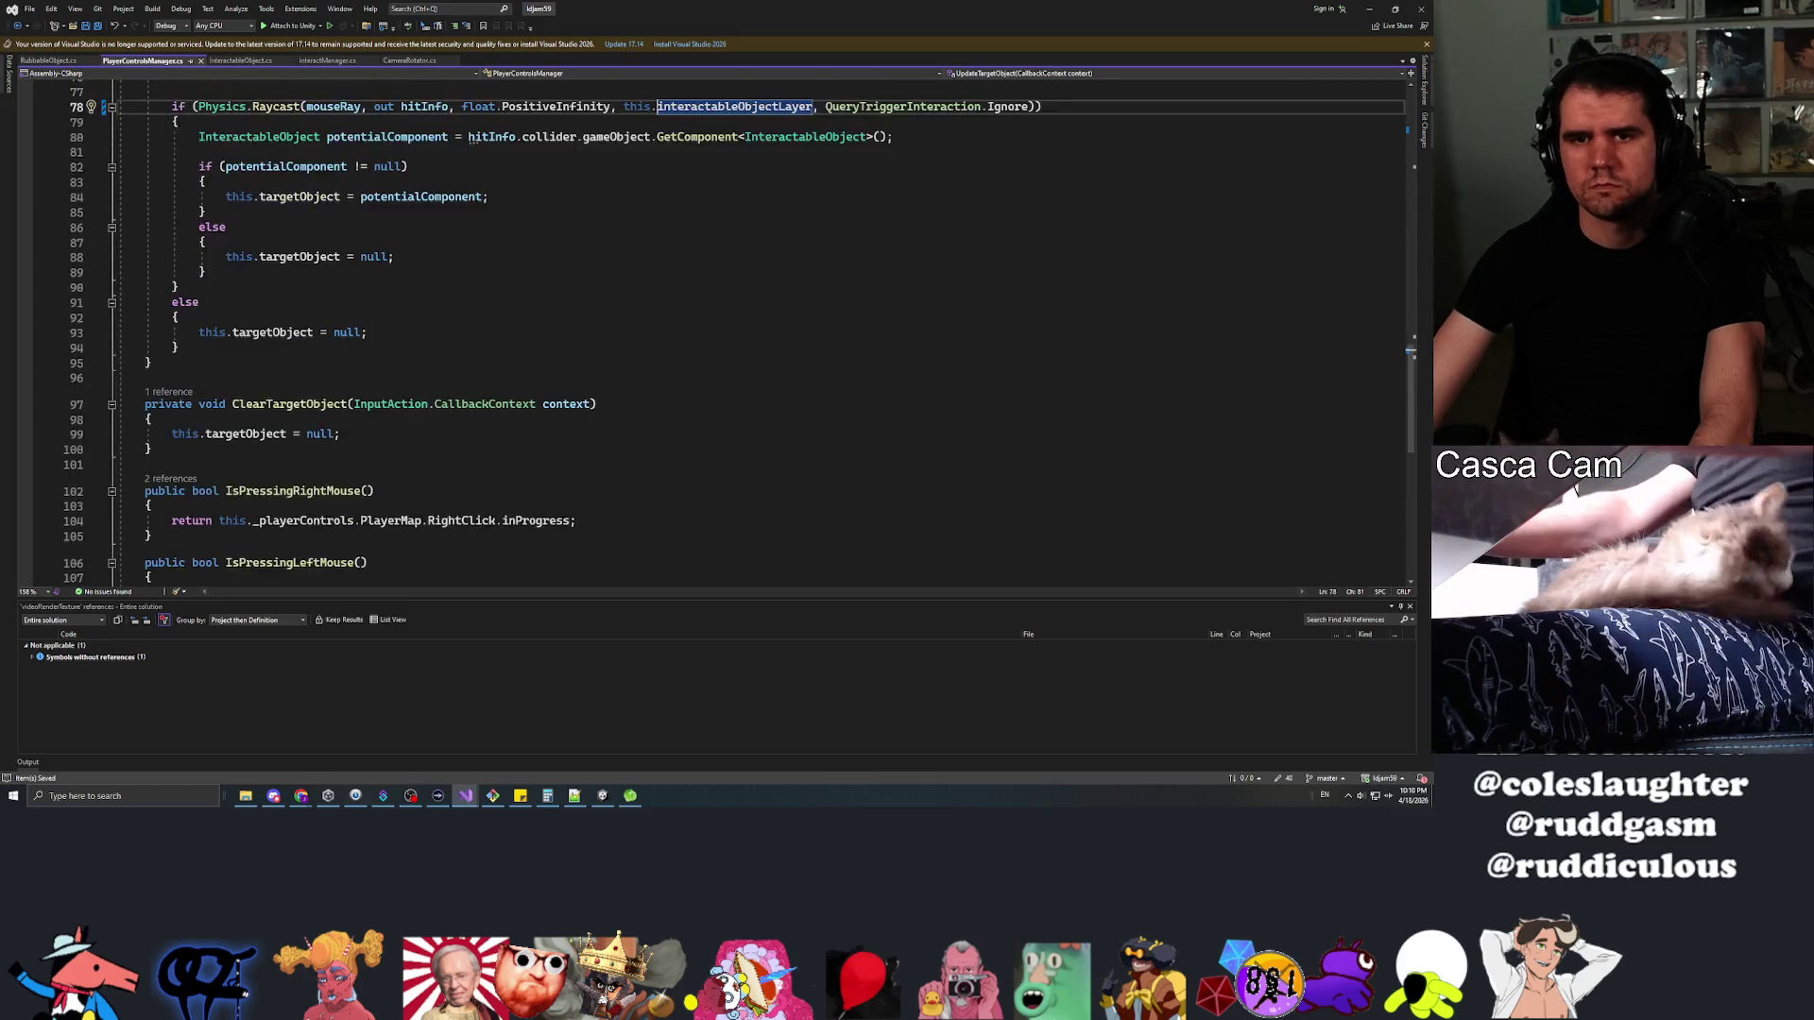
{"action": "scroll", "coordinate": [756, 331], "scroll_direction": "up", "scroll_amount": 5}
In RubbableObject.cs, delete the underscore from the raycast's layer mask reference
{"action": "left_click", "coordinate": [47, 61]}
{"action": "scroll", "coordinate": [755, 331], "scroll_direction": "down", "scroll_amount": 3}
{"action": "left_click", "coordinate": [636, 365]}
{"action": "key", "text": "BackSpace"}
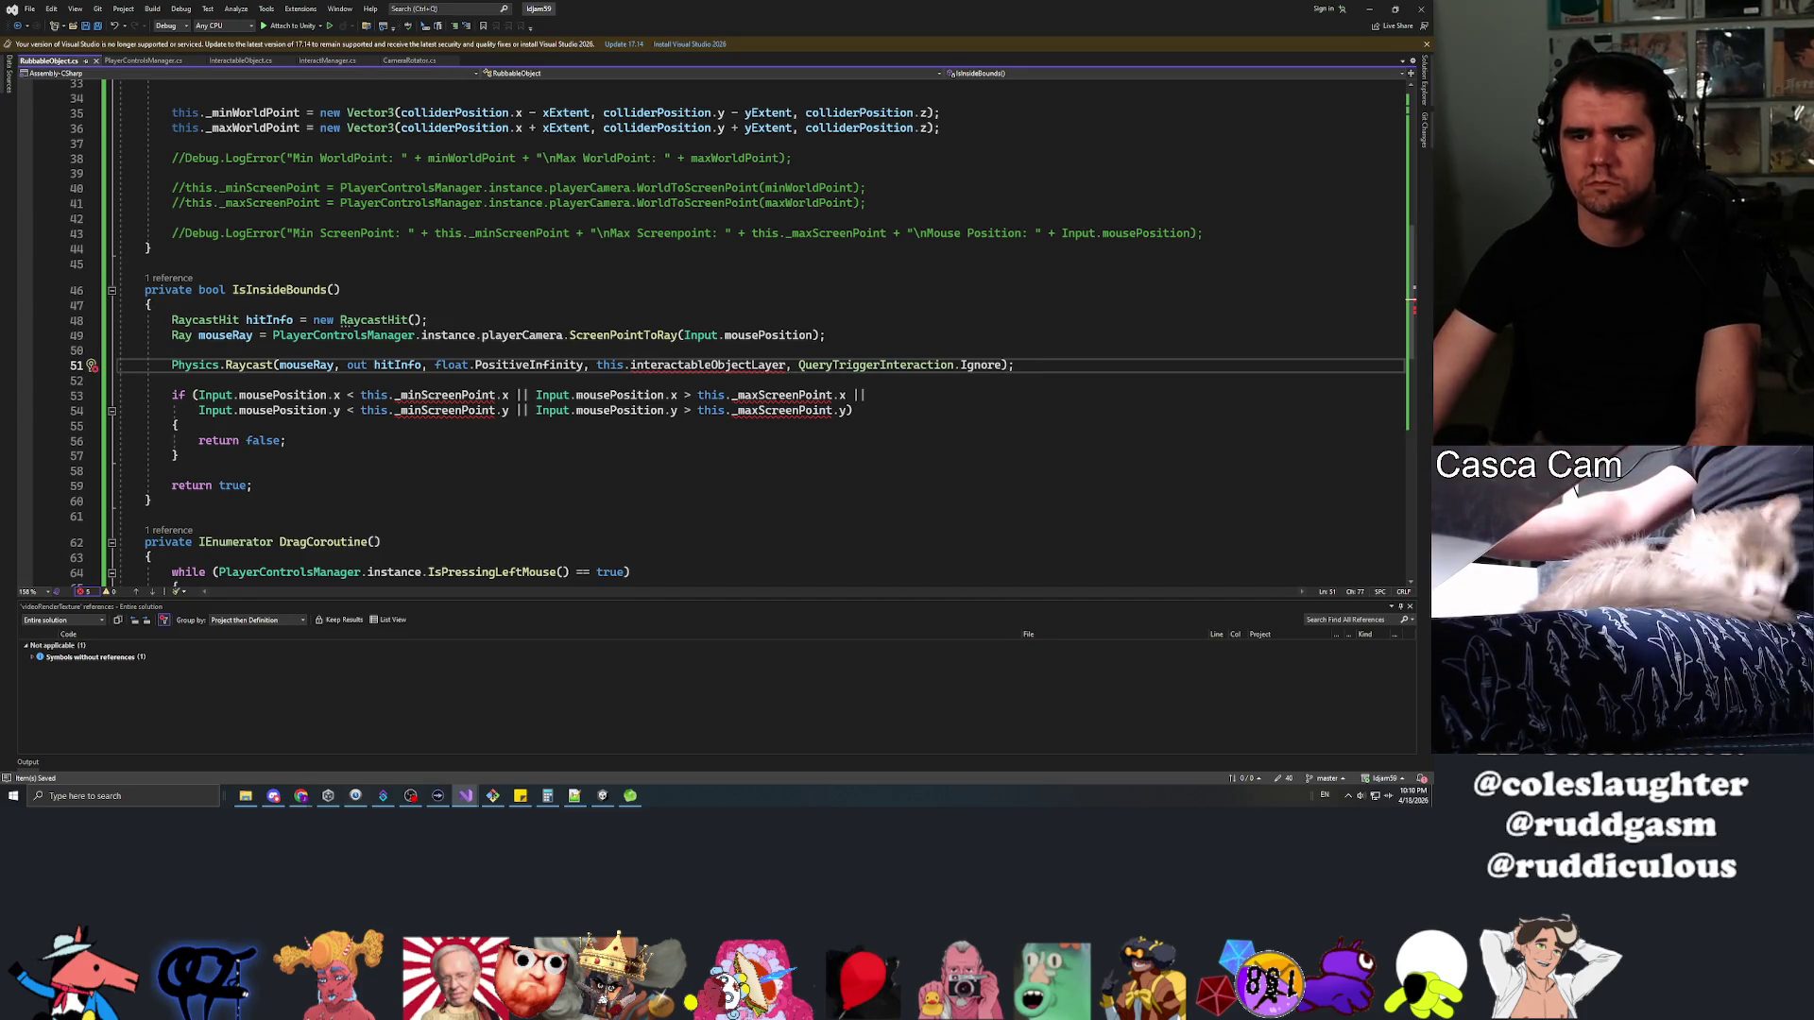
Change the raycast's layer mask to PlayerControlsManager.instance.interactableObjectLayer and save RubbableObject.cs
{"action": "key", "text": "Left"}
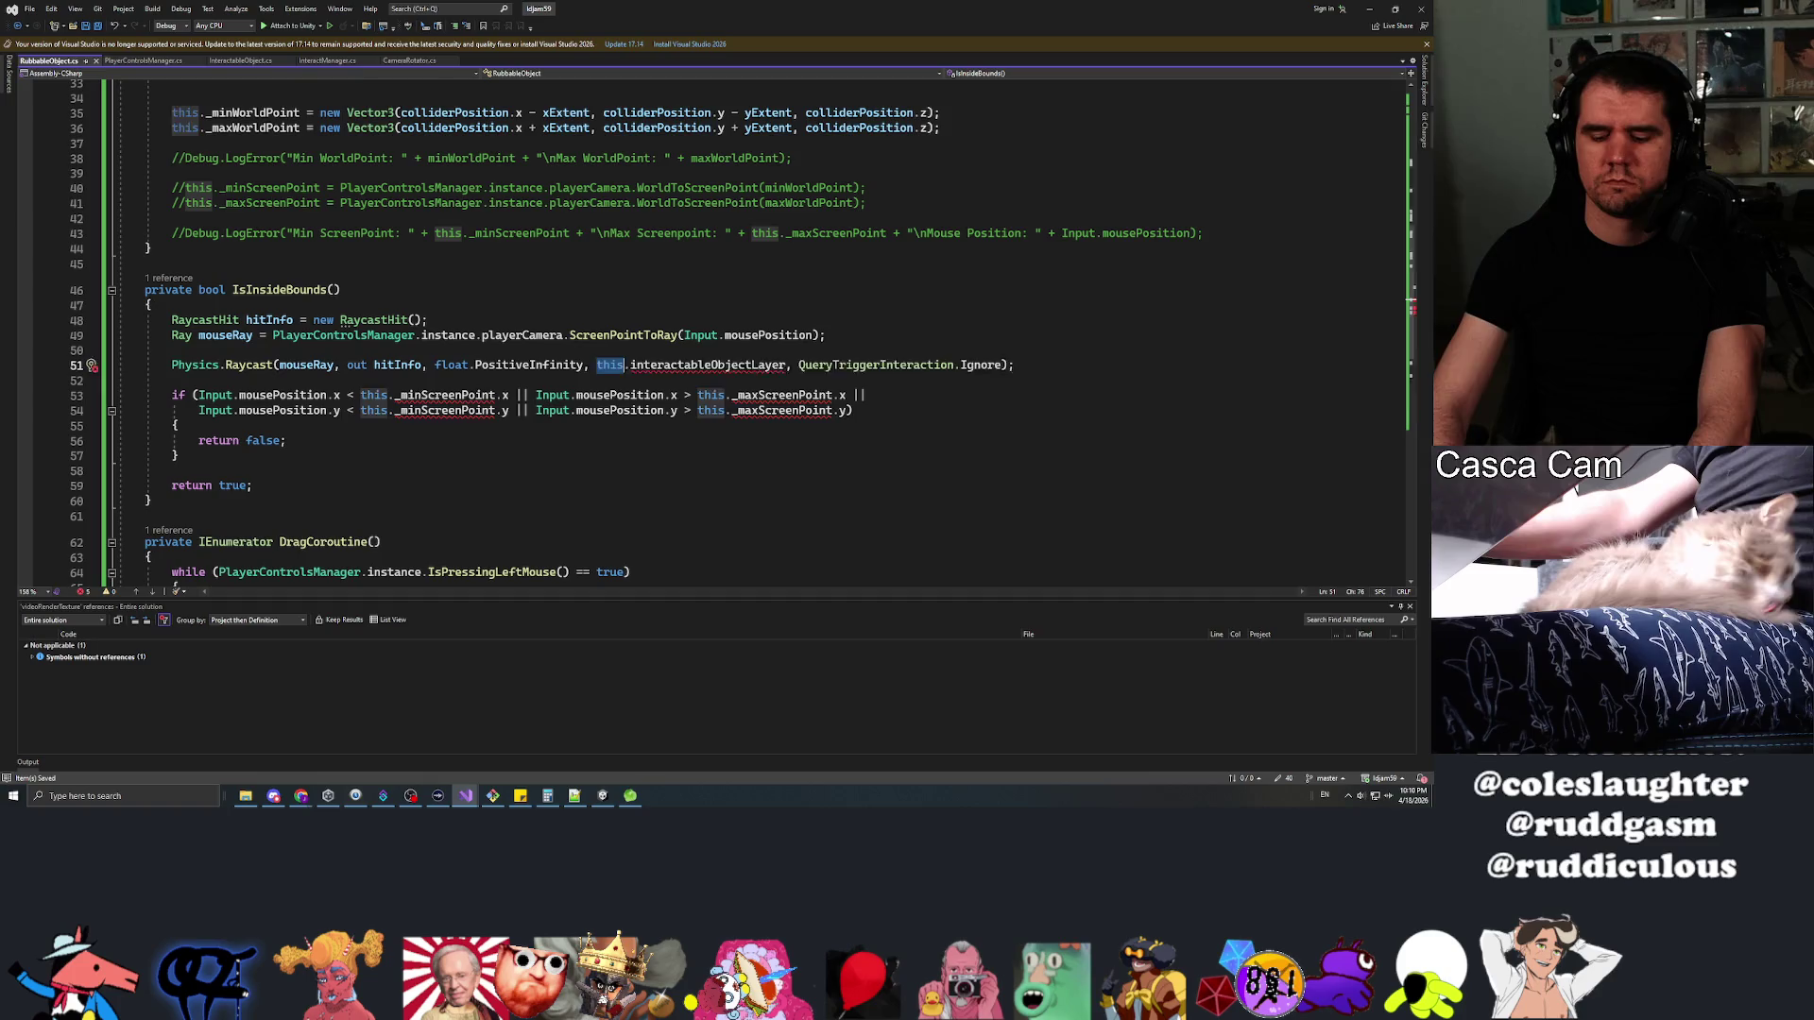
{"action": "type", "text": "PlayerControlsManager"}
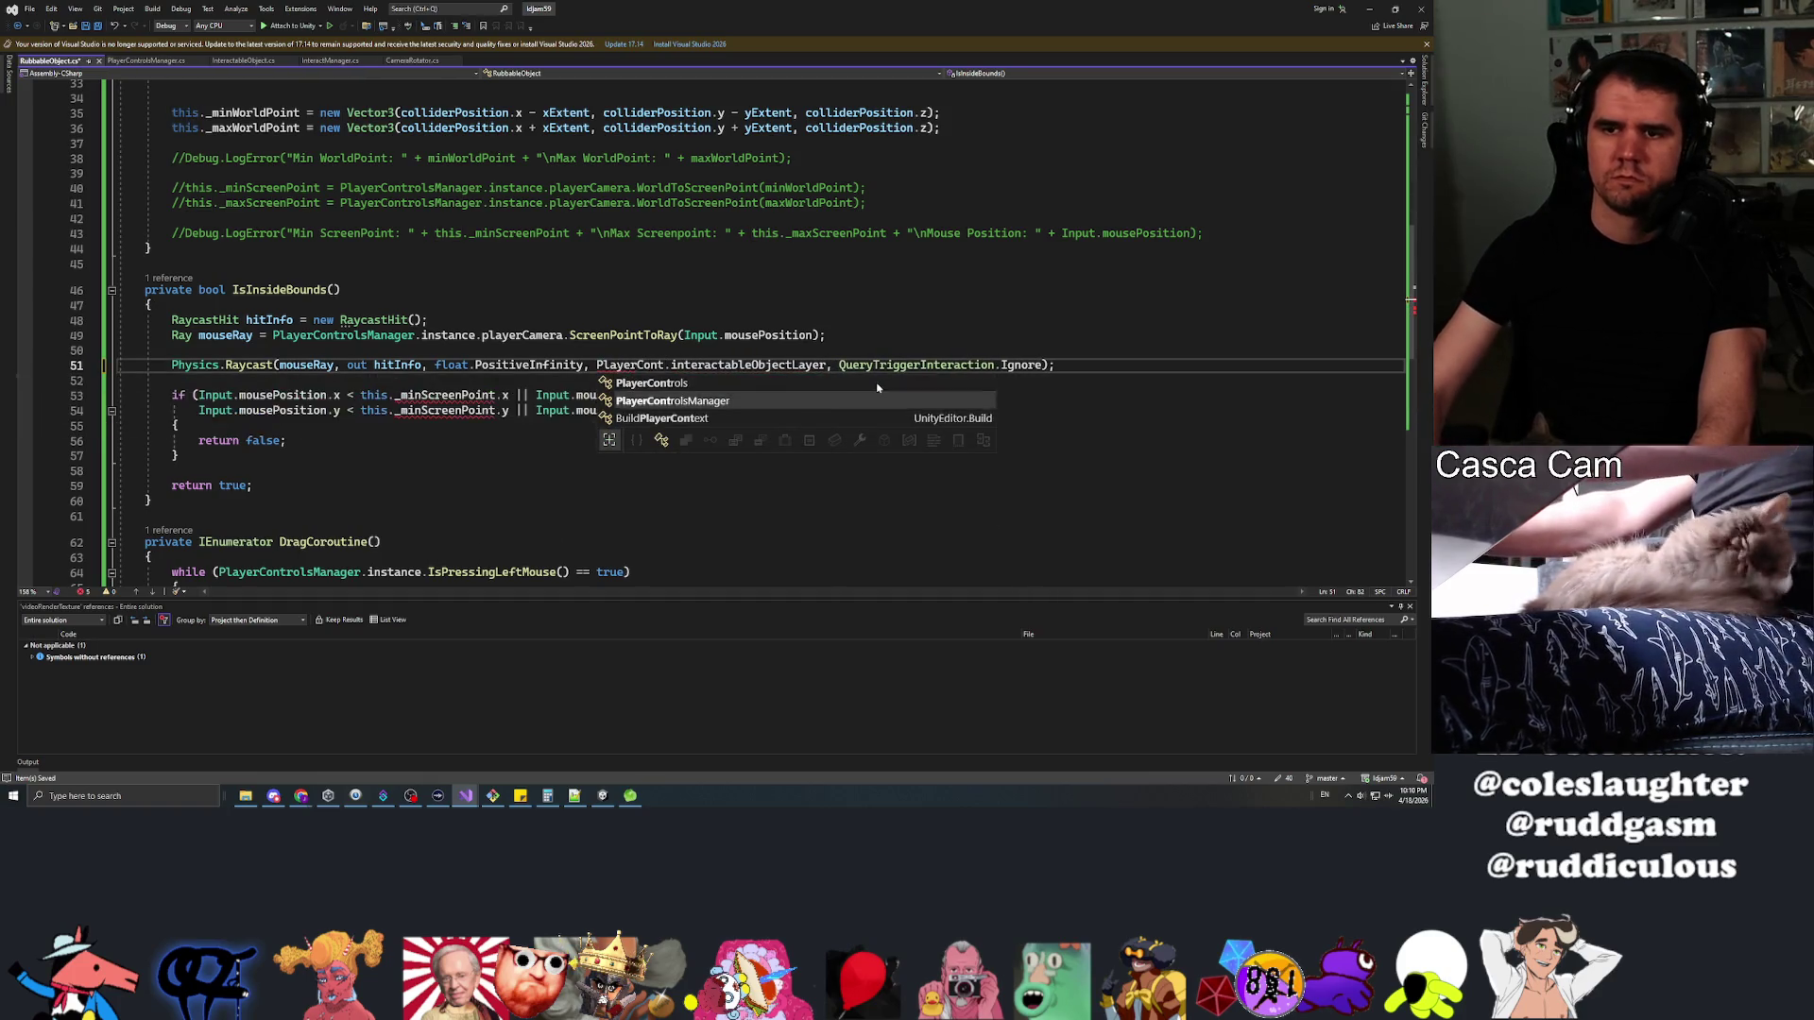
{"action": "key", "text": "Tab"}
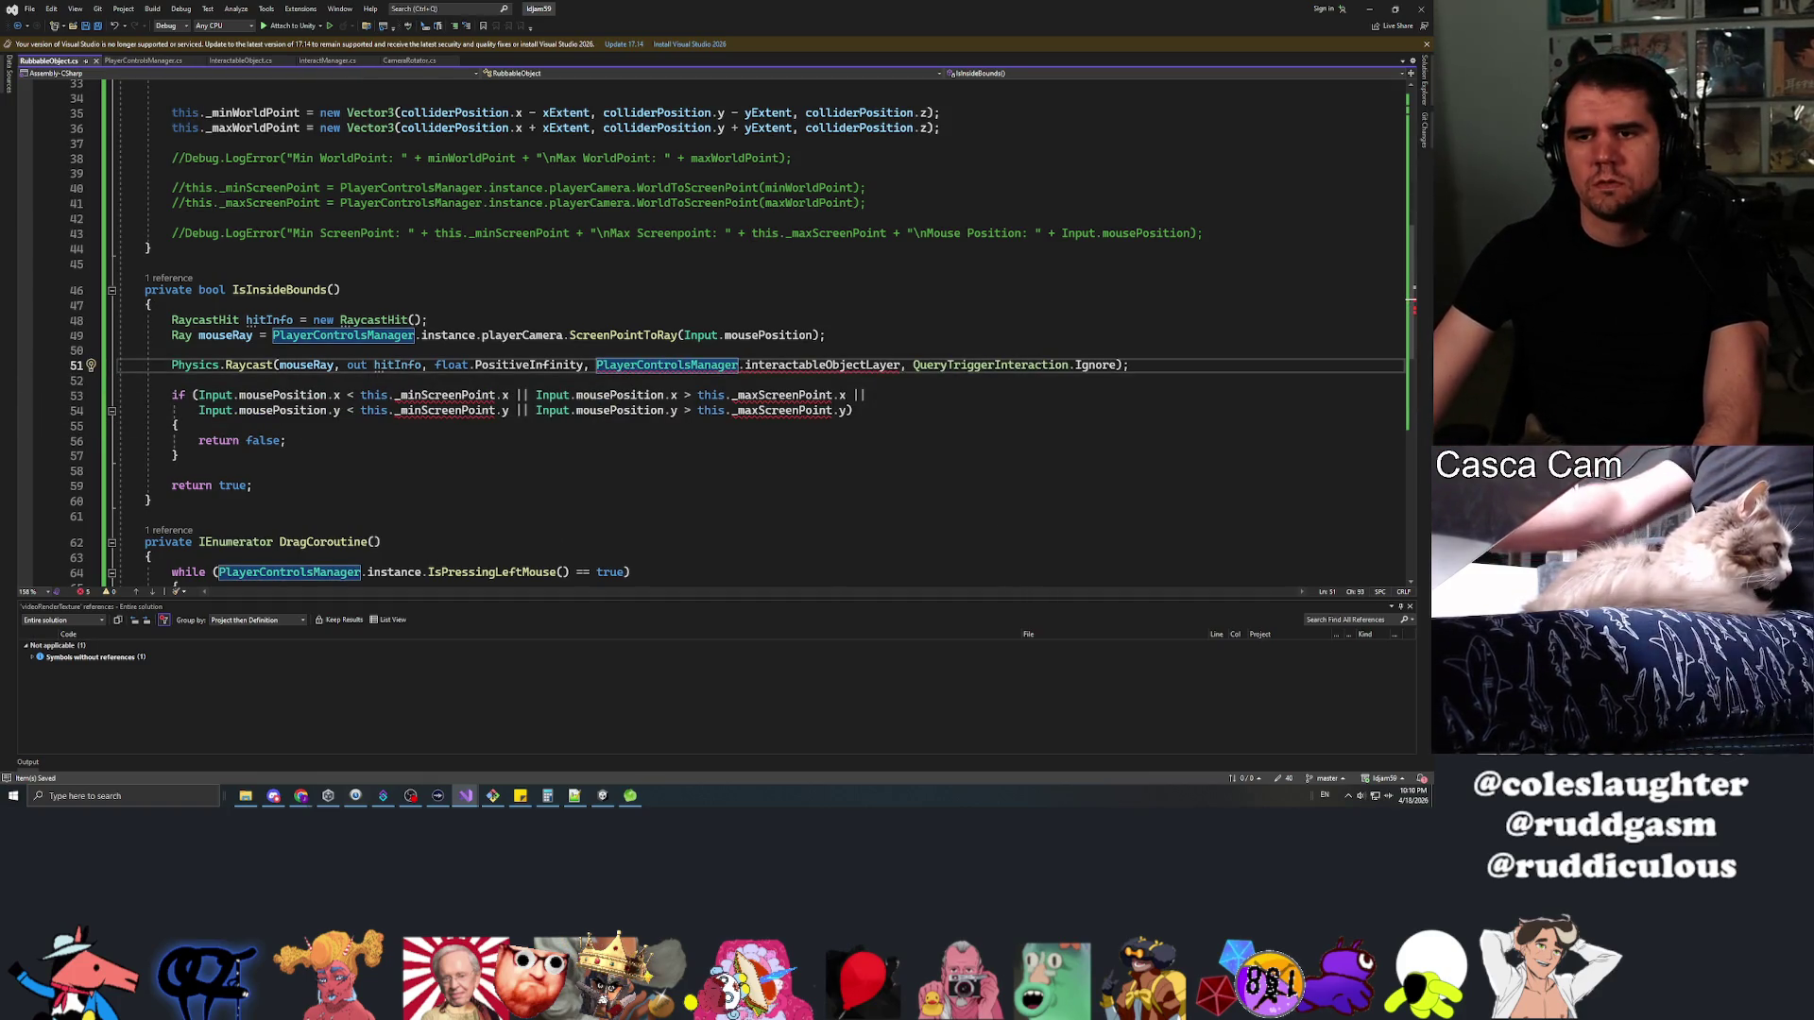
{"action": "key", "text": "Right"}
{"action": "type", "text": "instance."}
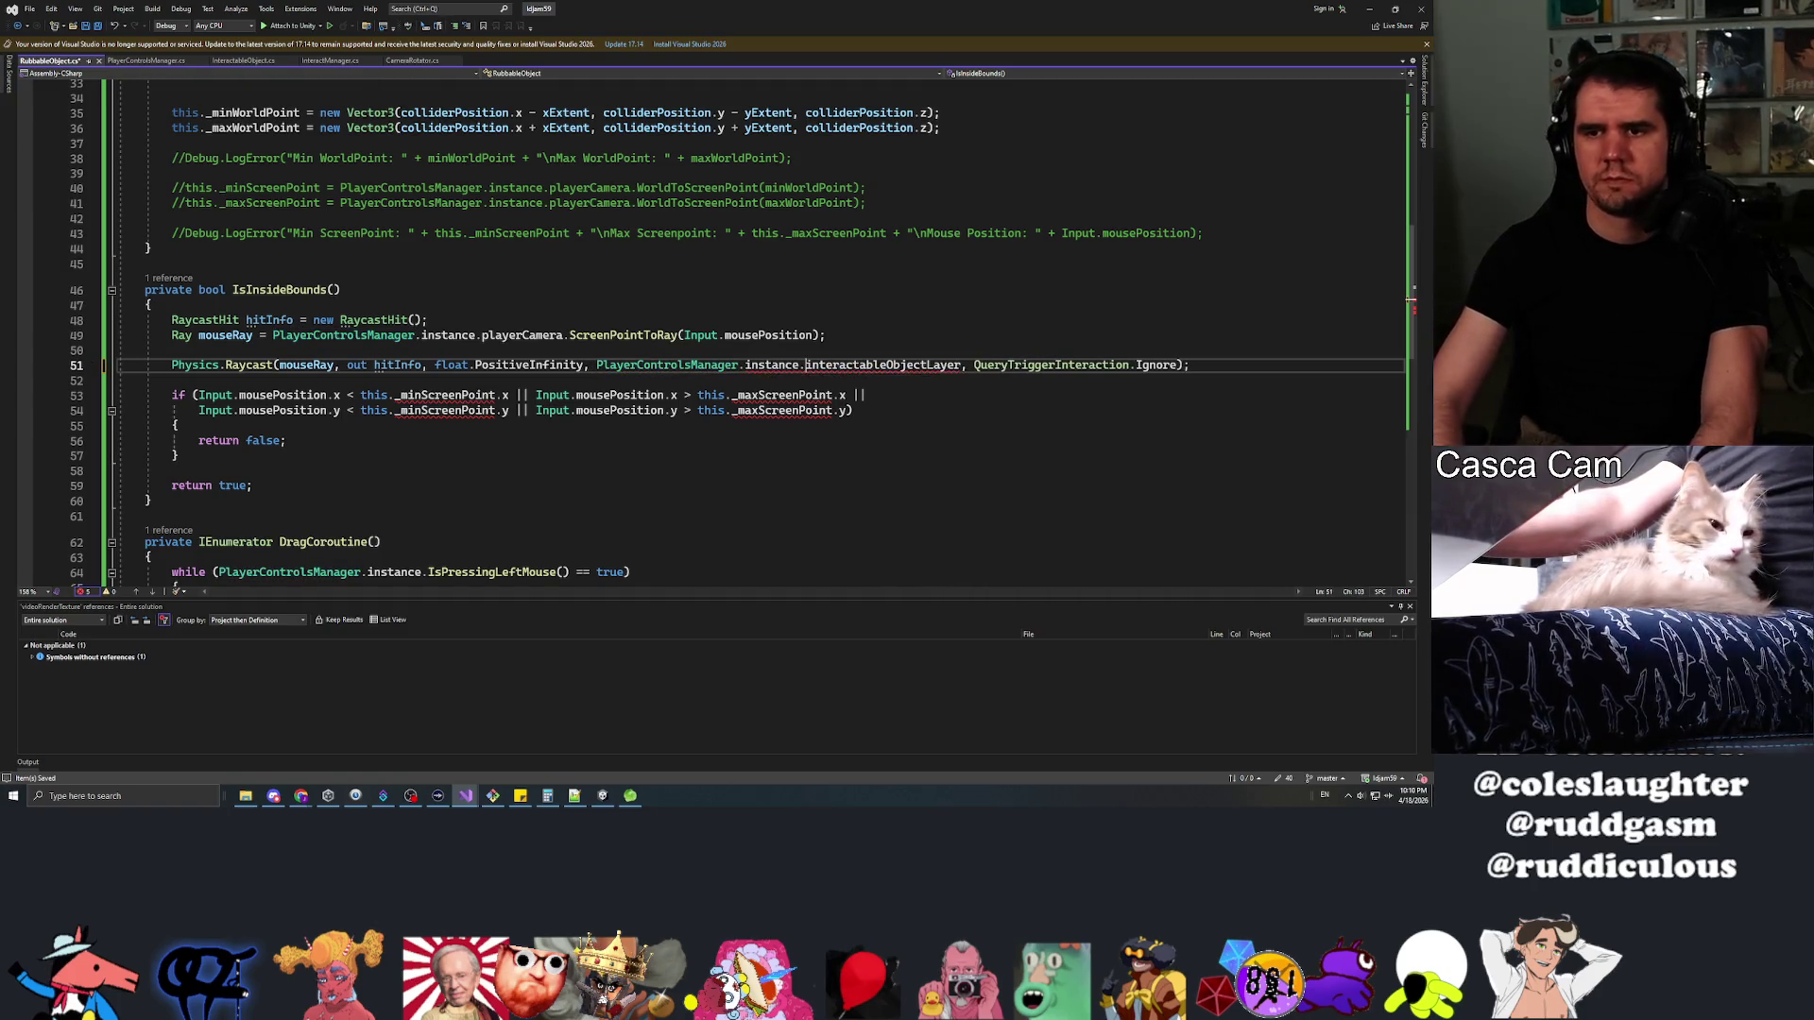
{"action": "key", "text": "ctrl+s"}
Cut the whole Physics.Raycast call out of line 51
{"action": "key", "text": "Home"}
{"action": "key", "text": "Right"}
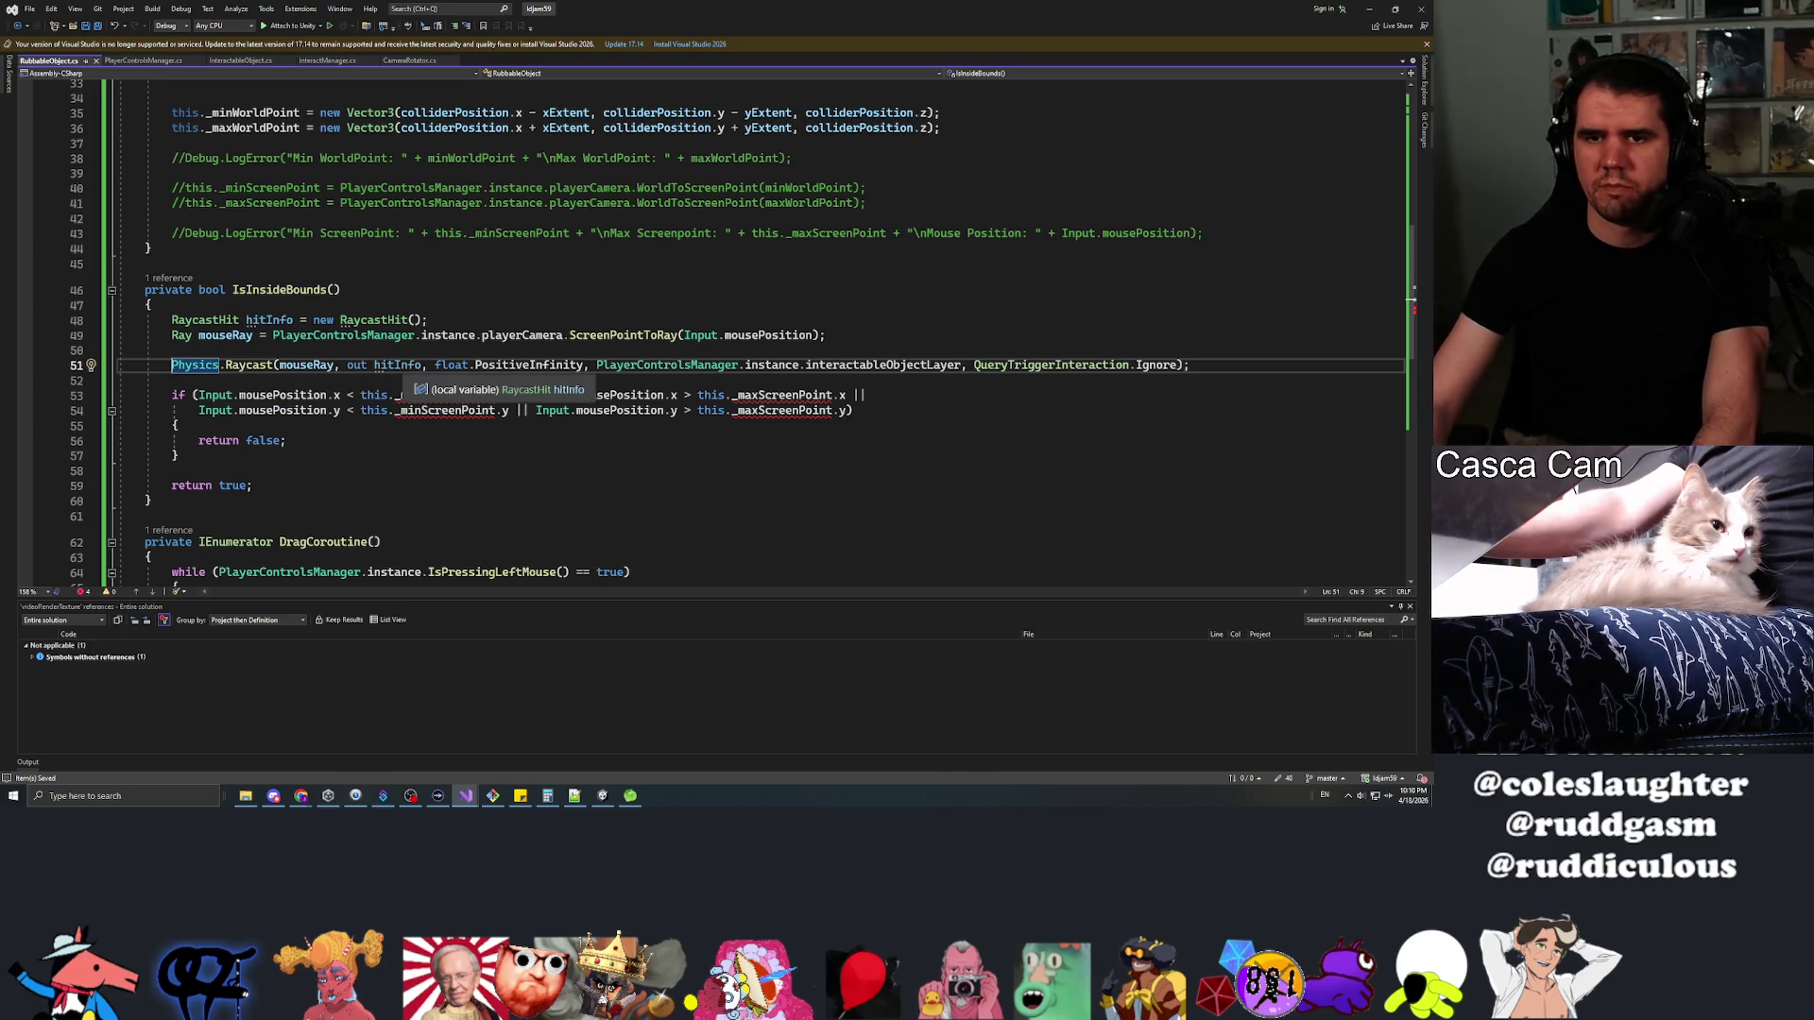
{"action": "key", "text": "shift+End"}
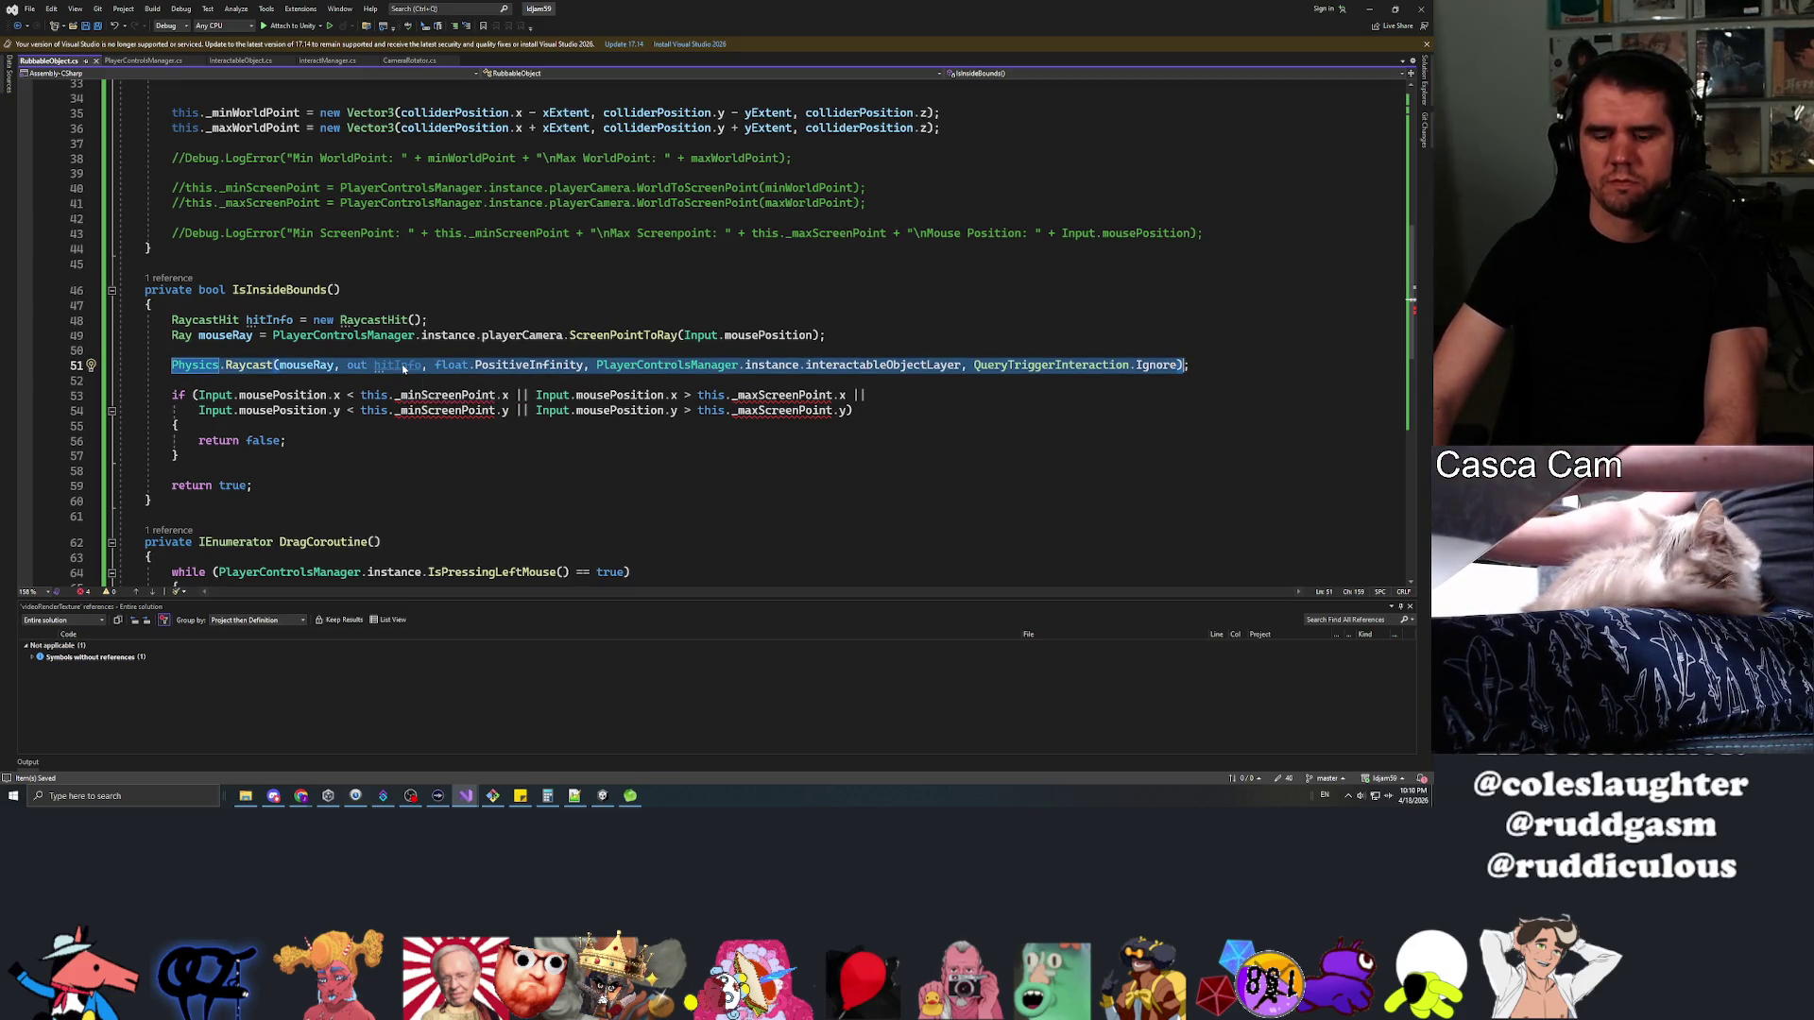
{"action": "key", "text": "ctrl+x"}
{"action": "key", "text": "Down"}
{"action": "key", "text": "Down"}
Replace the old bounds condition in the if with the pasted Physics.Raycast call
{"action": "left_click", "coordinate": [199, 395]}
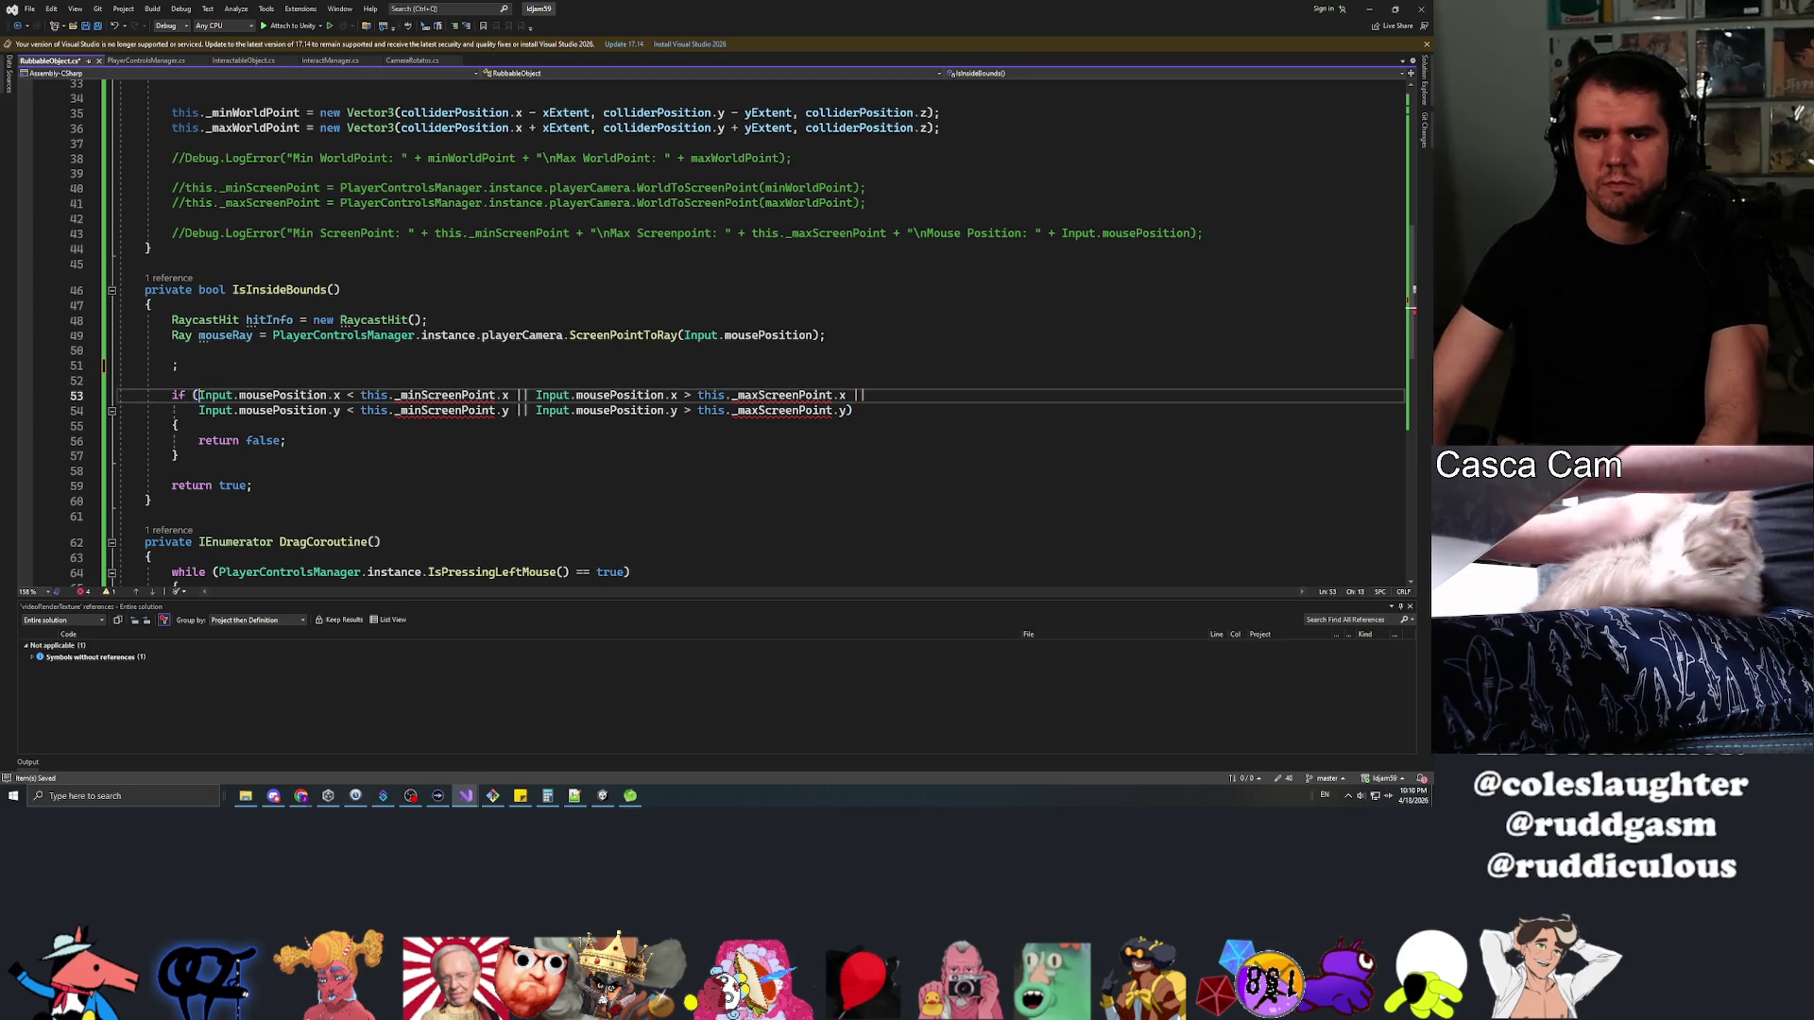
{"action": "left_click", "coordinate": [850, 411], "text": "shift"}
{"action": "key", "text": "ctrl+v"}
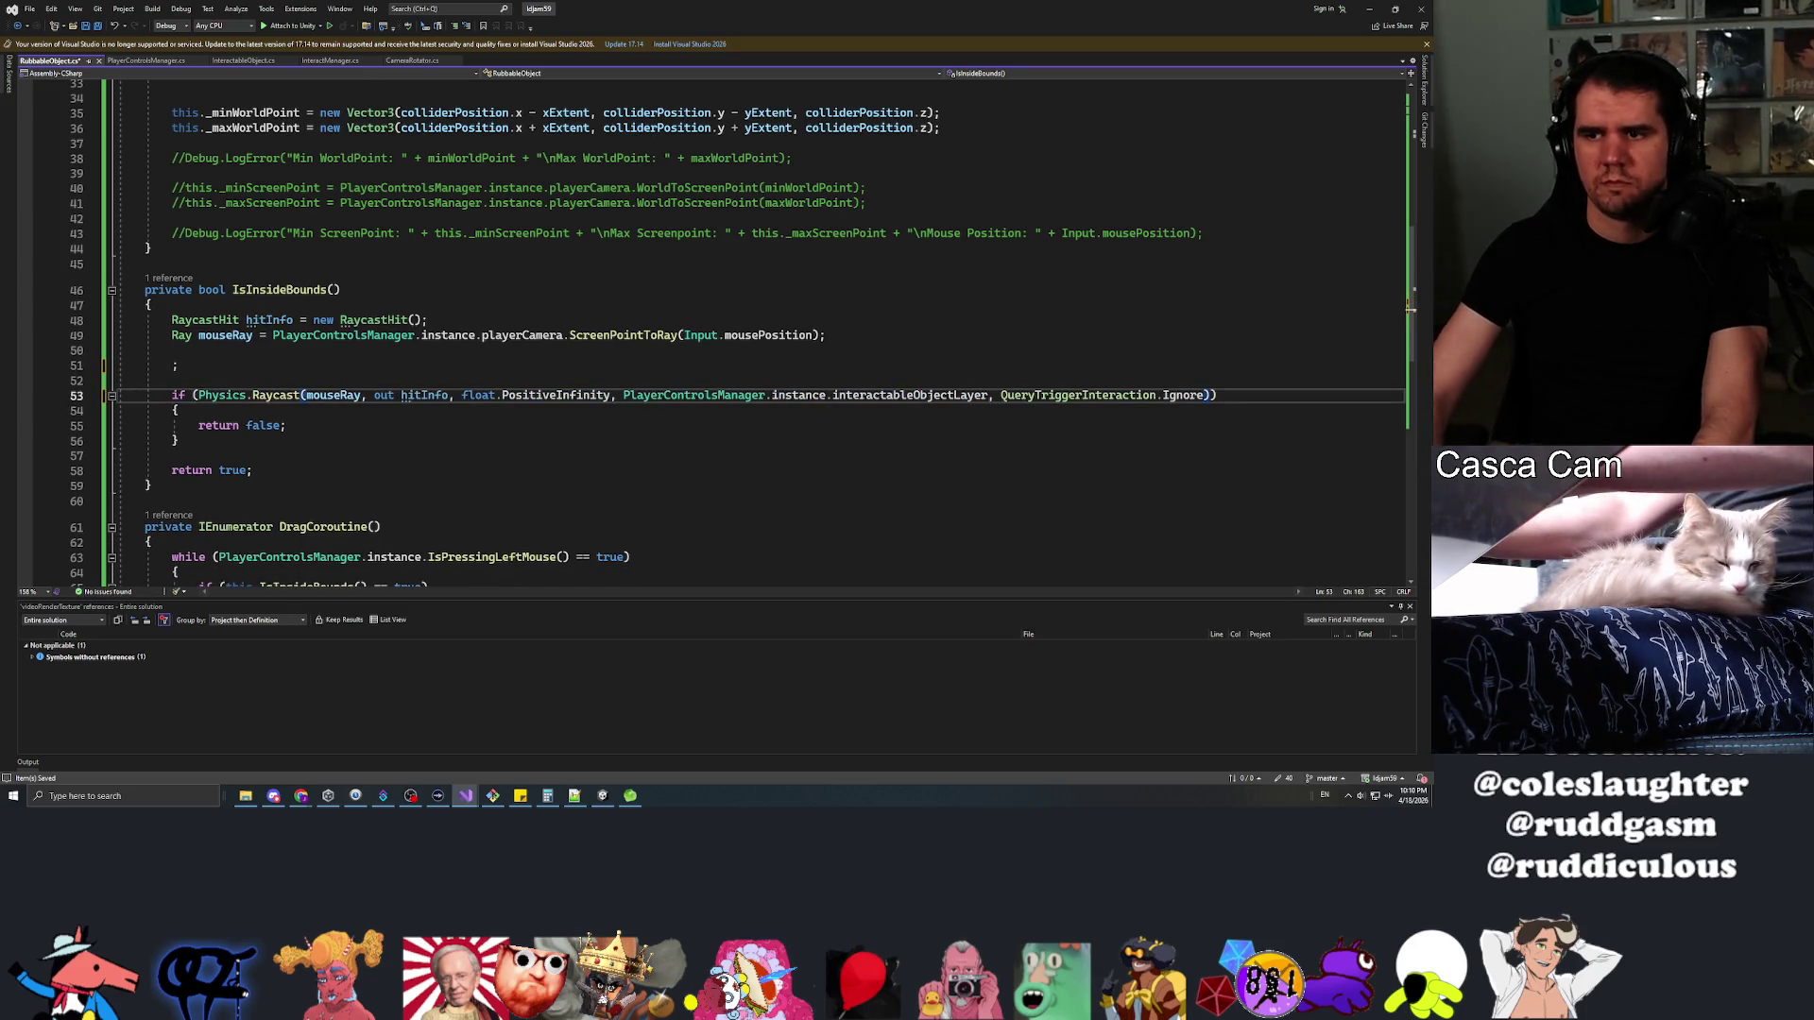
{"action": "key", "text": "Home"}
{"action": "key", "text": "Down"}
{"action": "key", "text": "Down"}
{"action": "key", "text": "Up"}
{"action": "key", "text": "Up"}
{"action": "key", "text": "Home"}
{"action": "key", "text": "Home"}
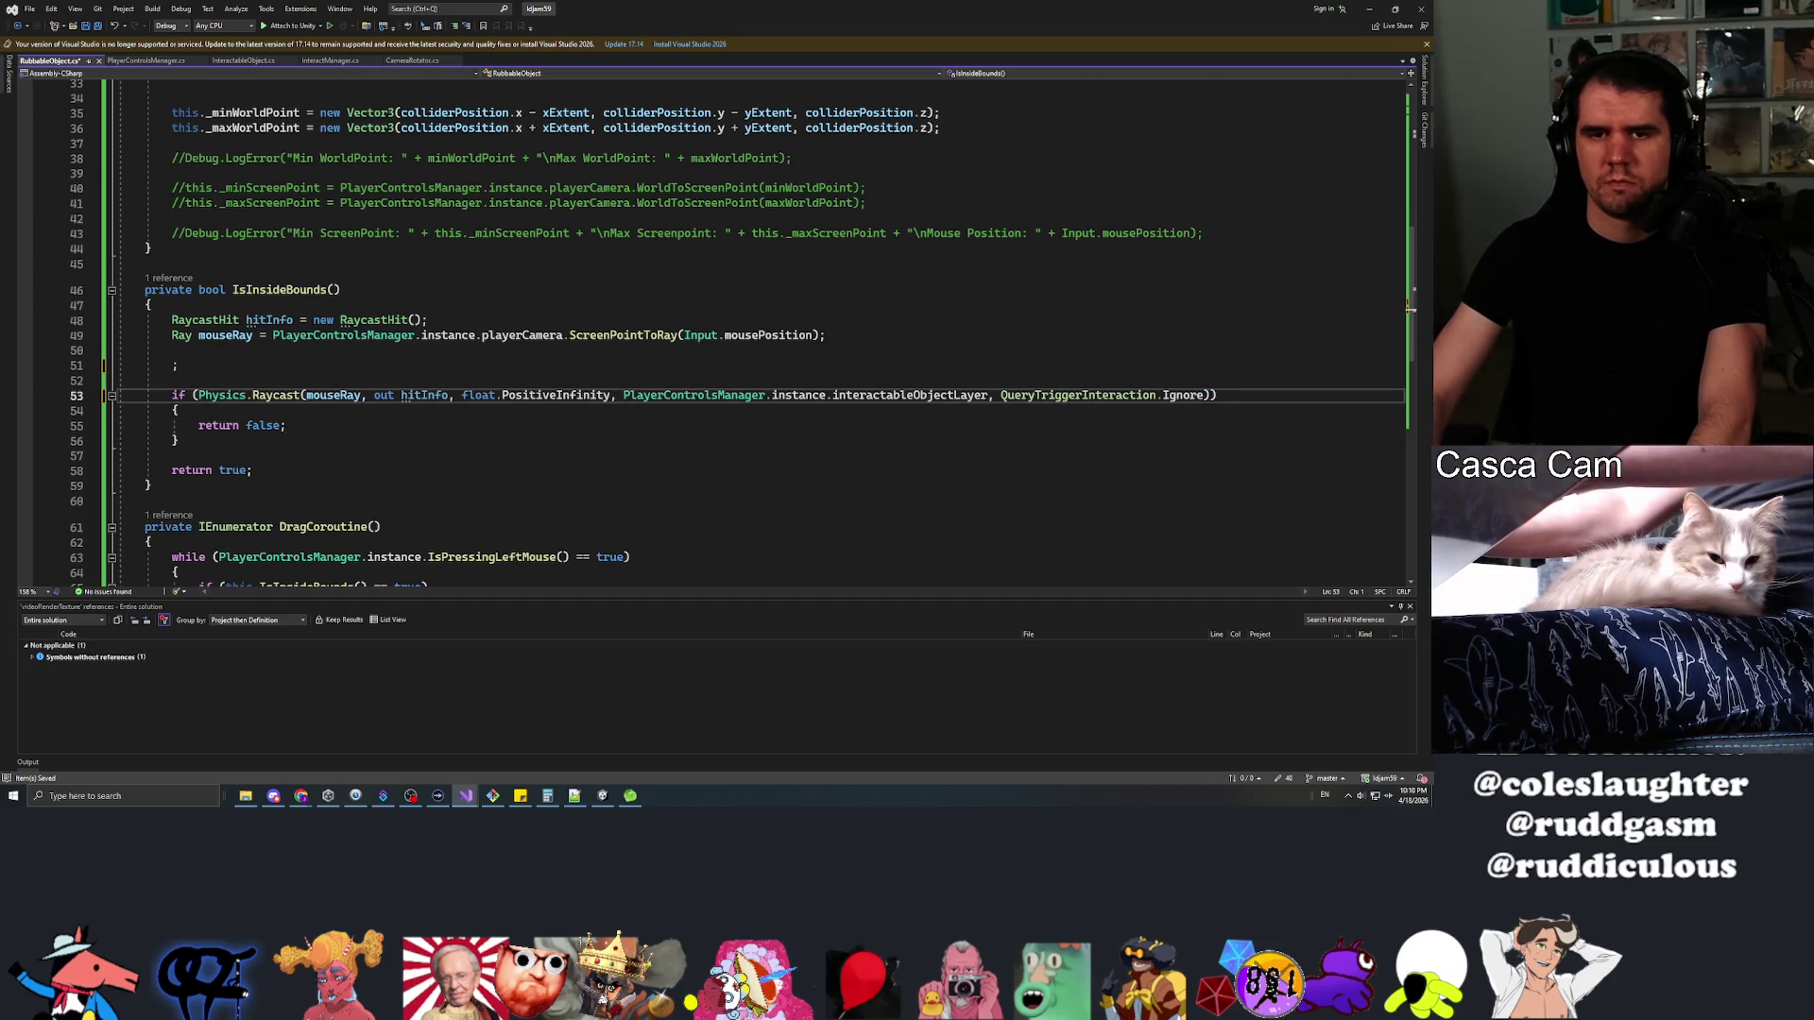
{"action": "key", "text": "Down"}
{"action": "key", "text": "Down"}
{"action": "key", "text": "Home"}
Add an inner if comparing hitInfo.collider.gameObject with the manager's targetObject
{"action": "type", "text": "if ()"}
{"action": "key", "text": "Return"}
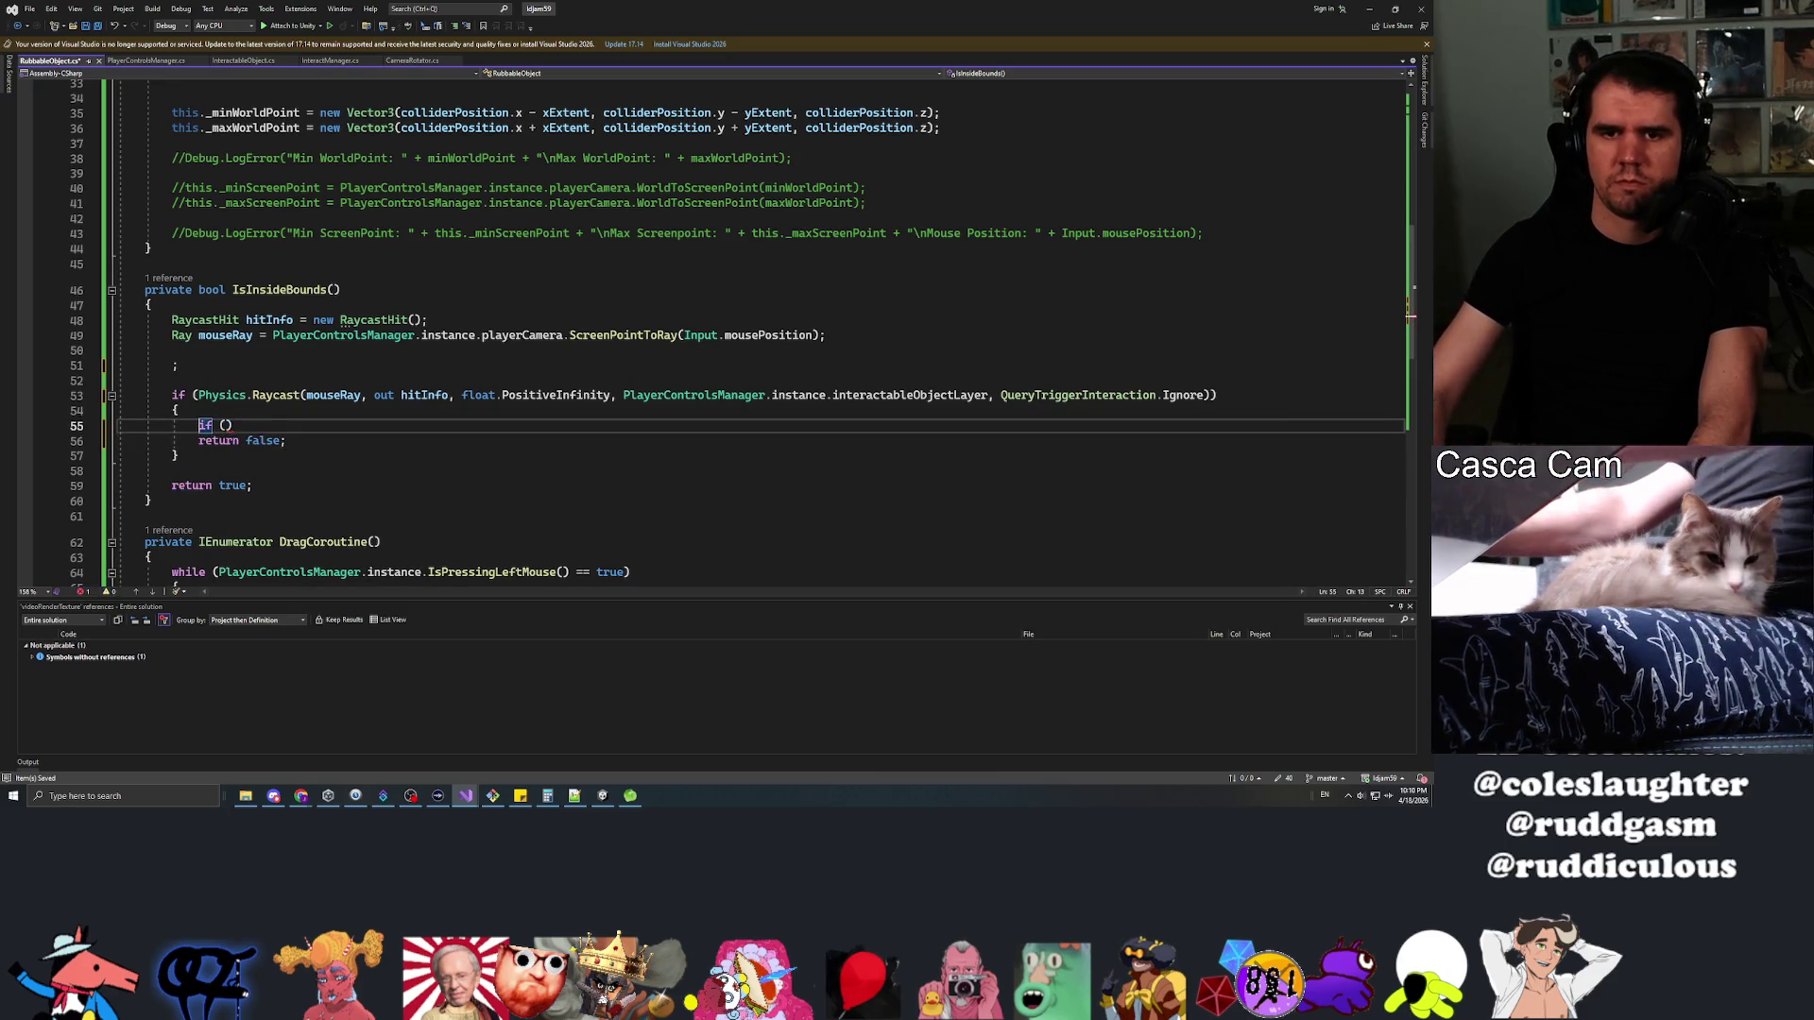
{"action": "key", "text": "End"}
{"action": "key", "text": "Left"}
{"action": "type", "text": "hitInfo"}
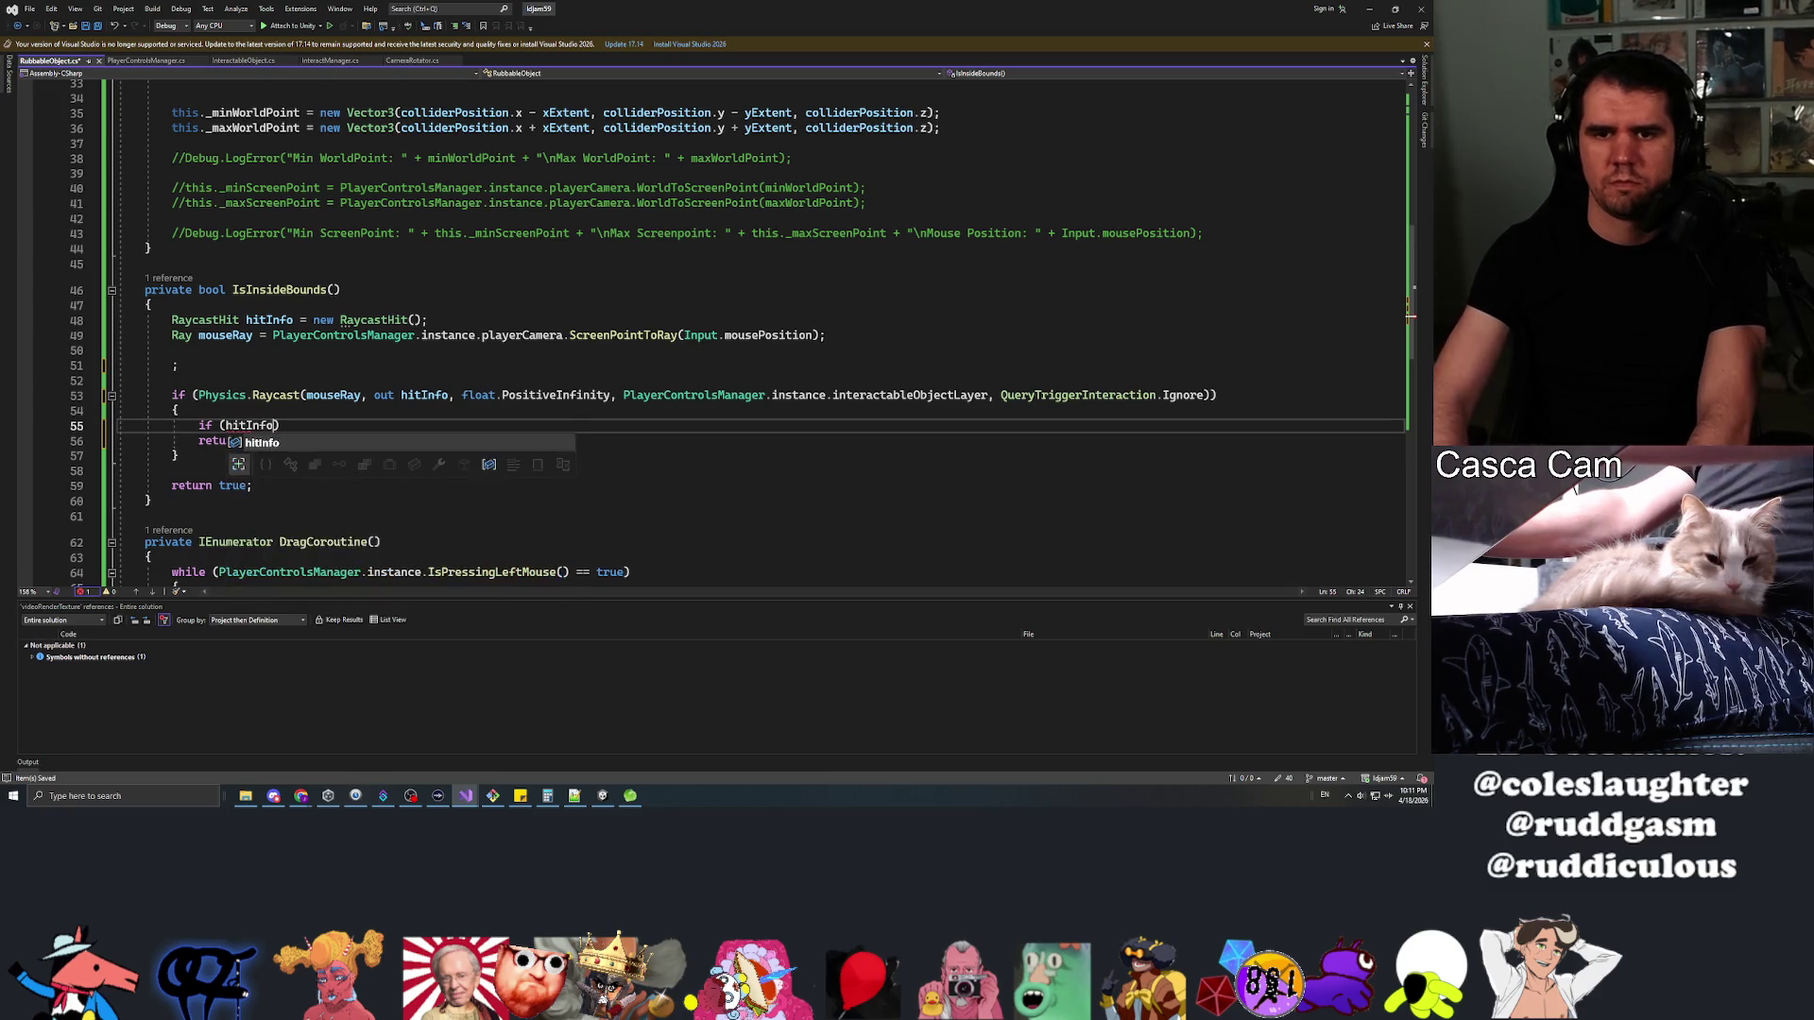
{"action": "type", "text": ".g"}
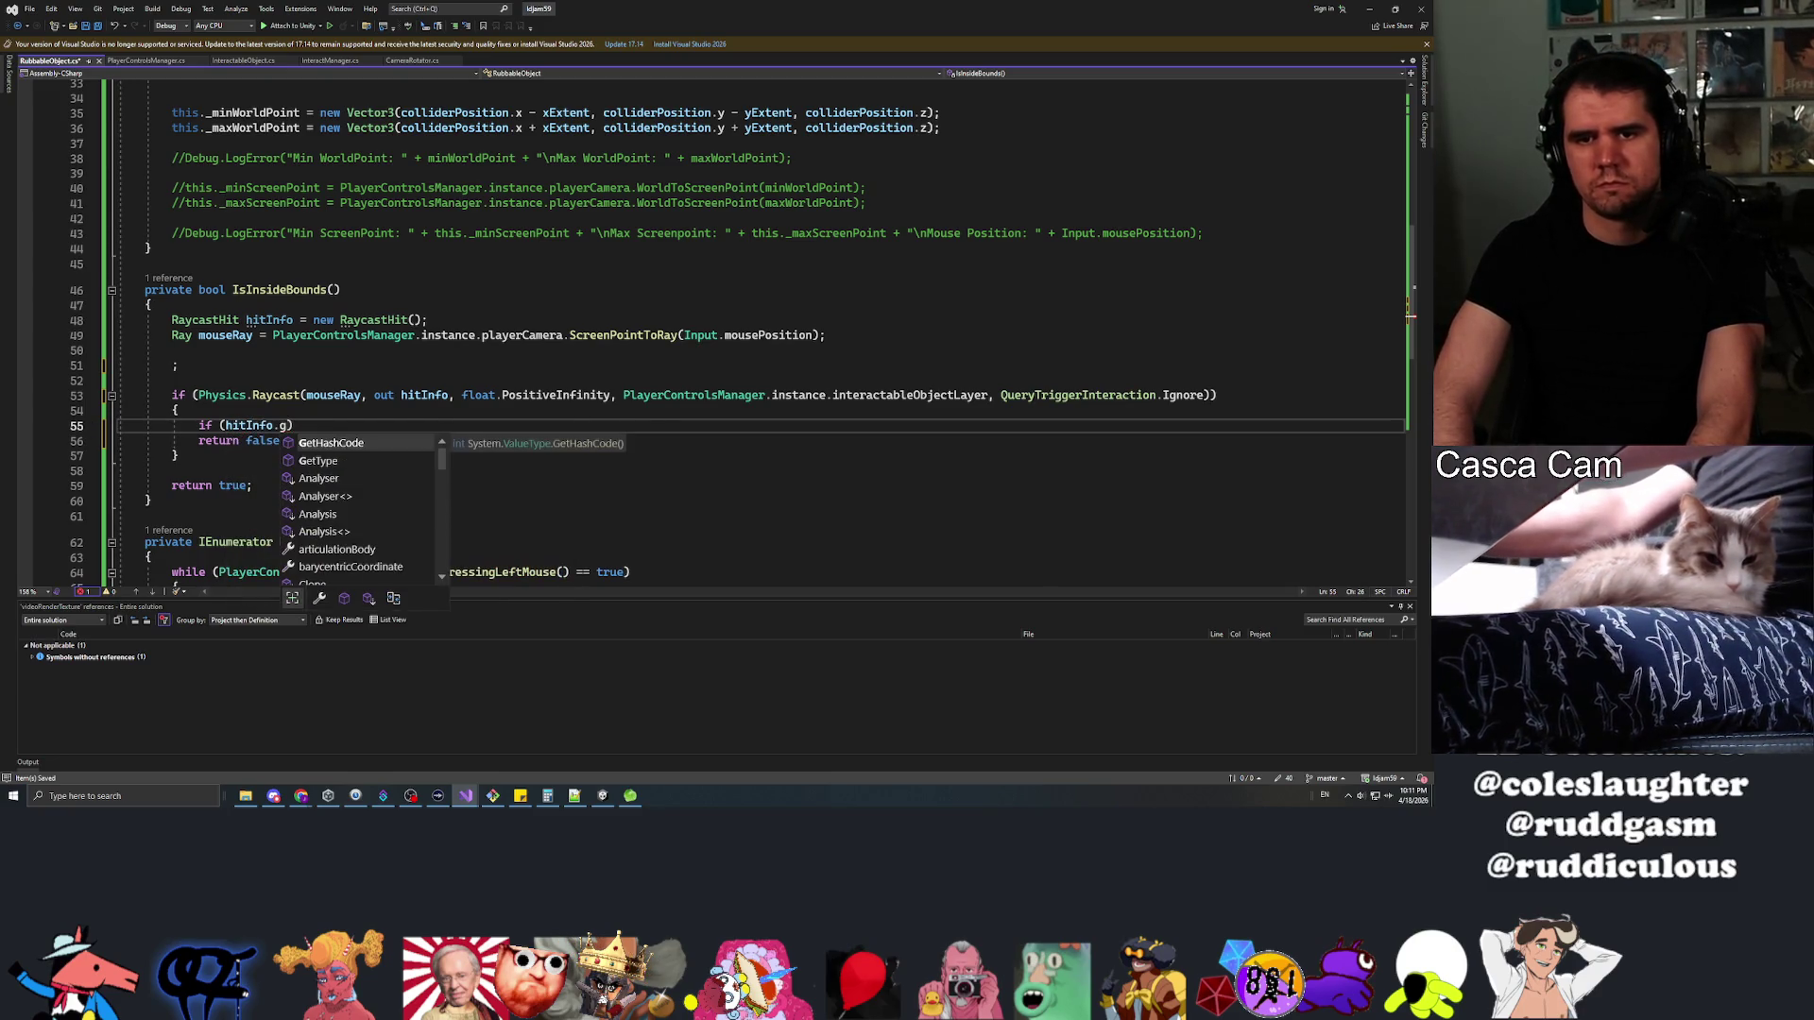
{"action": "key", "text": "BackSpace"}
{"action": "type", "text": "collider.game"}
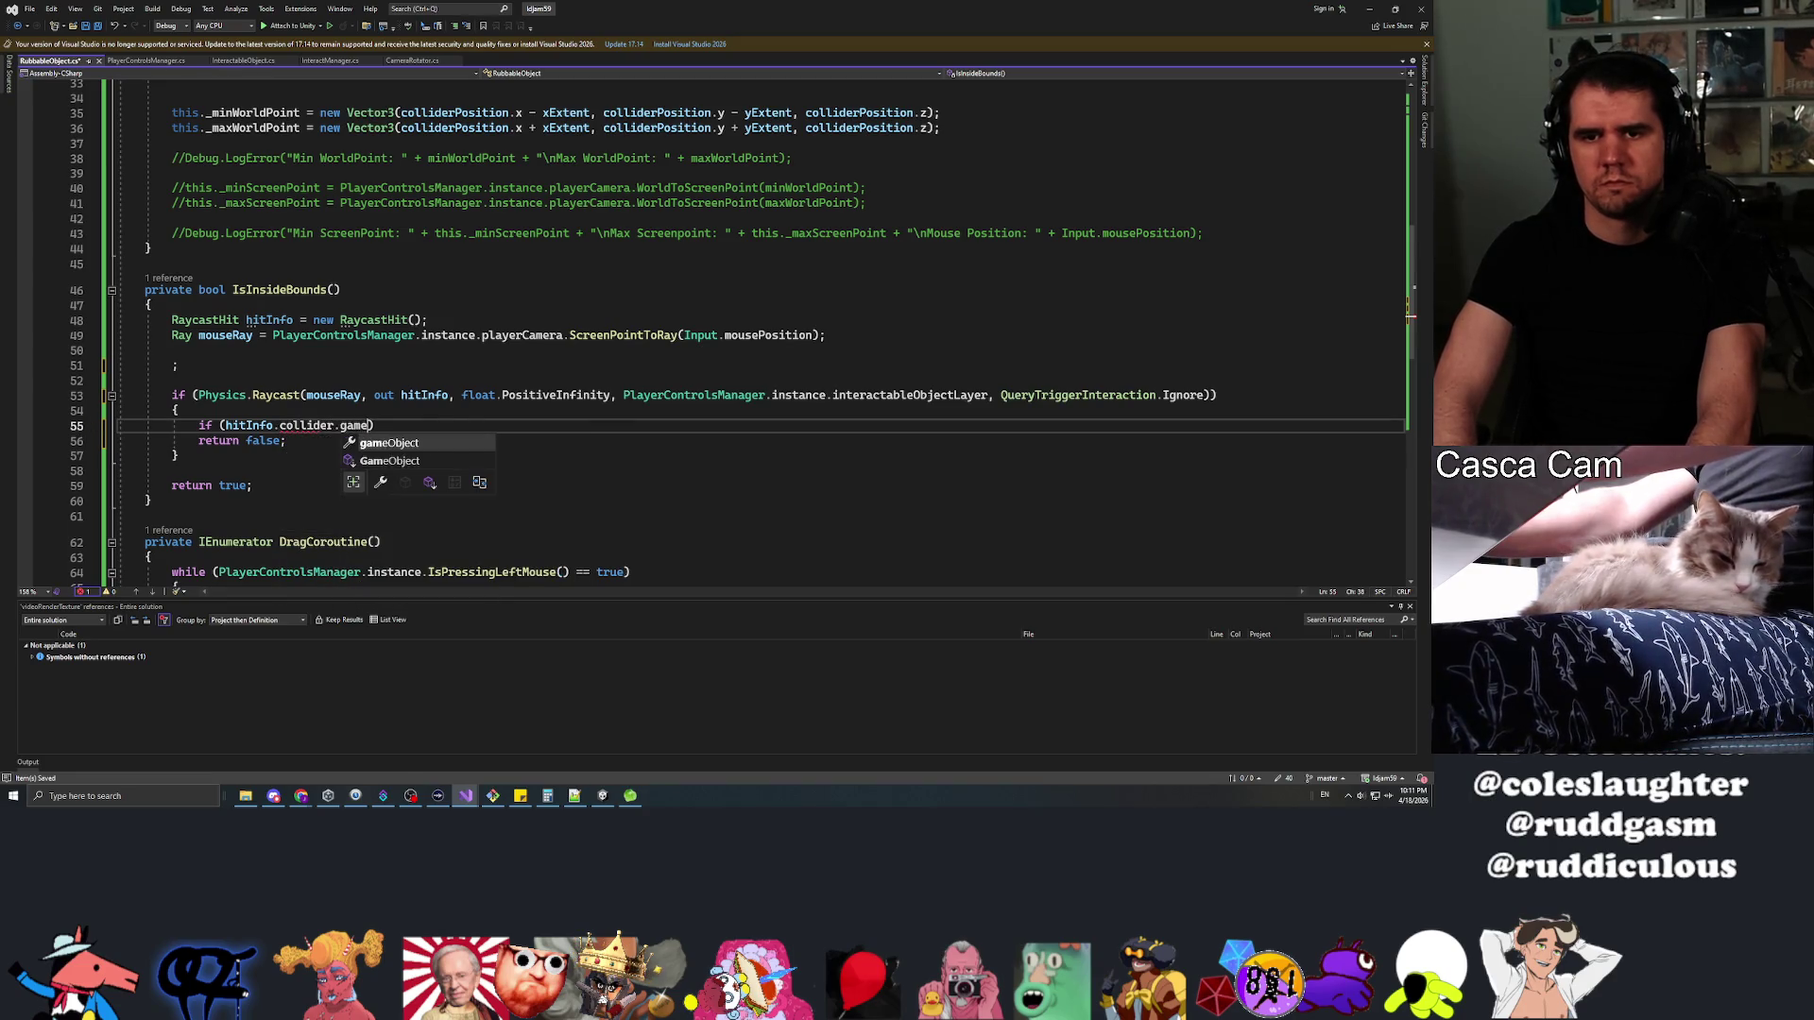
{"action": "key", "text": "Tab"}
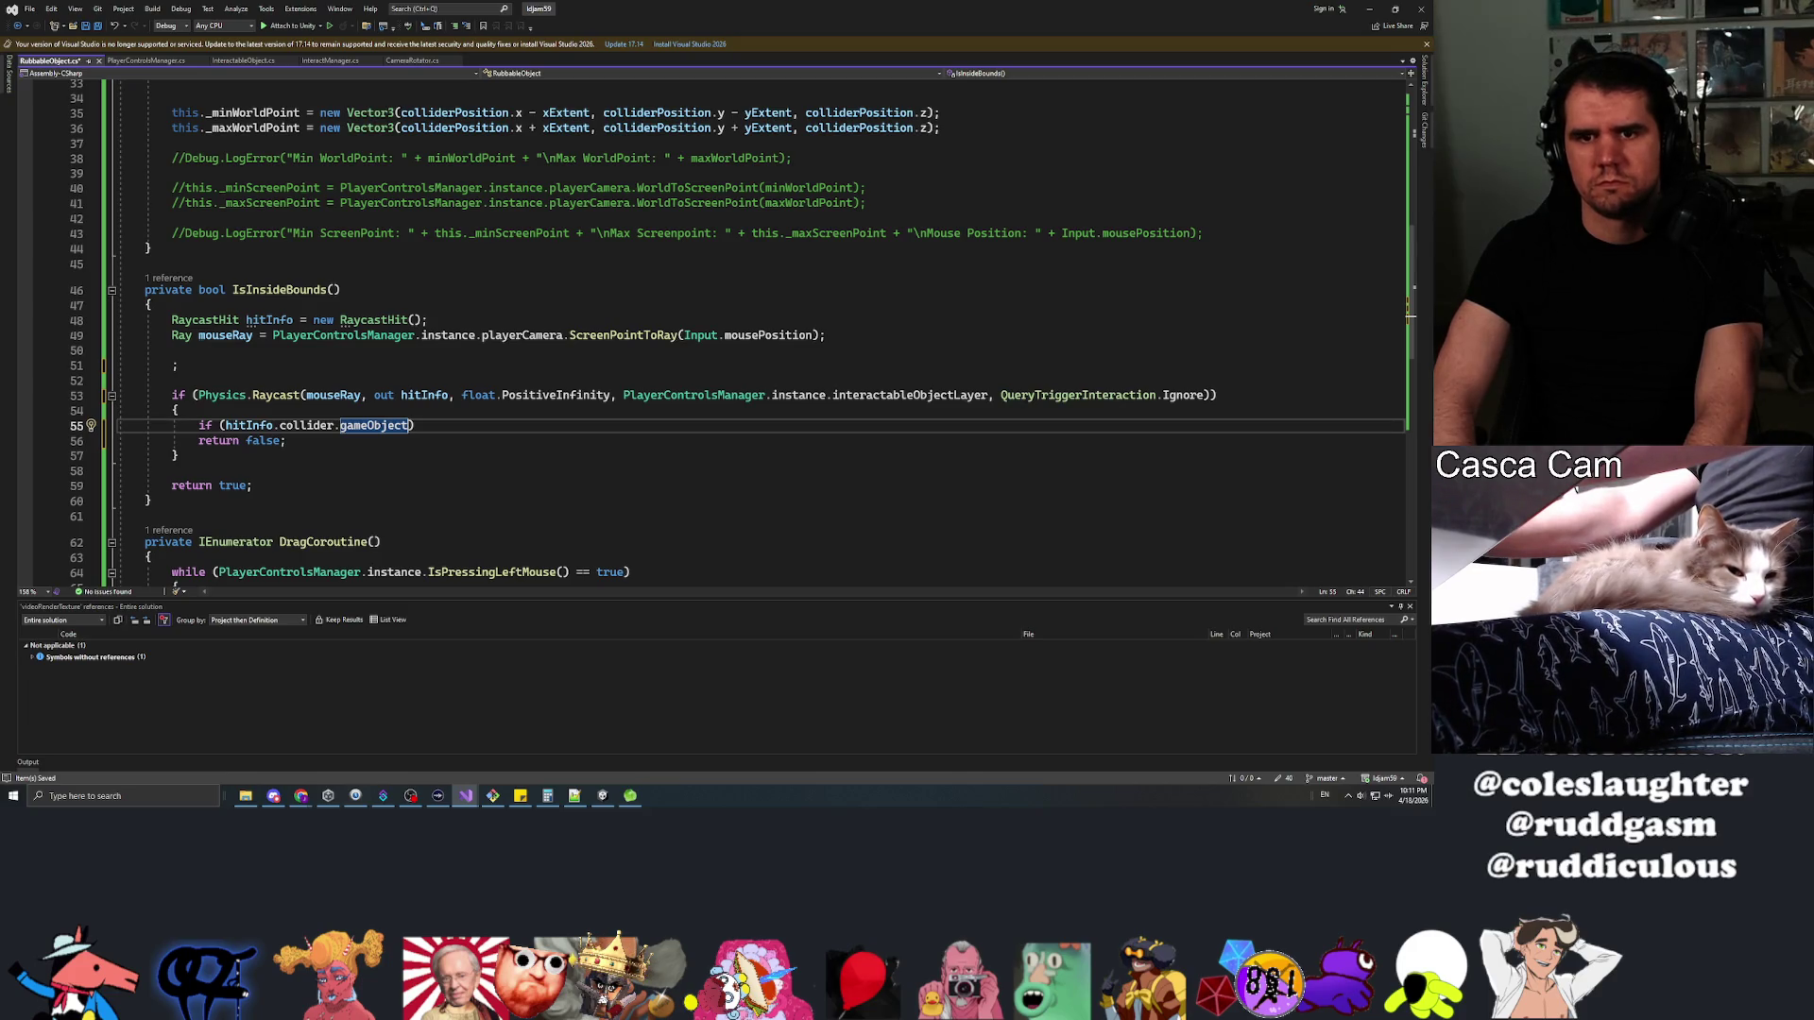
{"action": "type", "text": "."}
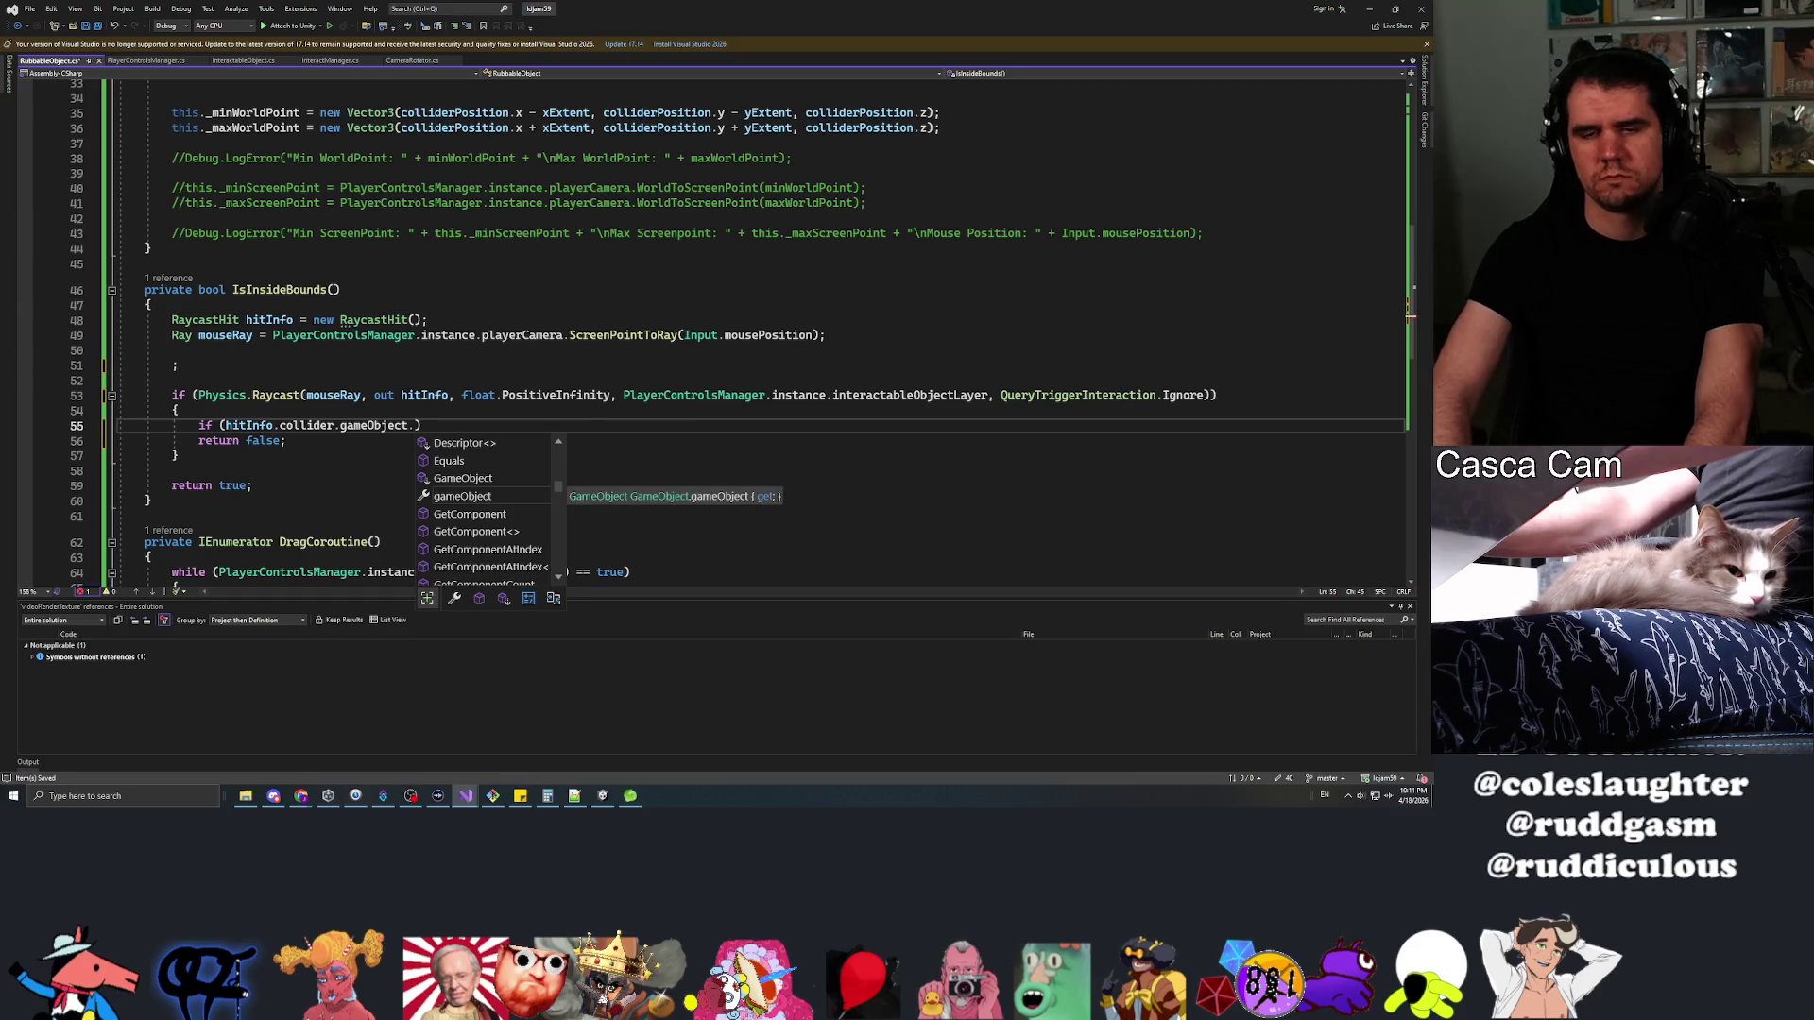
{"action": "left_click", "coordinate": [198, 425]}
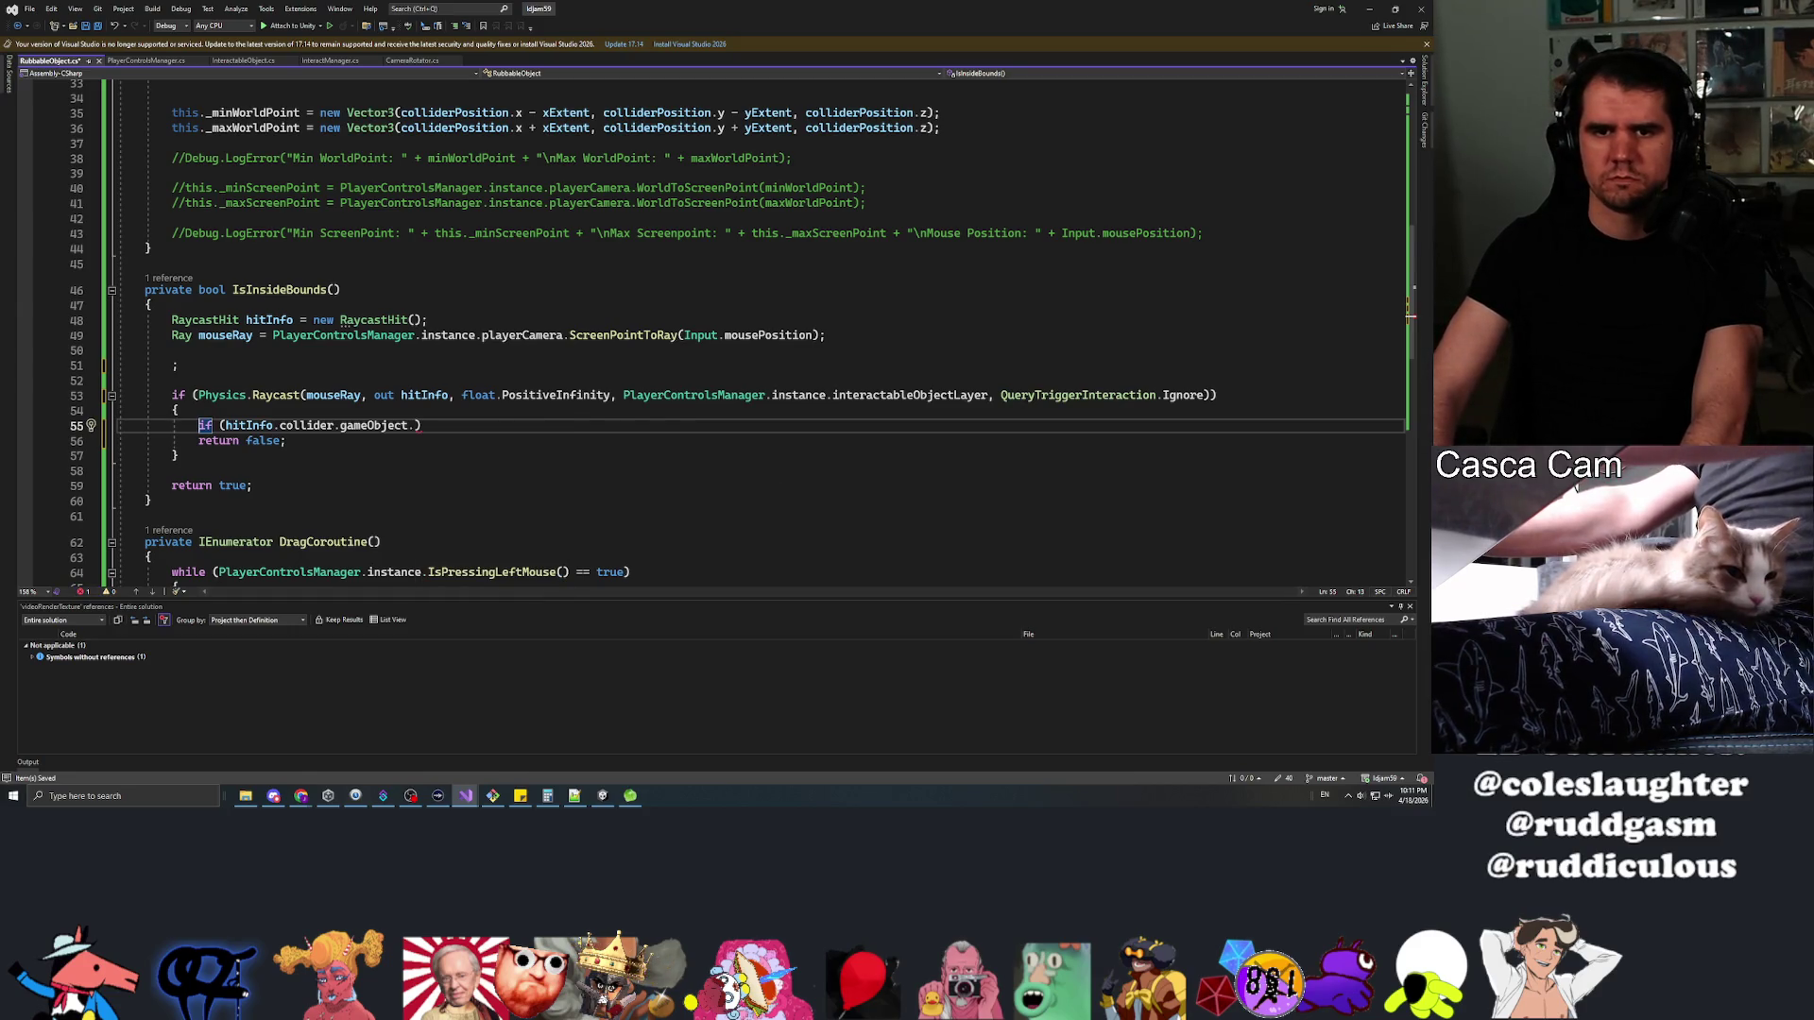
{"action": "key", "text": "Tab"}
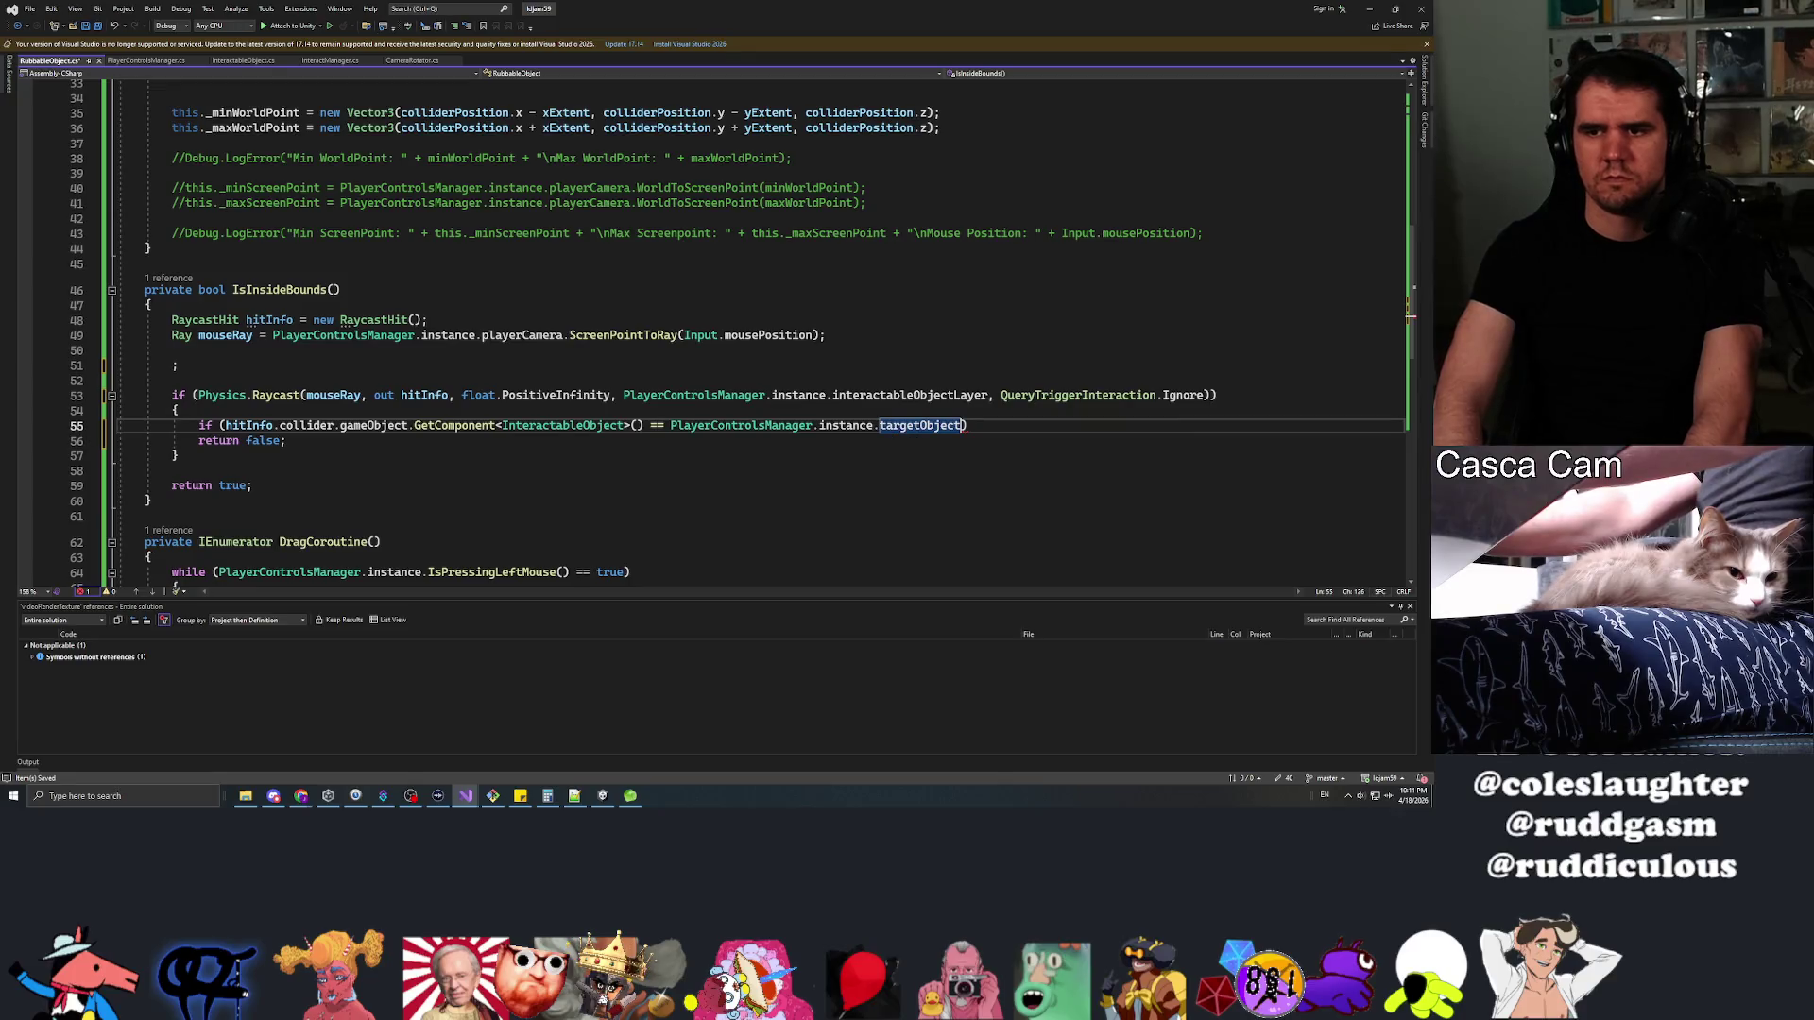
Replace return false with a braced block that returns true
{"action": "key", "text": "Down"}
{"action": "key", "text": "BackSpace"}
{"action": "key", "text": "BackSpace"}
{"action": "key", "text": "BackSpace"}
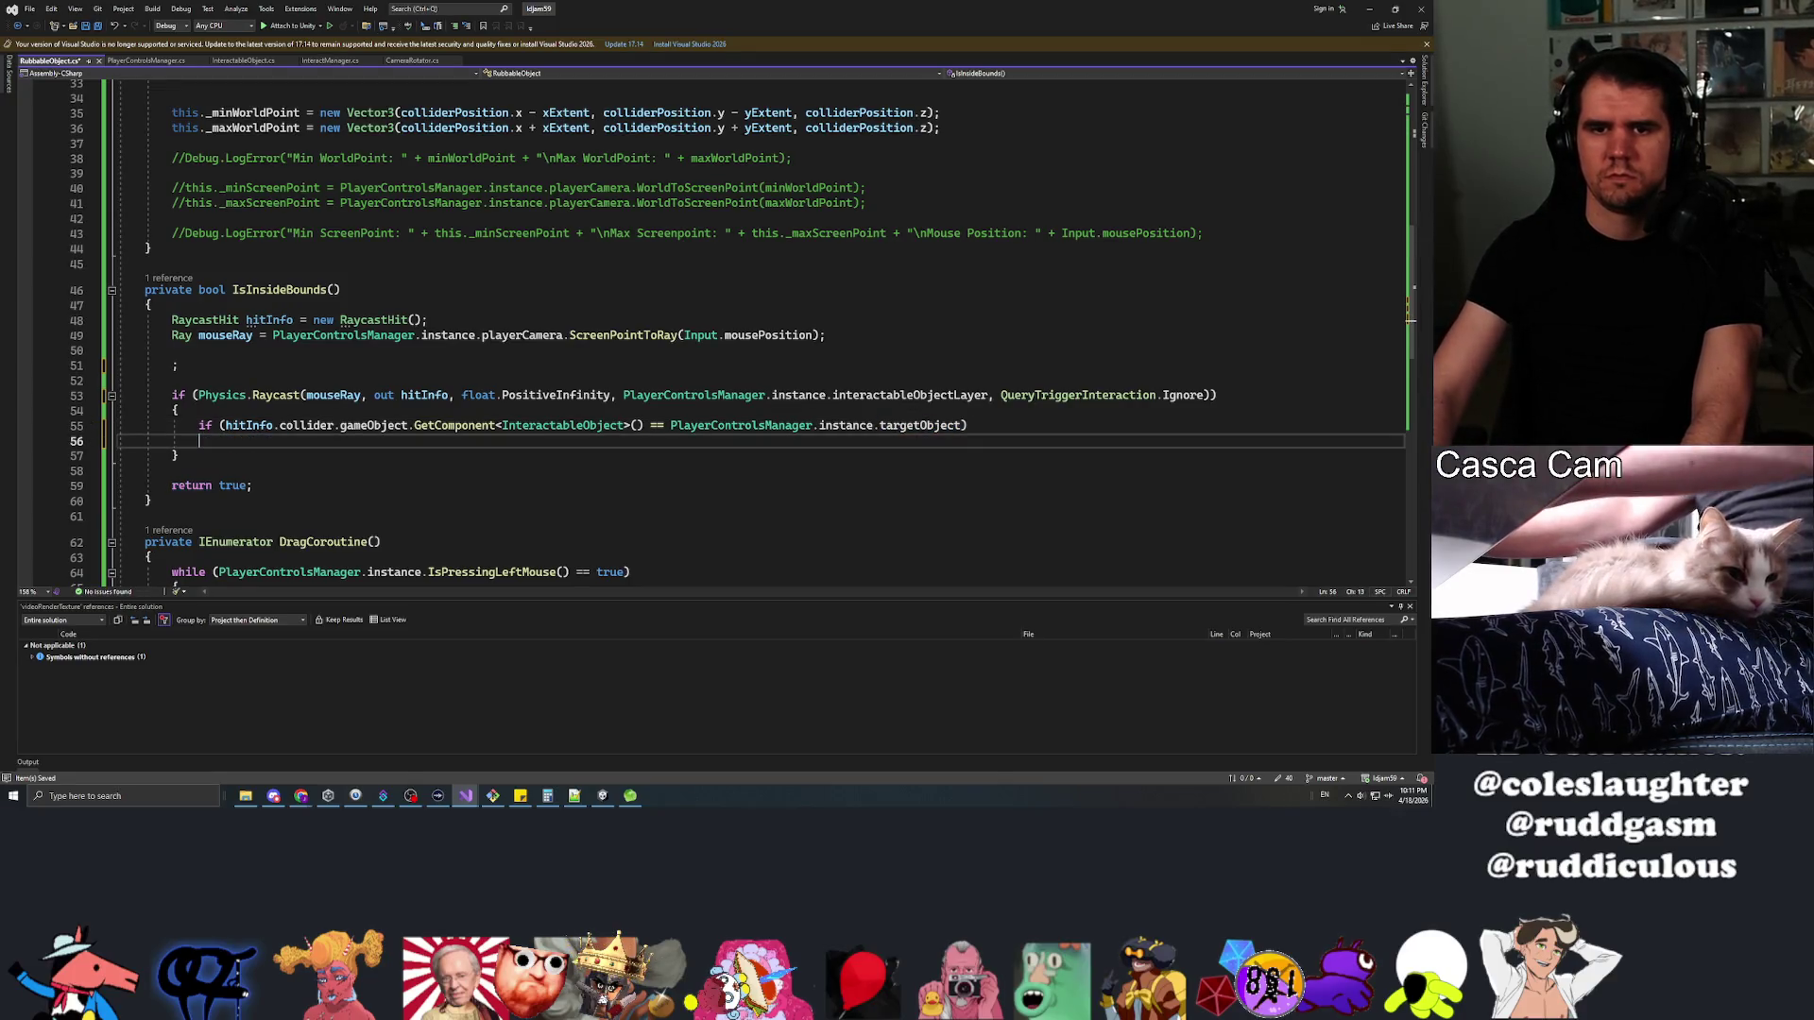
{"action": "type", "text": "{"}
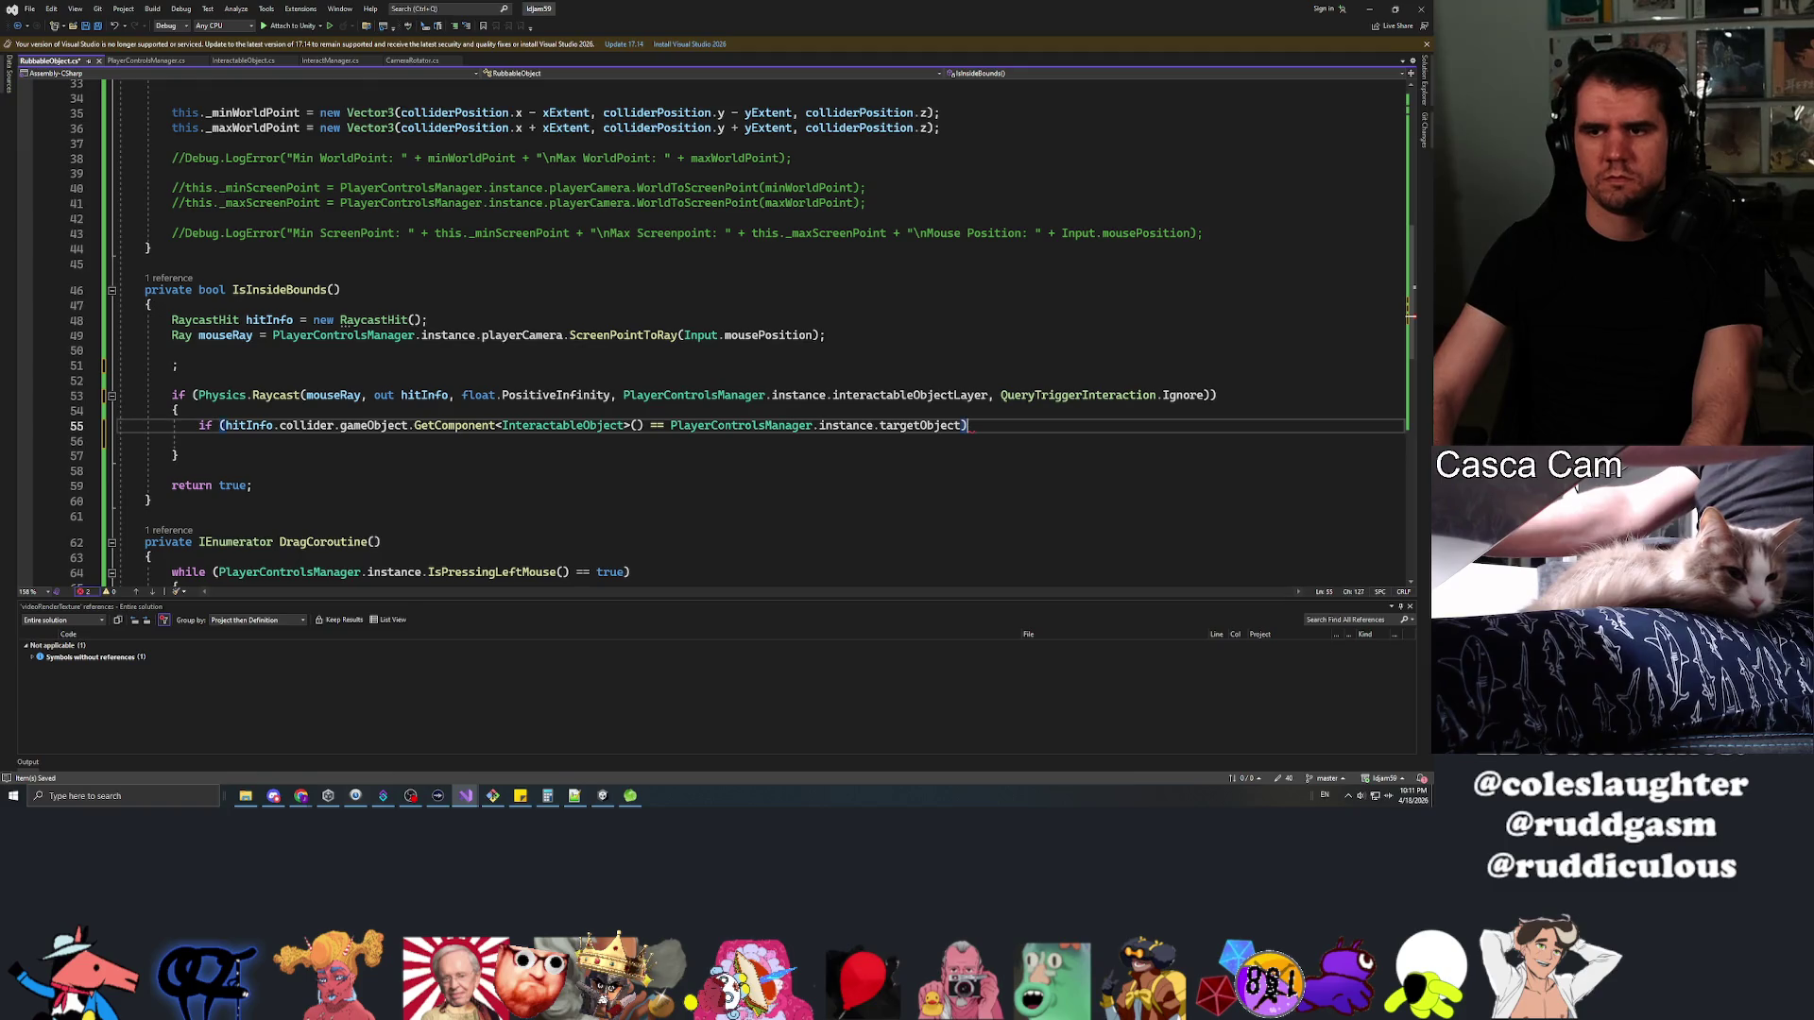
{"action": "key", "text": "Return"}
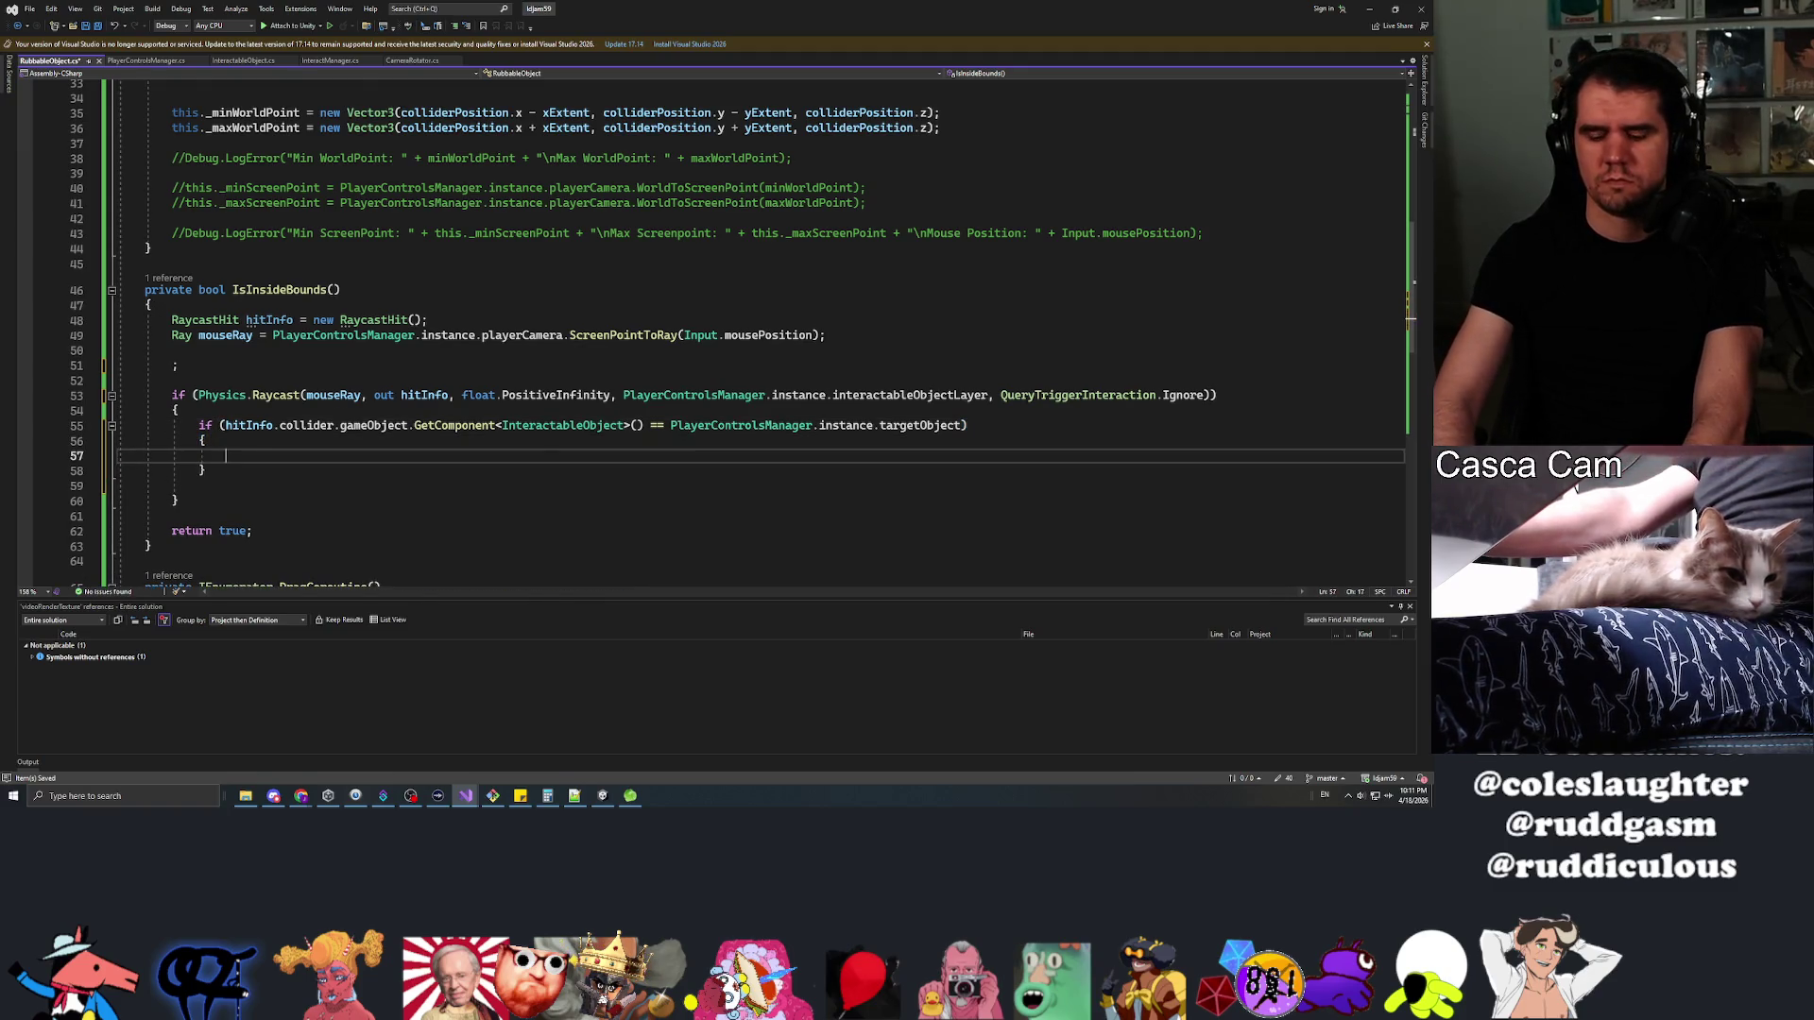
{"action": "type", "text": "return true;"}
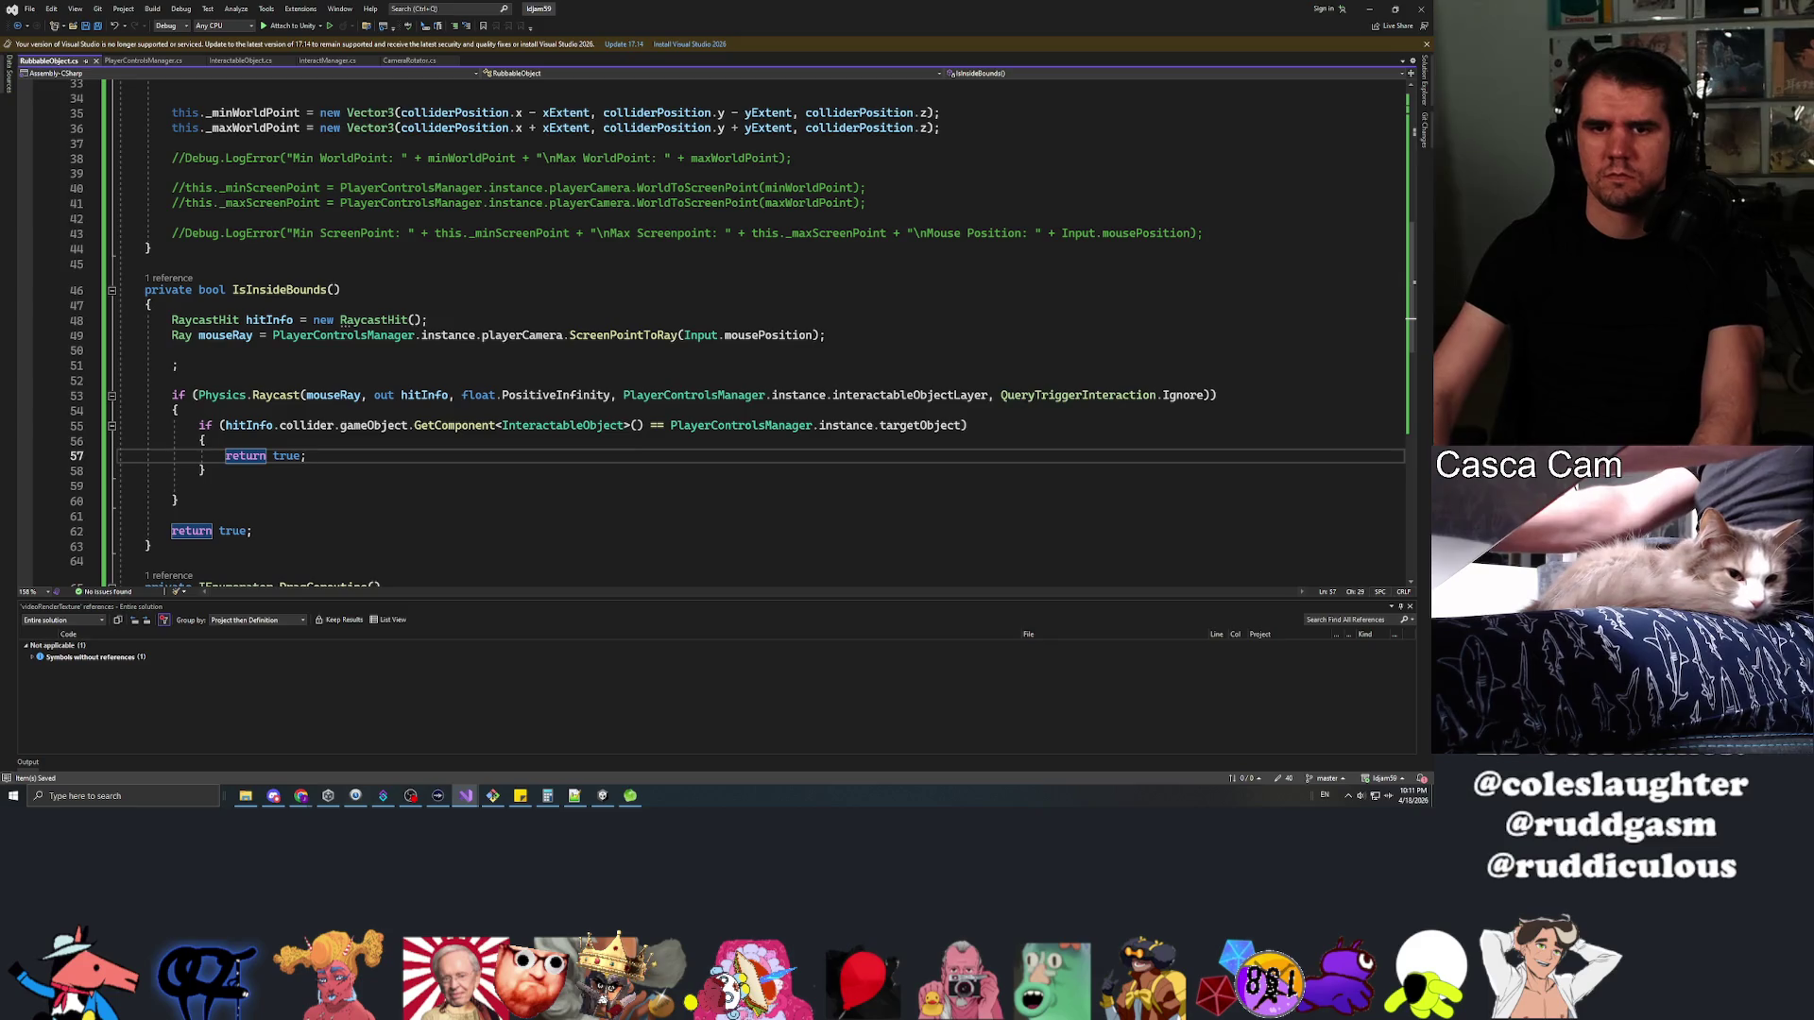
{"action": "key", "text": "Down"}
{"action": "key", "text": "Delete"}
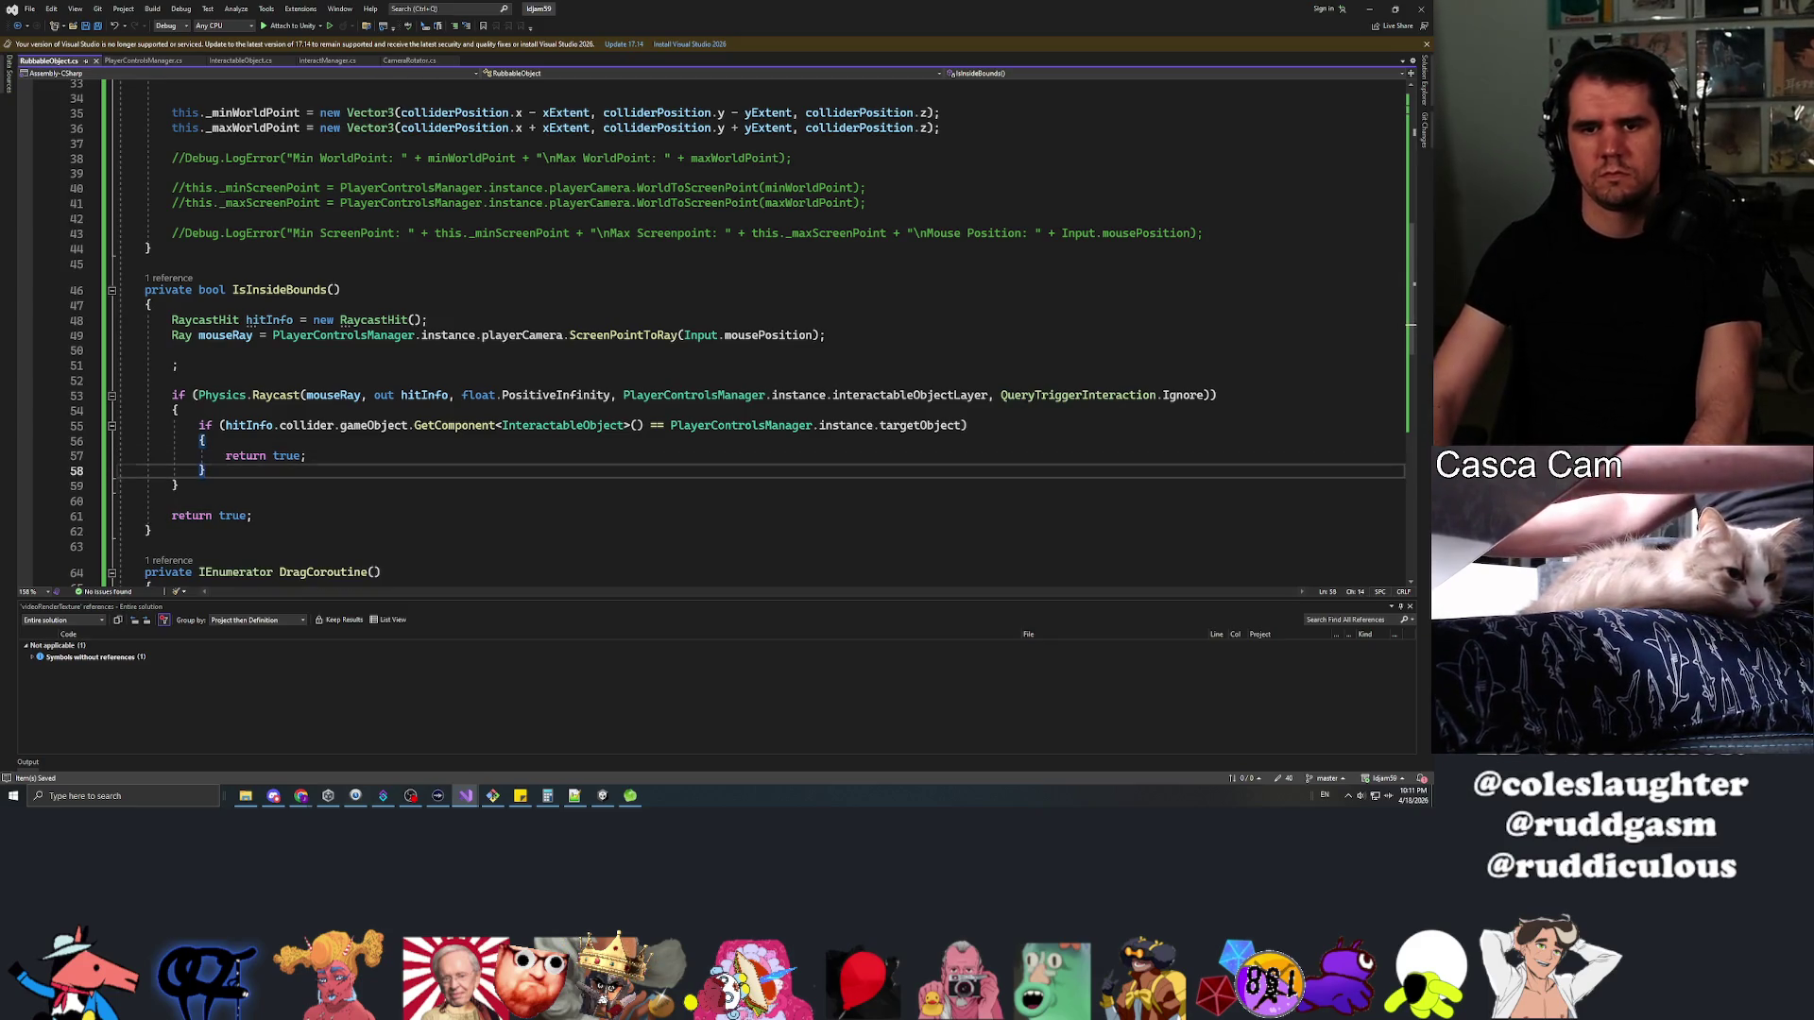
Delete the stray semicolon and blank lines above the raycast, keeping one blank line after the ray
{"action": "left_click", "coordinate": [171, 381]}
{"action": "key", "text": "BackSpace"}
{"action": "key", "text": "BackSpace"}
{"action": "key", "text": "BackSpace"}
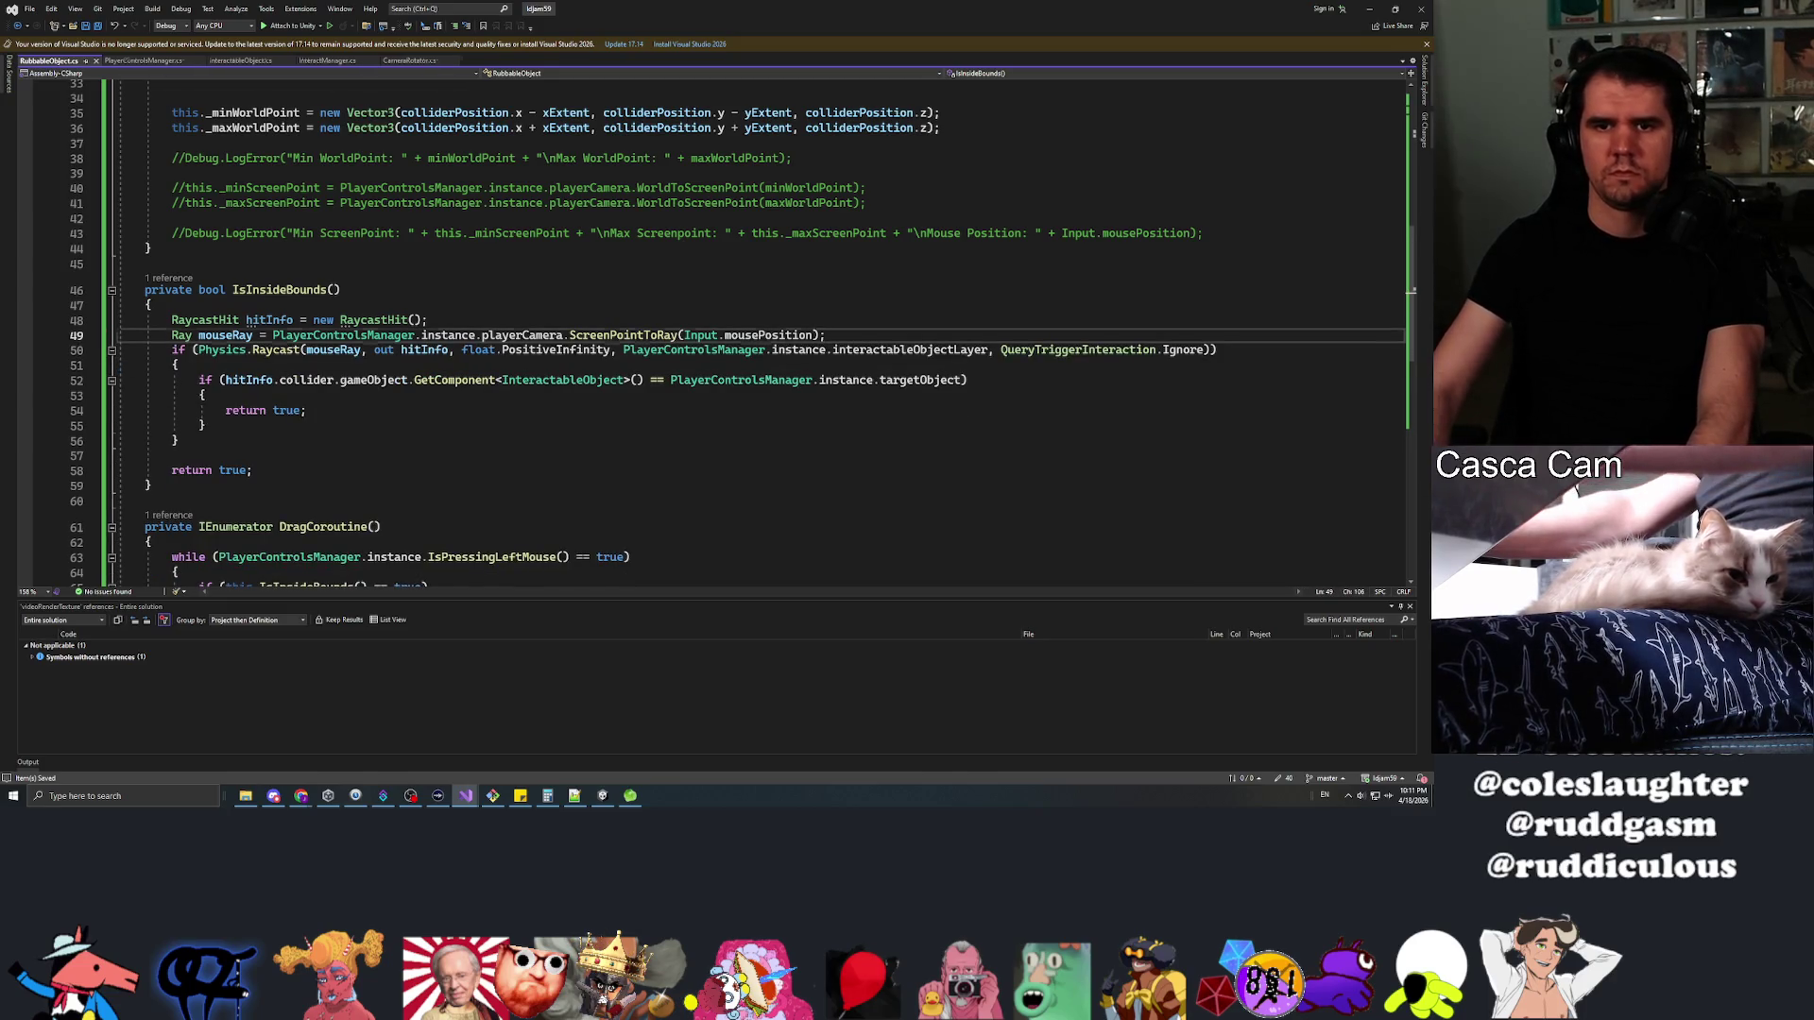
{"action": "key", "text": "Return"}
Switch to Unity, clear the selection, play the TV scene, and select RubSpot
{"action": "scroll", "coordinate": [756, 331], "scroll_direction": "up", "scroll_amount": 10}
{"action": "key", "text": "alt+Tab"}
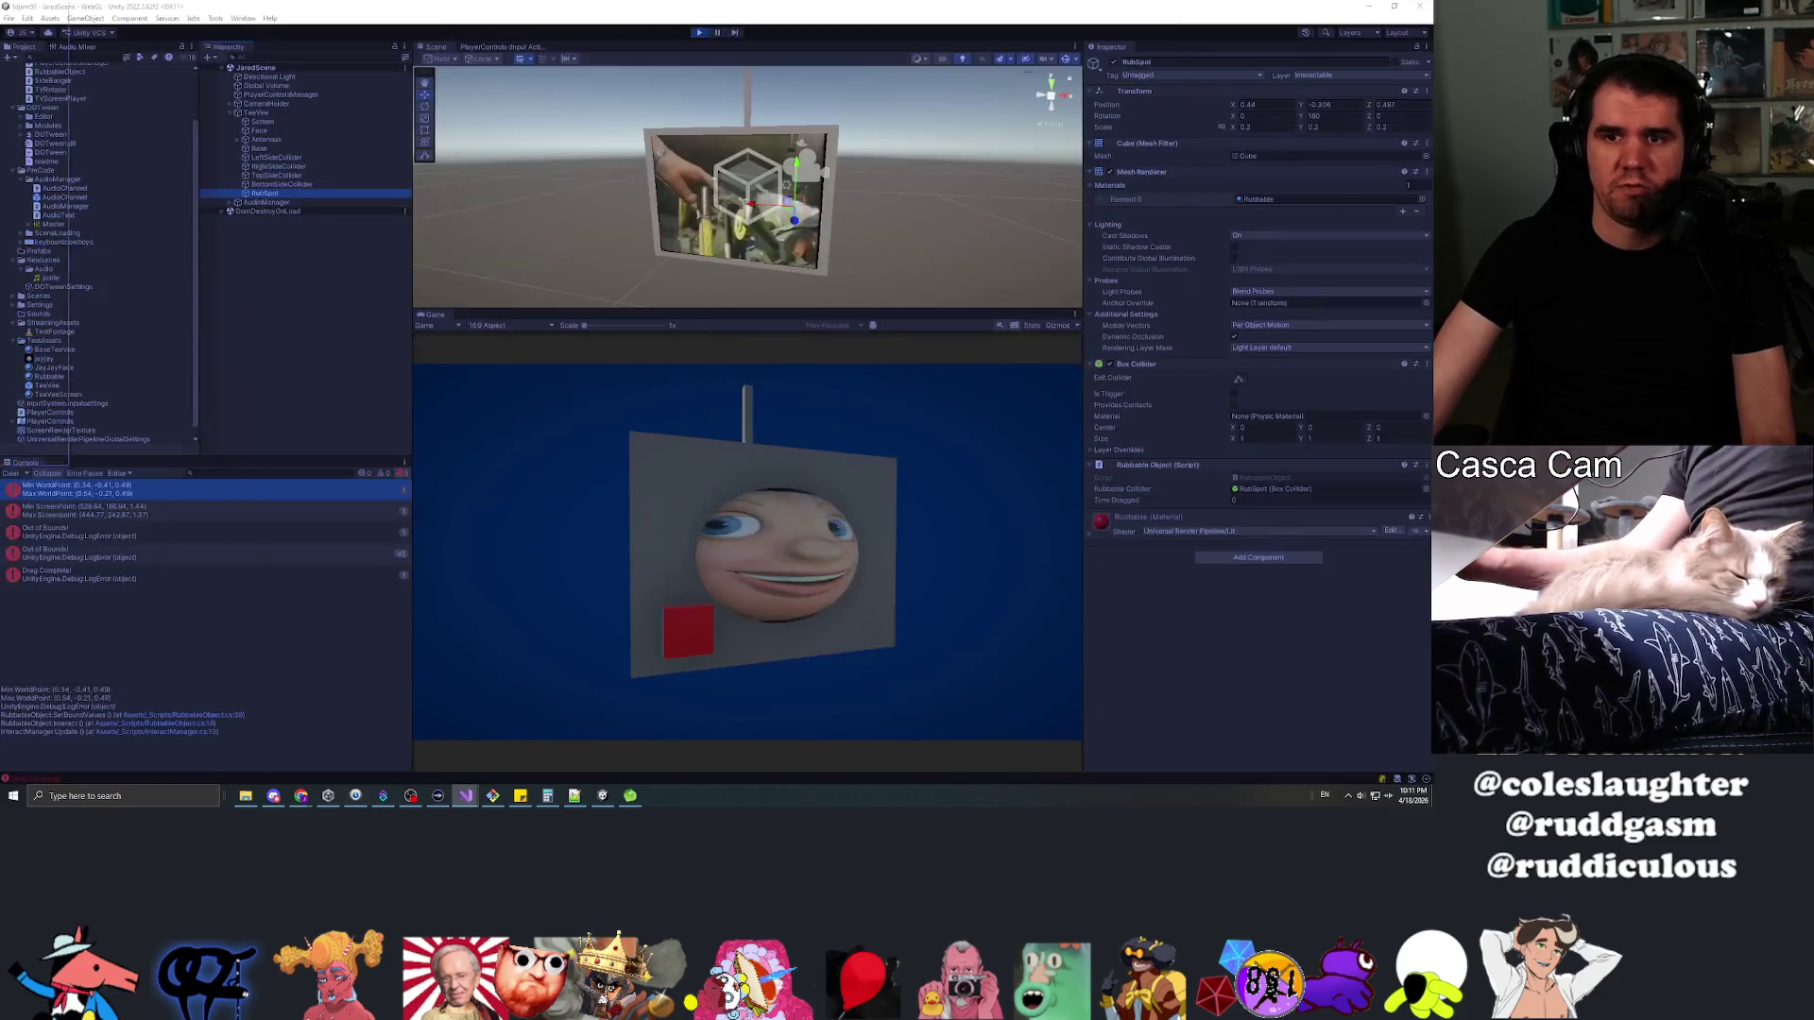
{"action": "left_click", "coordinate": [328, 376]}
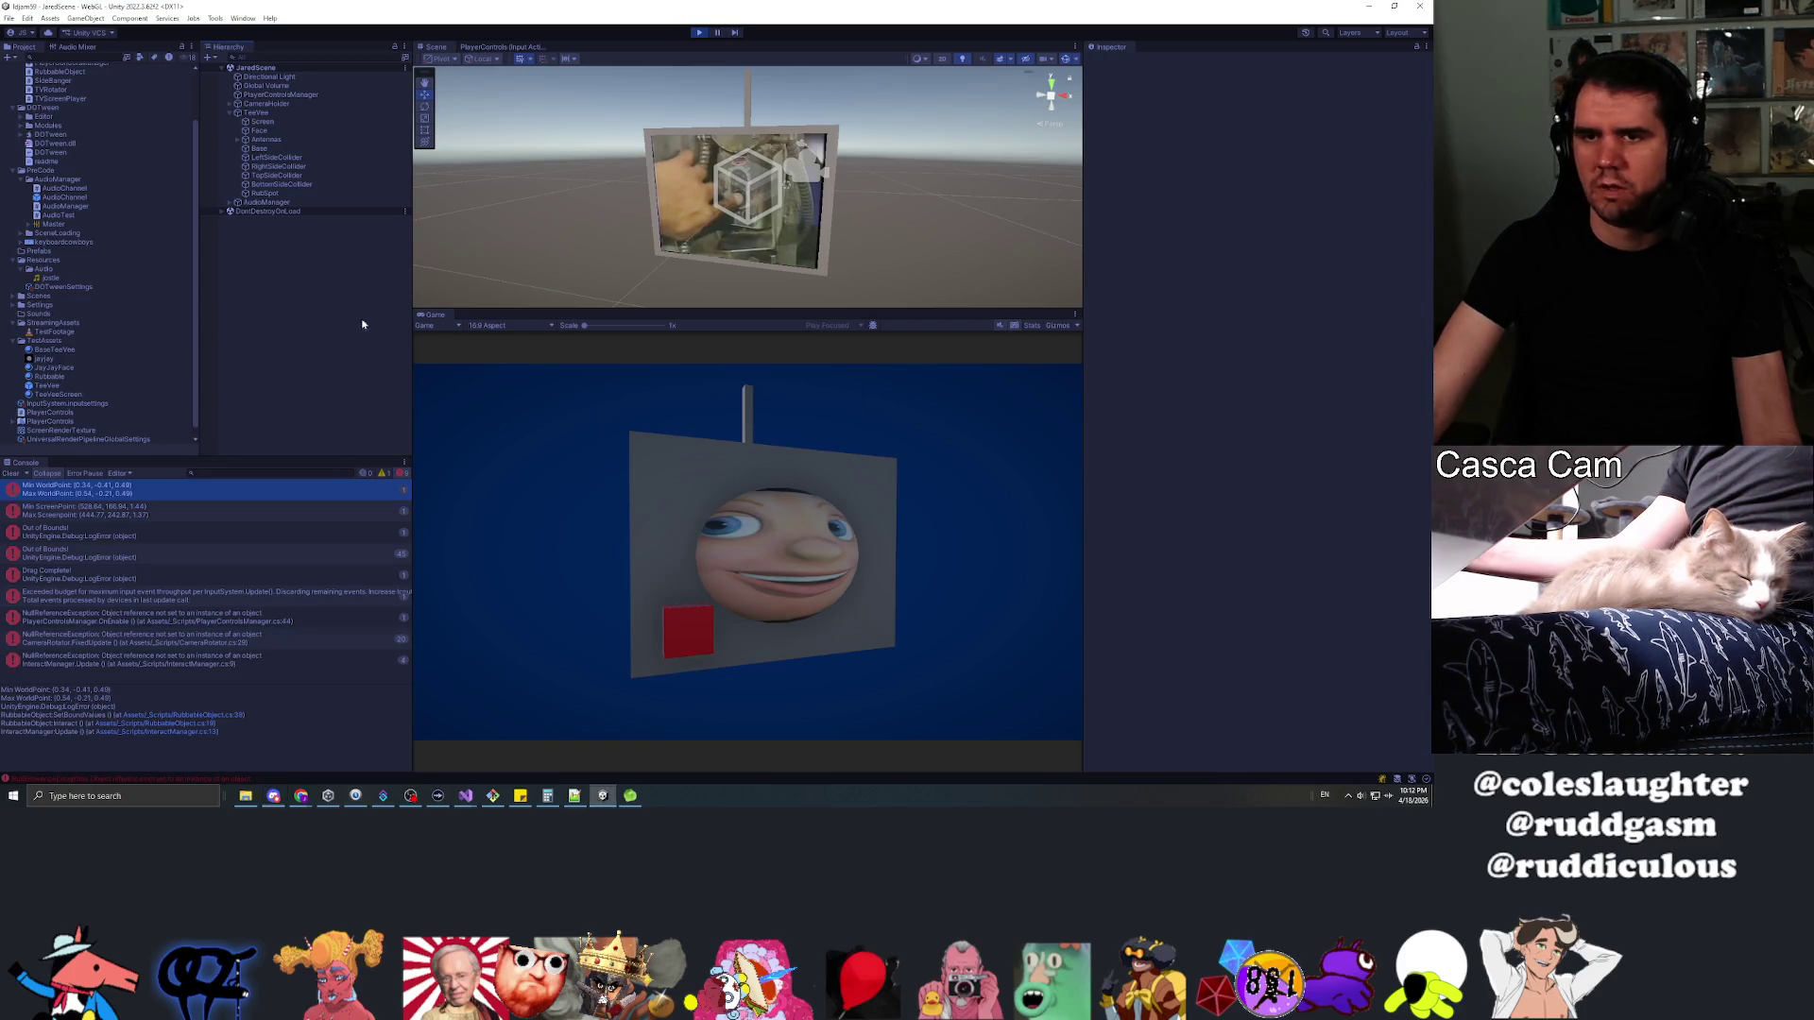
{"action": "left_click", "coordinate": [699, 32]}
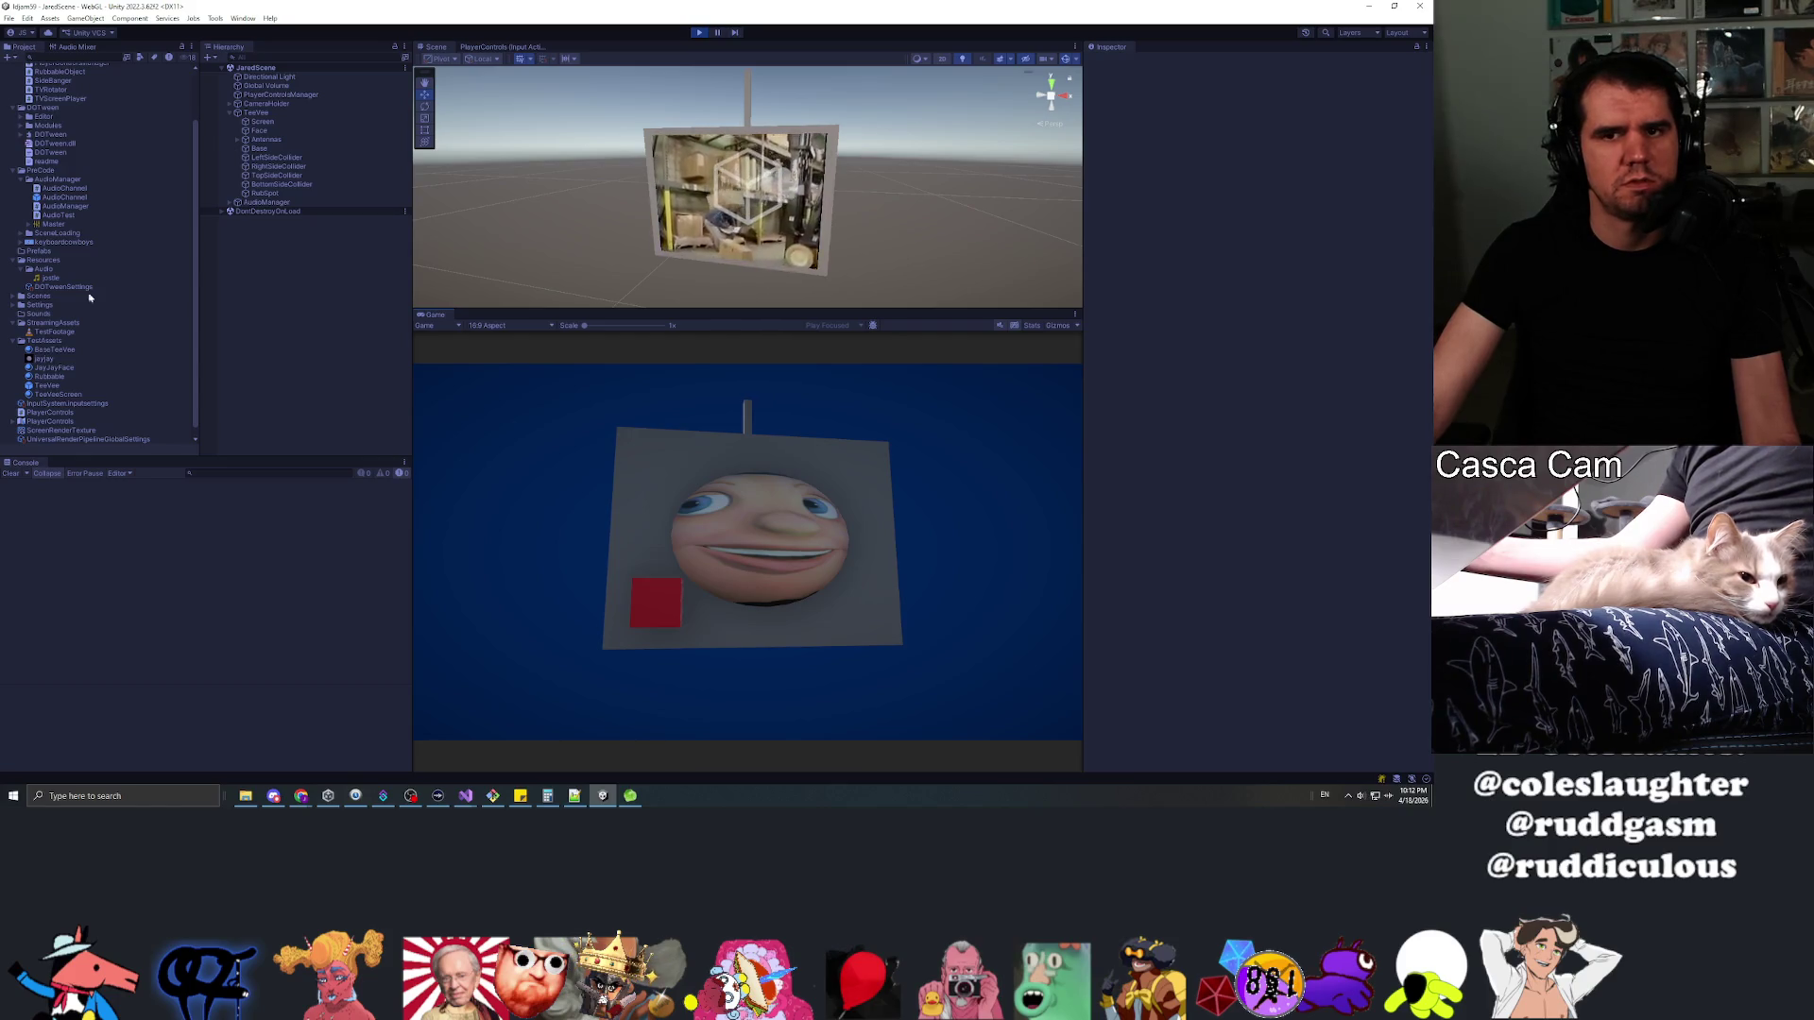
{"action": "left_click", "coordinate": [274, 195]}
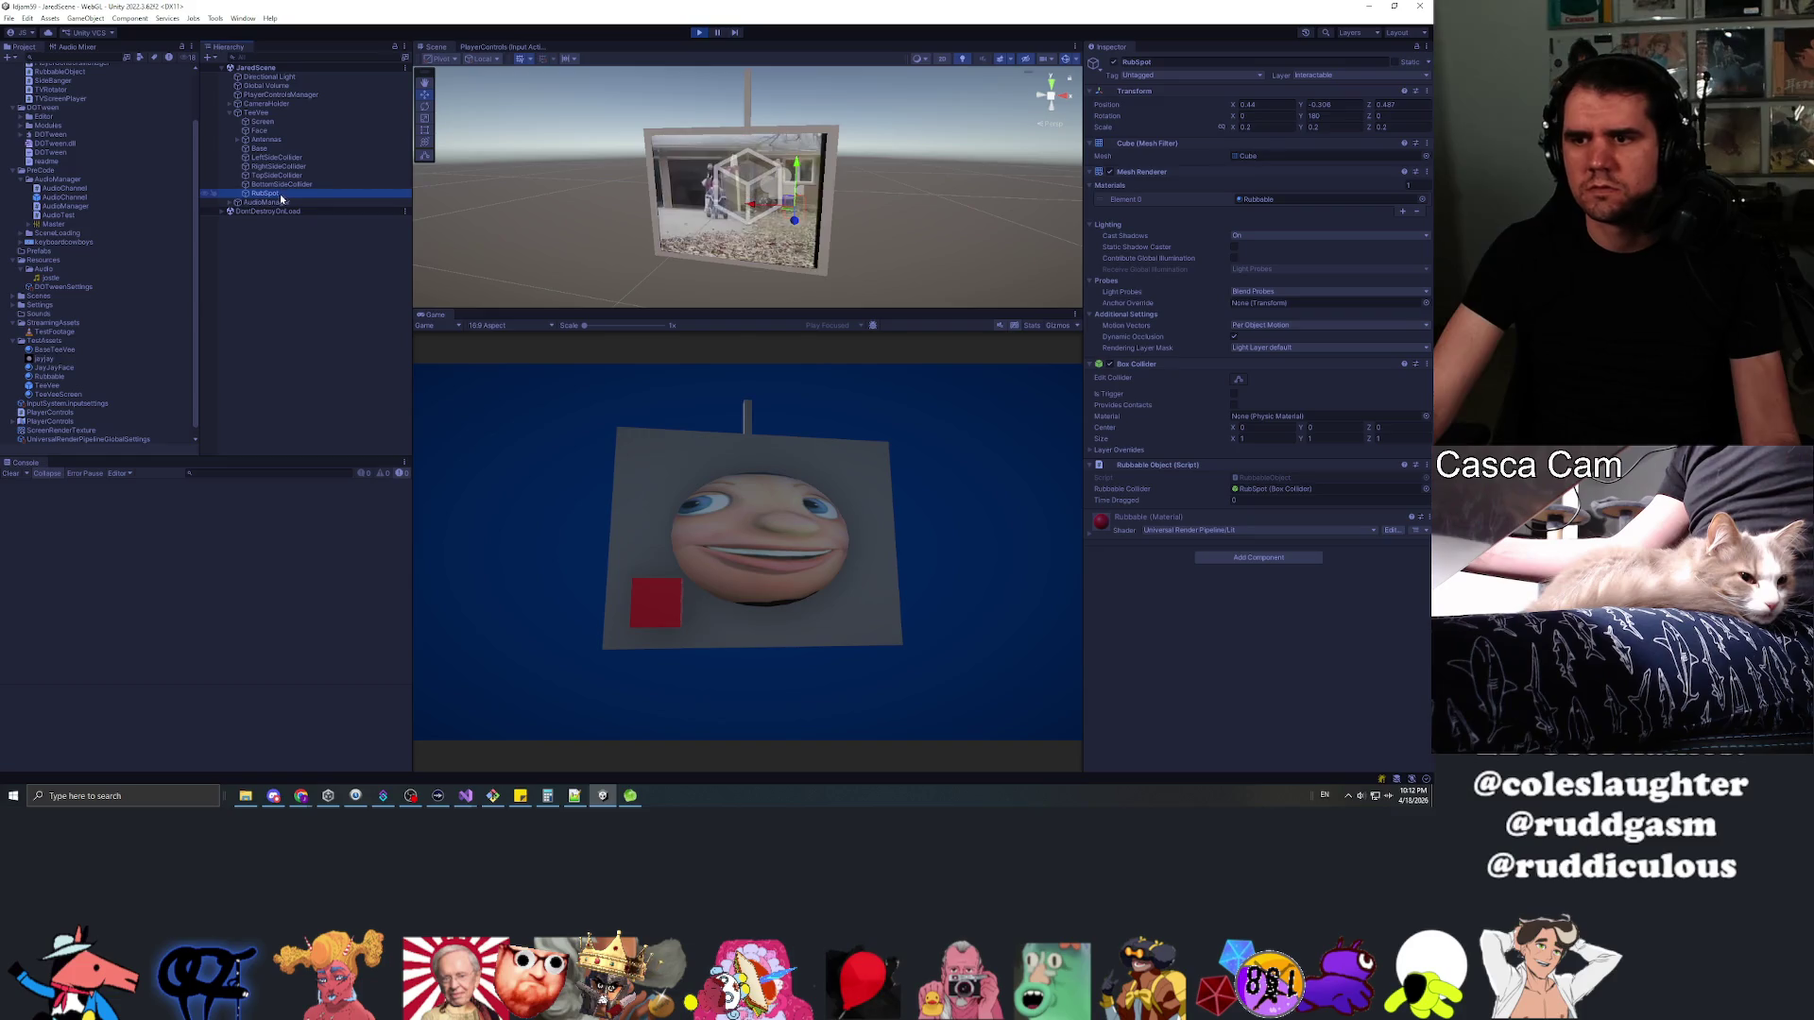
After a failed rub, stop play, set Interactable Object Layer to Interactable, then replay with RubSpot selected
{"action": "left_click", "coordinate": [666, 598]}
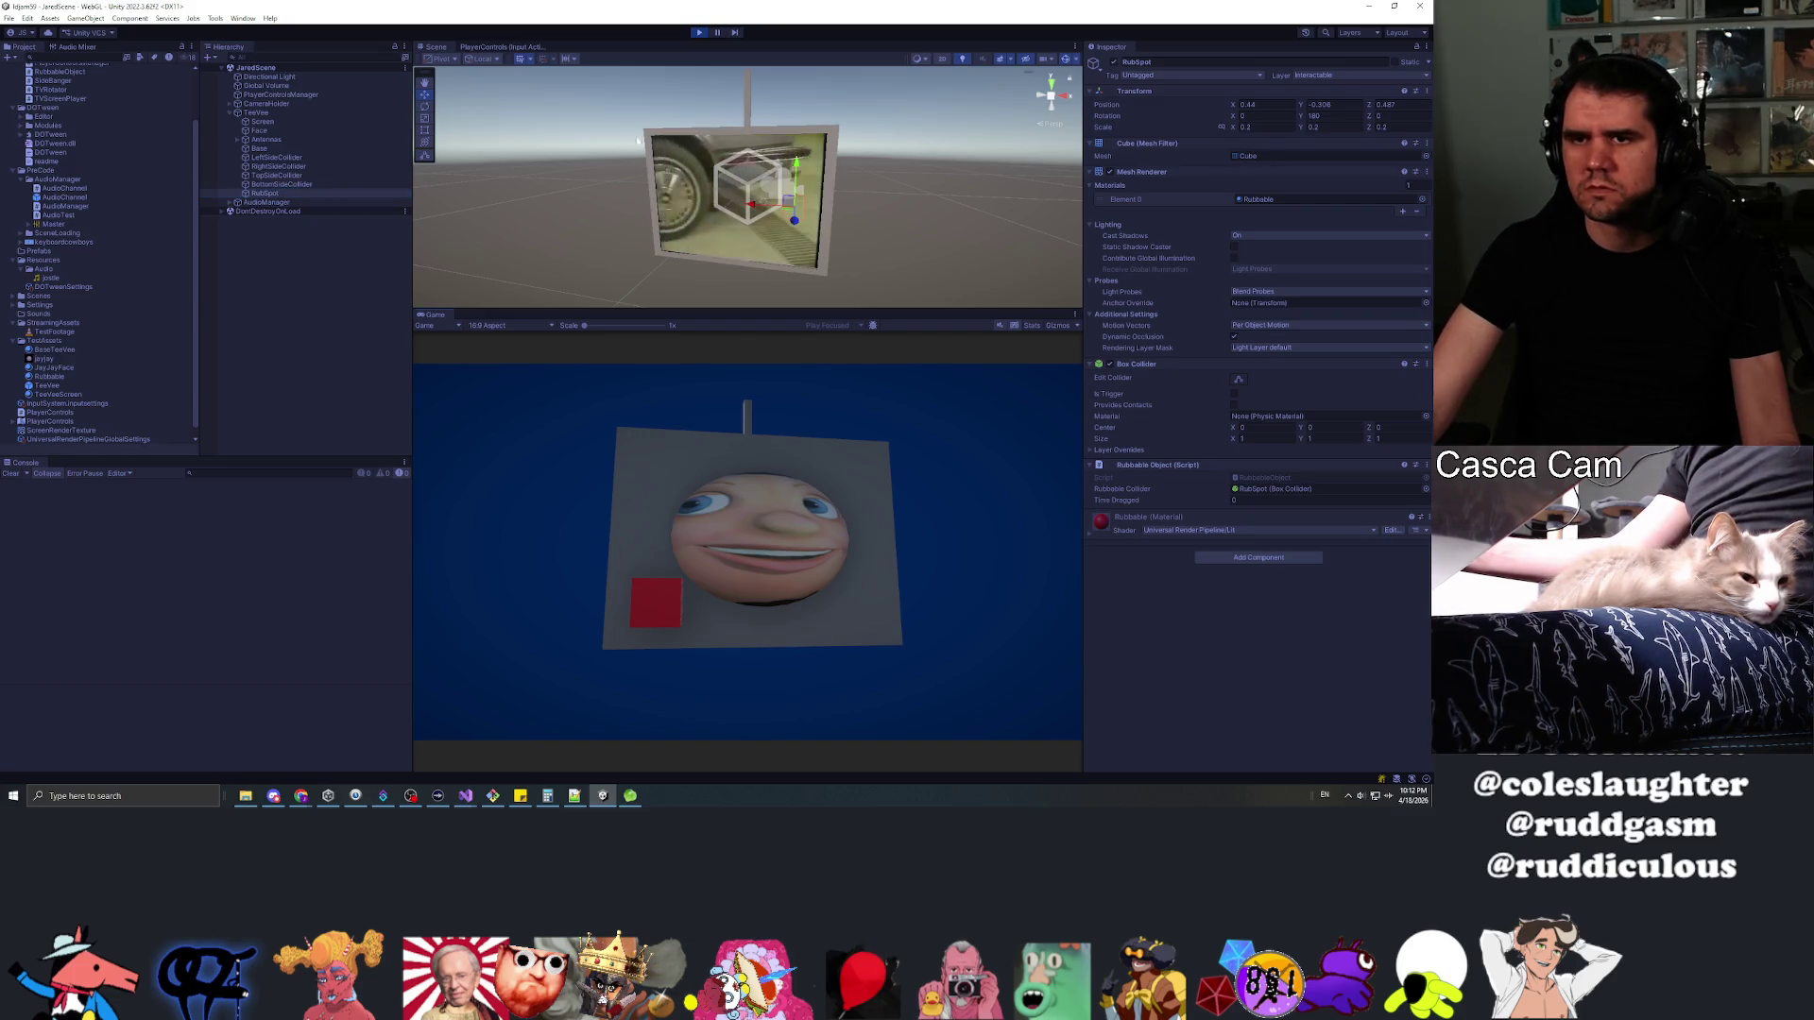
{"action": "left_click", "coordinate": [699, 34]}
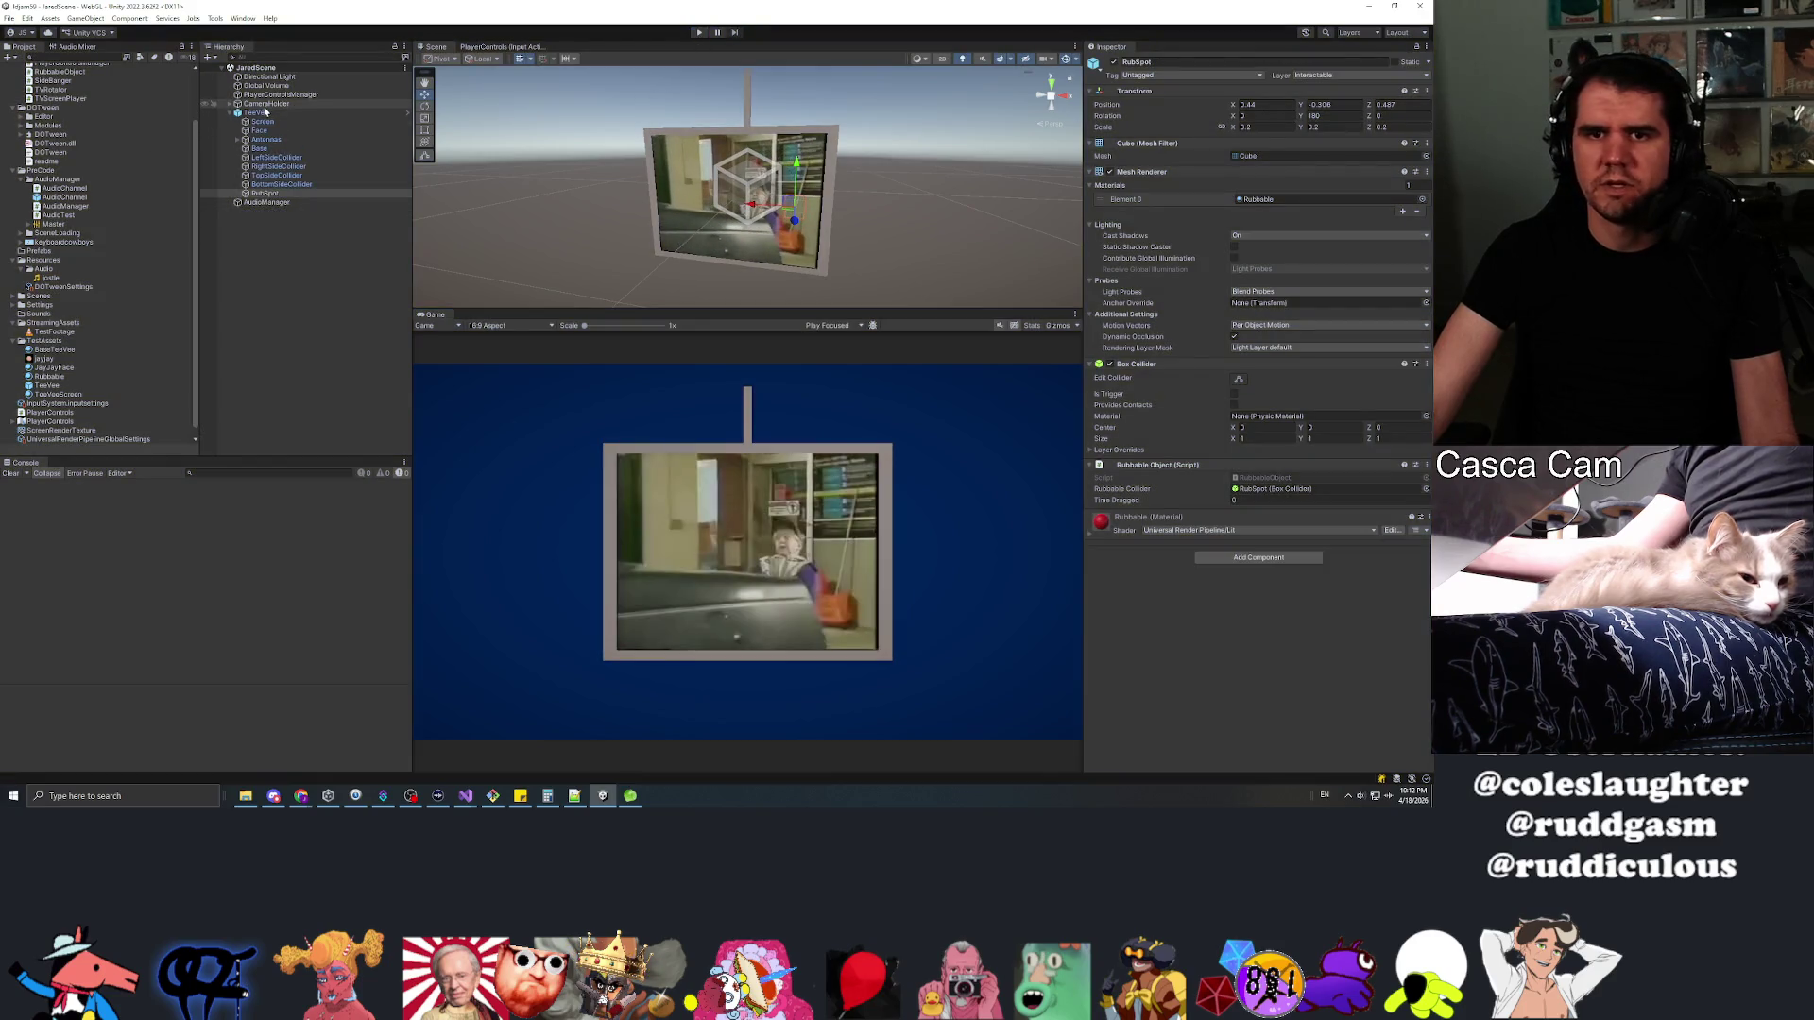
{"action": "left_click", "coordinate": [288, 96]}
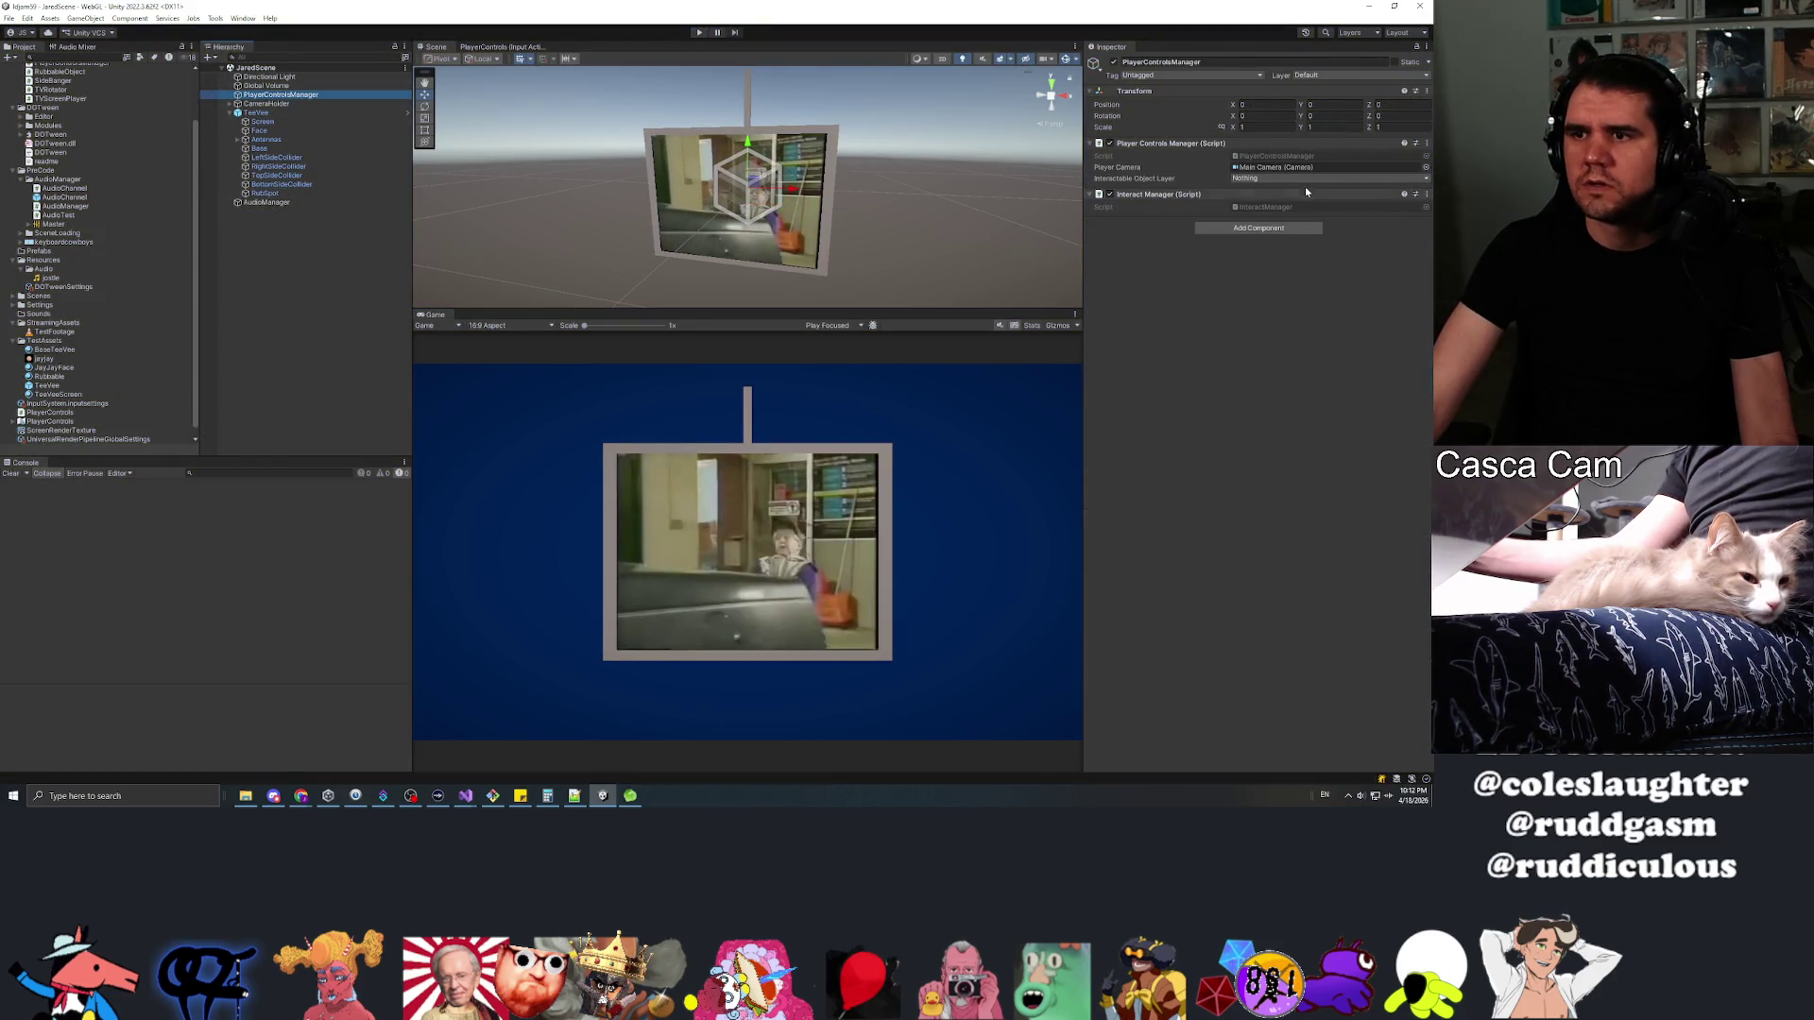
{"action": "left_click", "coordinate": [1290, 178]}
{"action": "left_click", "coordinate": [1266, 245]}
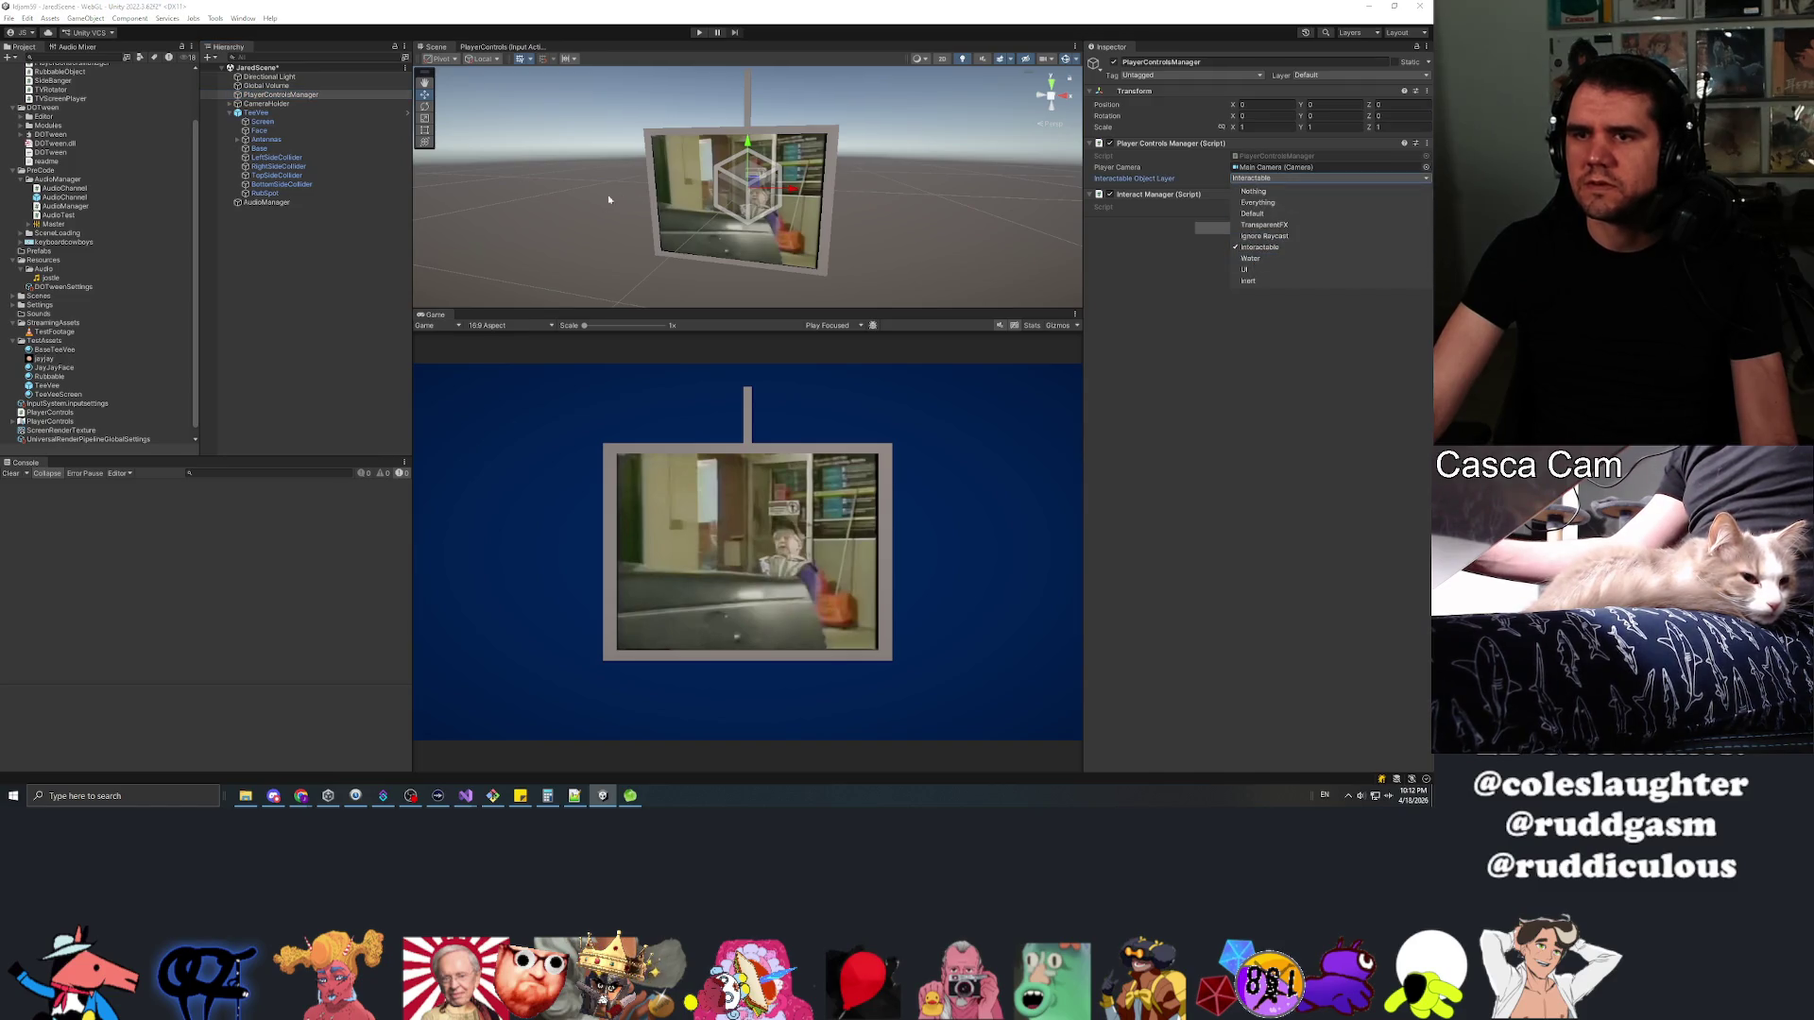
{"action": "left_click", "coordinate": [311, 232]}
{"action": "left_click", "coordinate": [261, 195]}
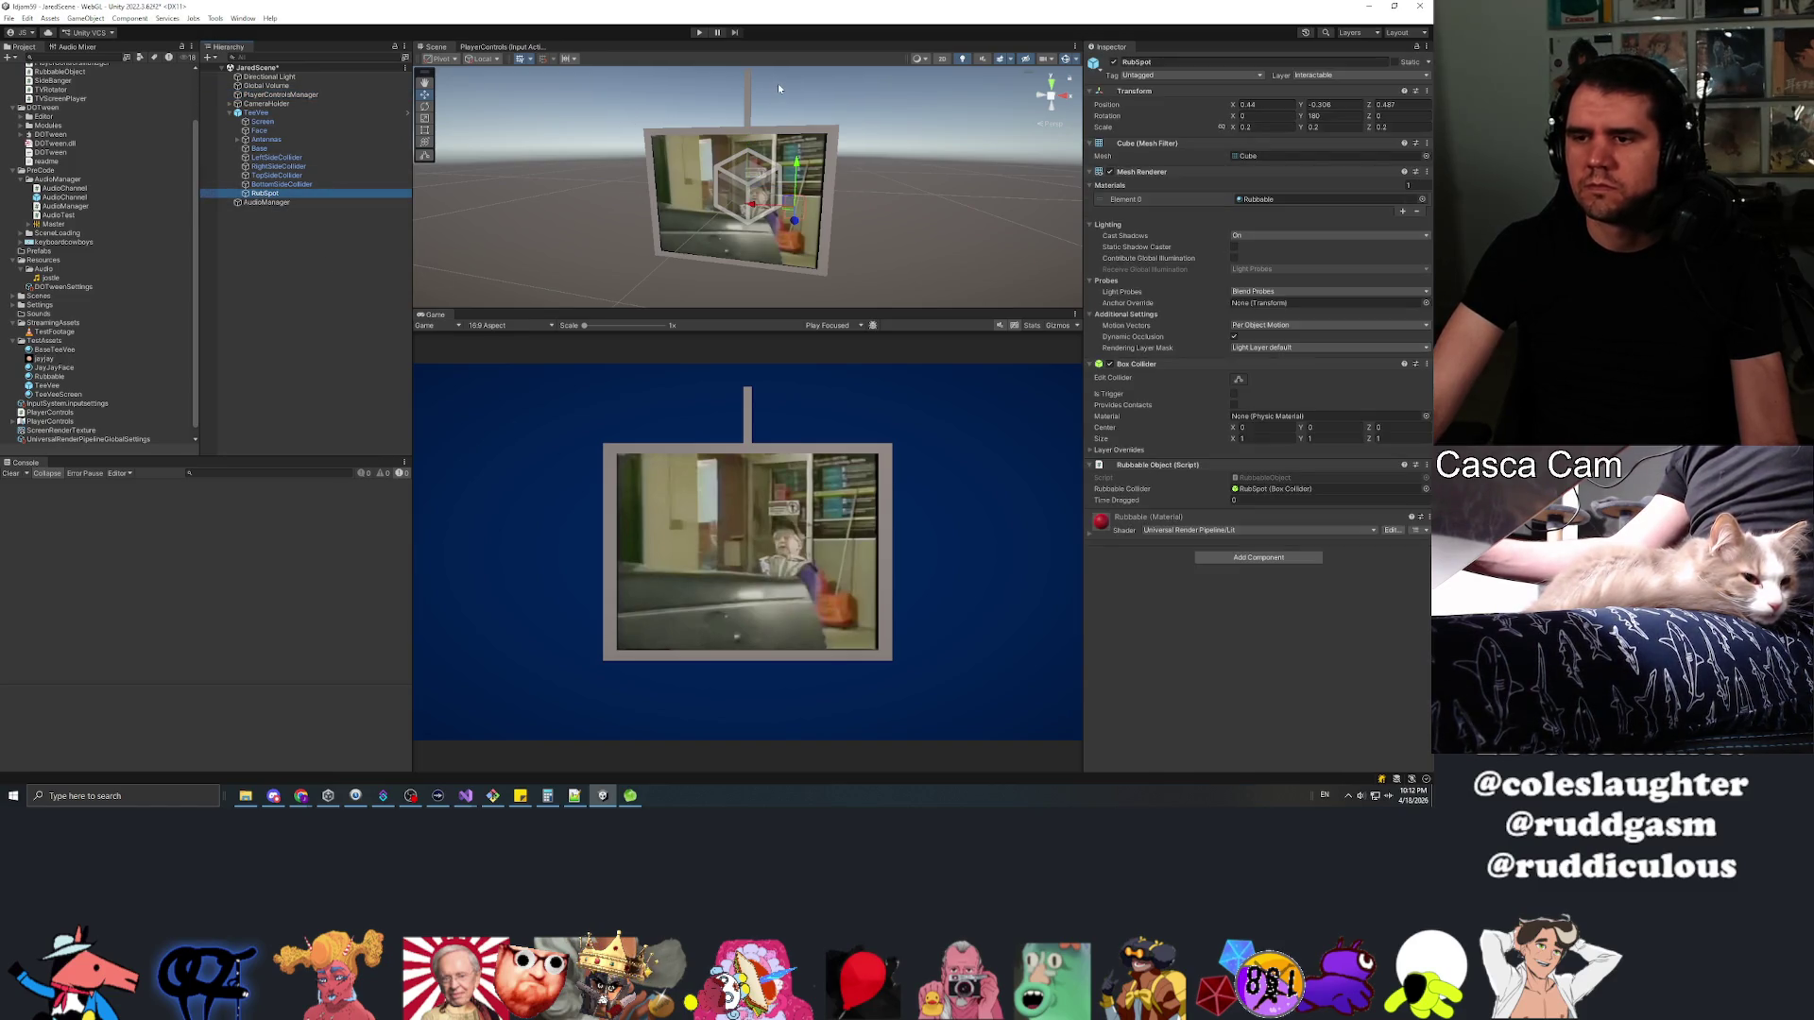
{"action": "left_click", "coordinate": [700, 32]}
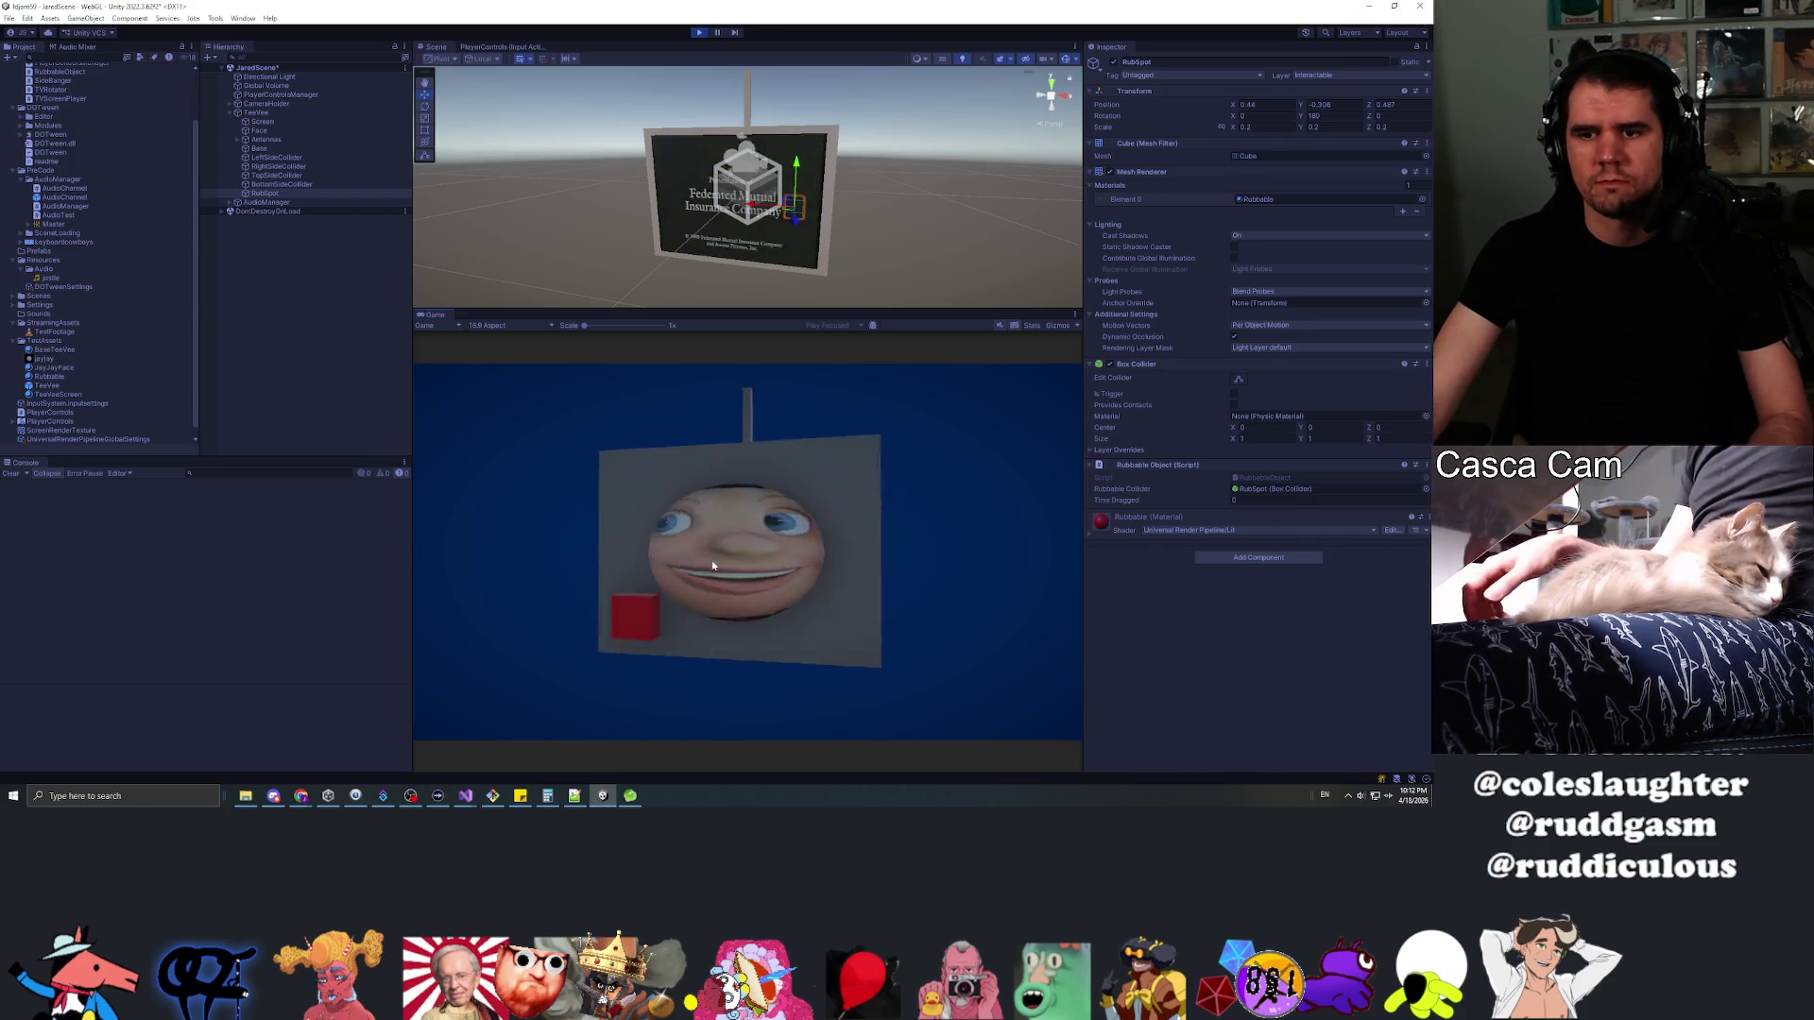
Rub the red spot with three drags across the face to raise Time Dragged
{"action": "left_click_drag", "start_coordinate": [658, 615], "coordinate": [665, 485]}
{"action": "mouse_move", "coordinate": [733, 634]}
{"action": "left_mouse_down"}
{"action": "mouse_move", "coordinate": [582, 610]}
{"action": "mouse_move", "coordinate": [570, 643]}
{"action": "left_mouse_up"}
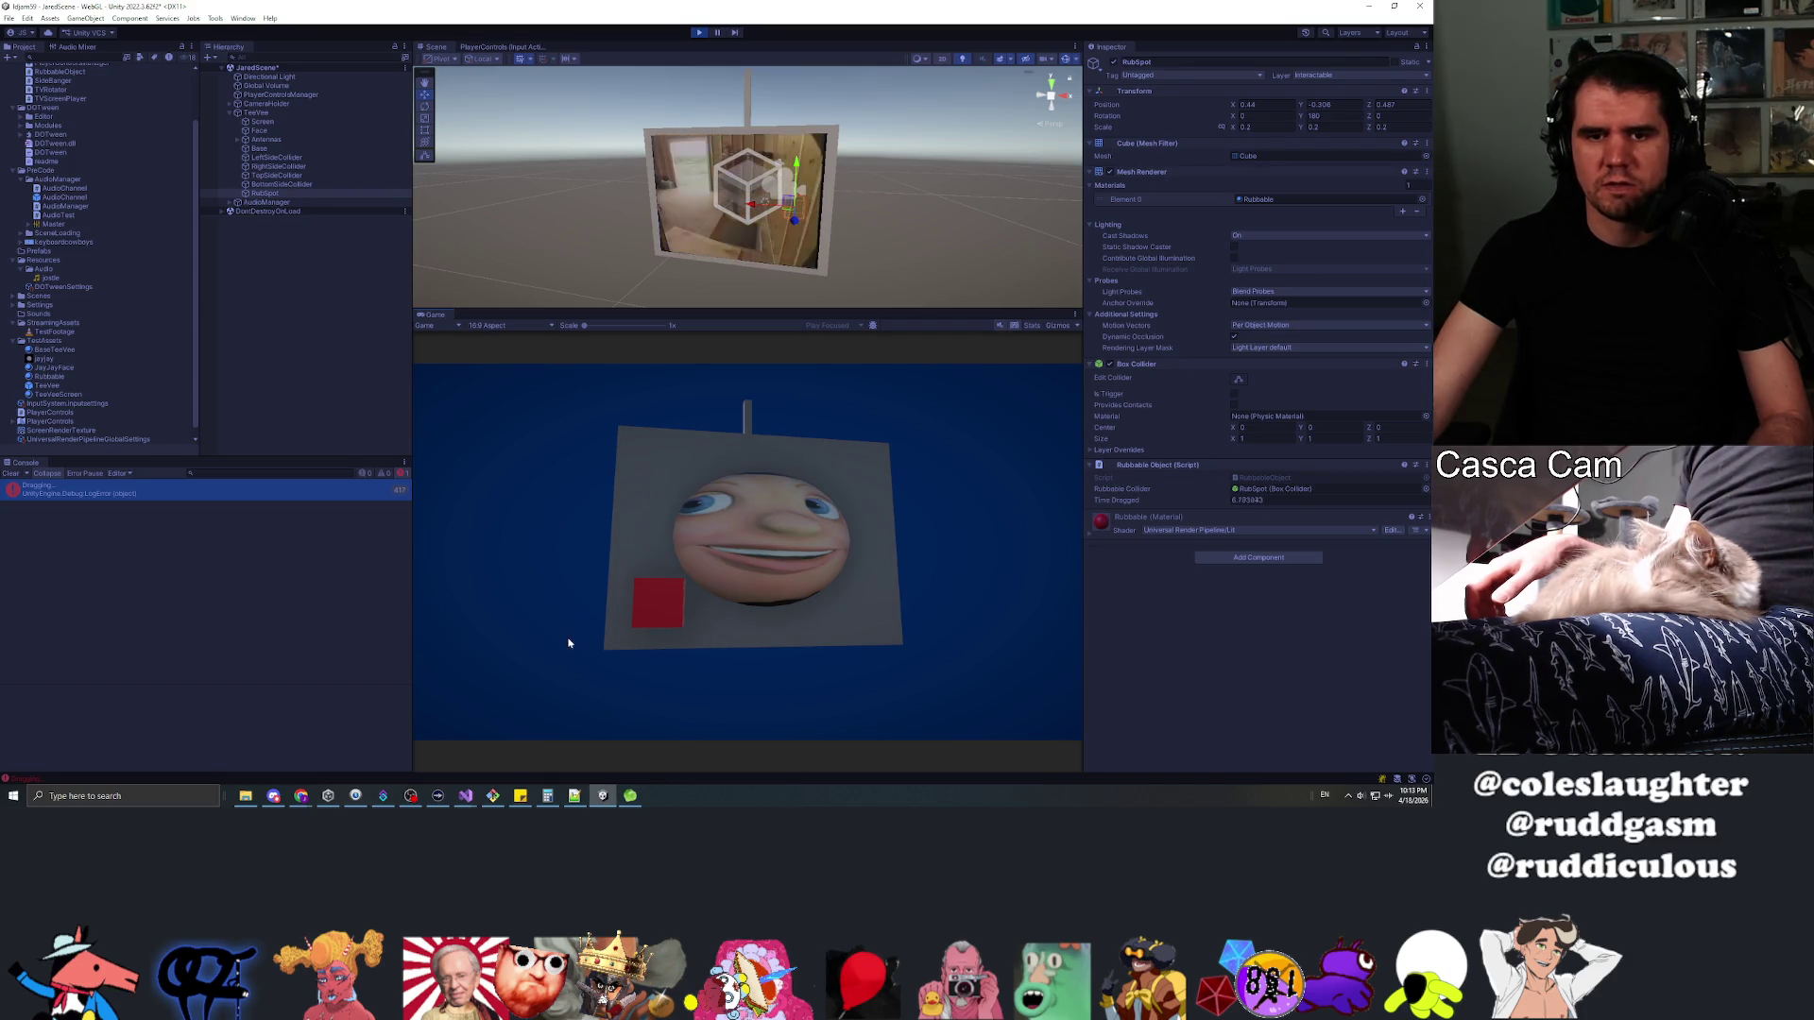
{"action": "mouse_move", "coordinate": [646, 532]}
{"action": "left_mouse_down"}
{"action": "mouse_move", "coordinate": [789, 581]}
{"action": "mouse_move", "coordinate": [712, 507]}
{"action": "left_mouse_up"}
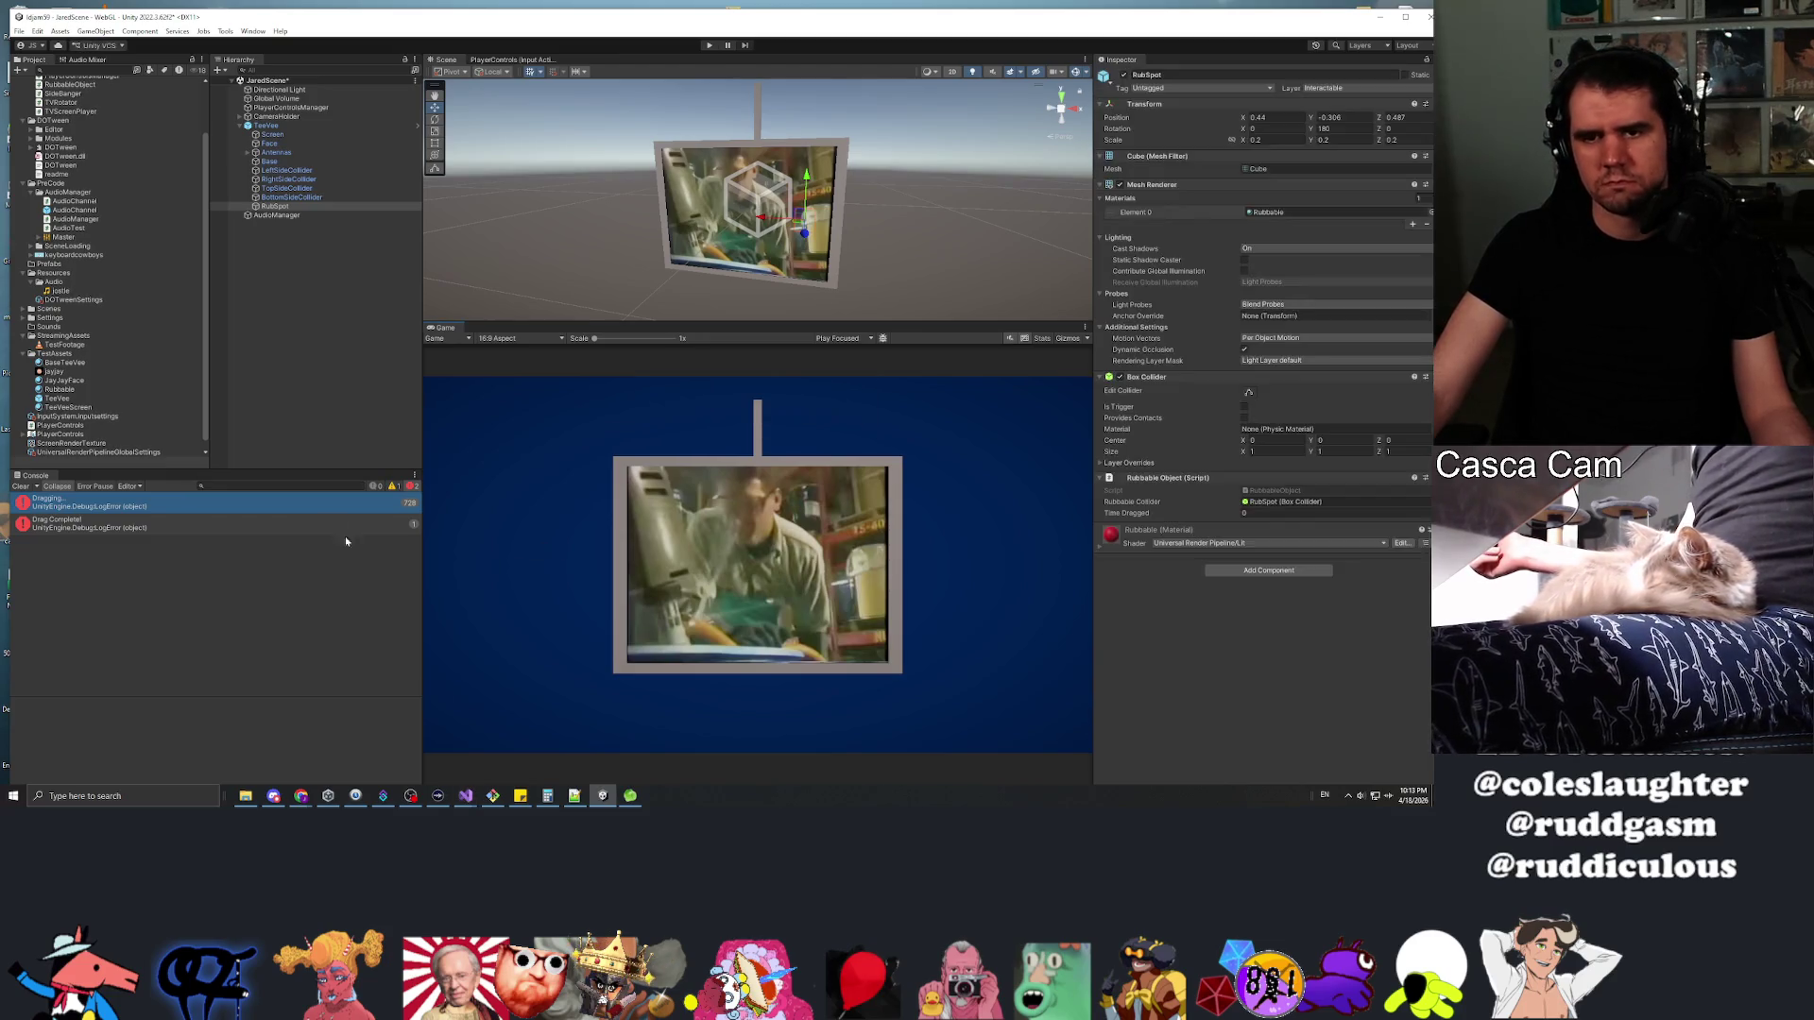
Maximize Unity, run and stop another play test, select RubSpot, then switch to Visual Studio
{"action": "left_click", "coordinate": [620, 223]}
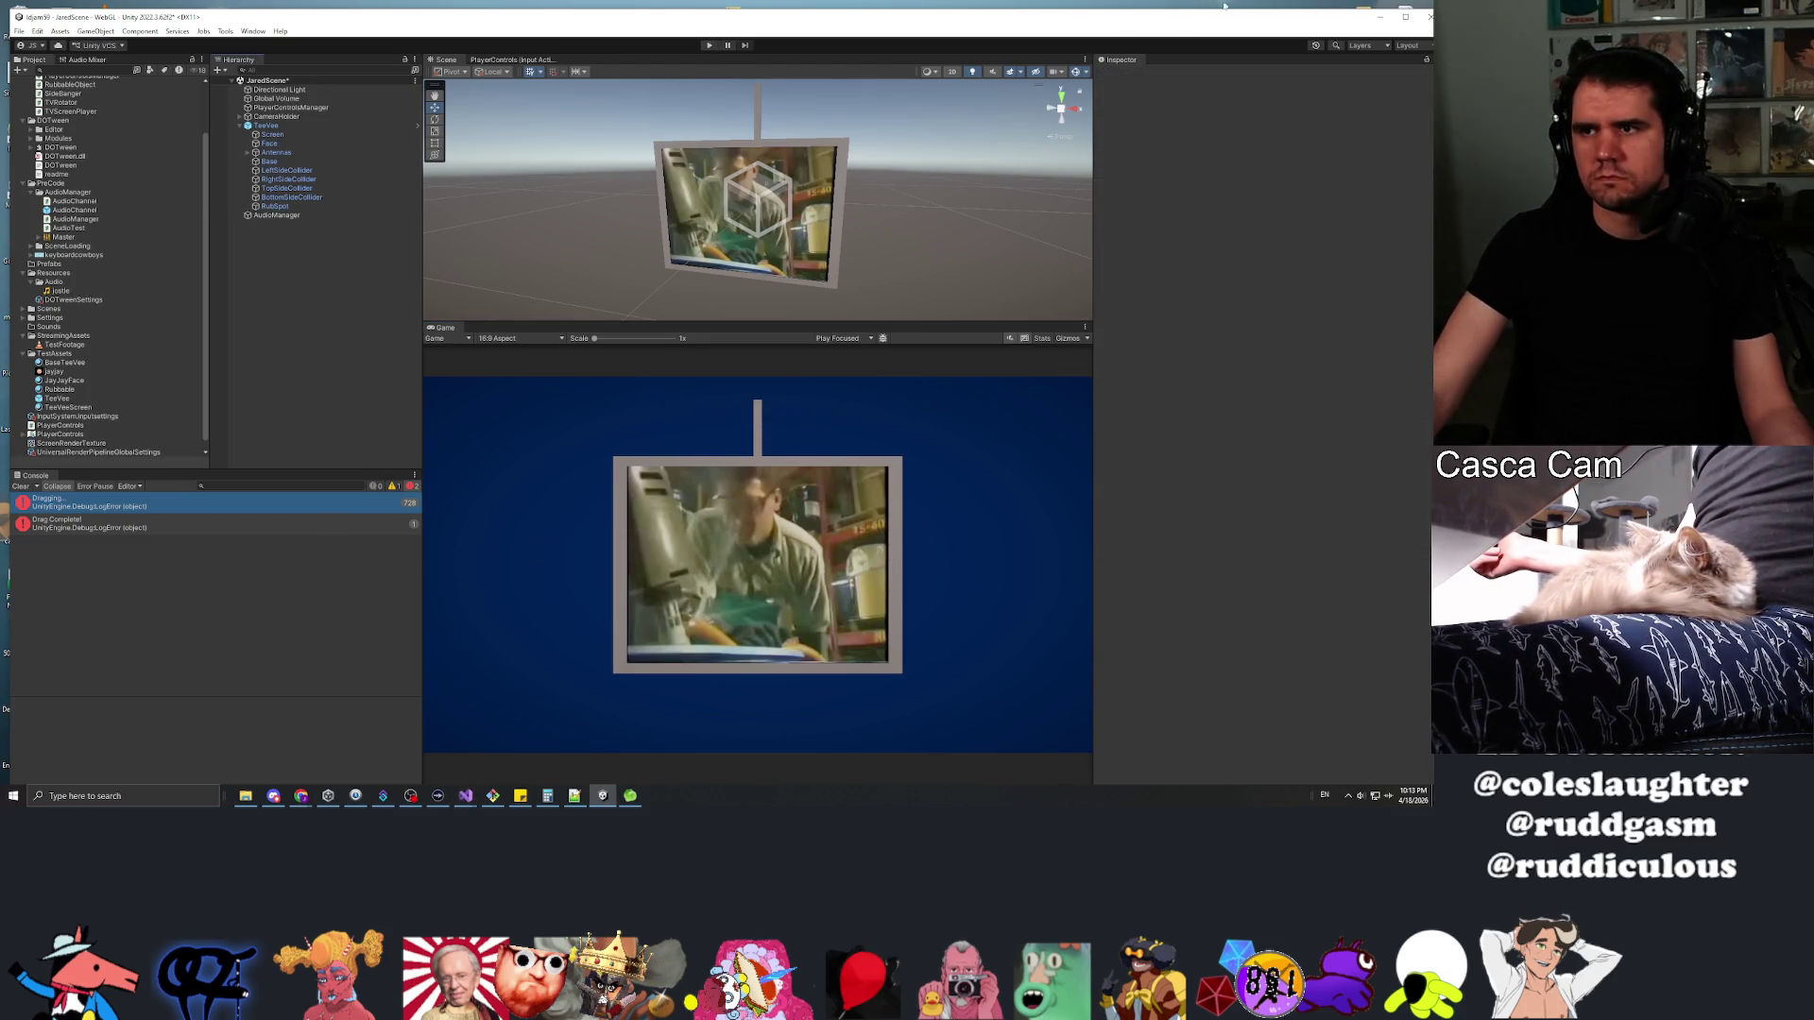
{"action": "left_click", "coordinate": [1406, 16]}
{"action": "left_click", "coordinate": [699, 33]}
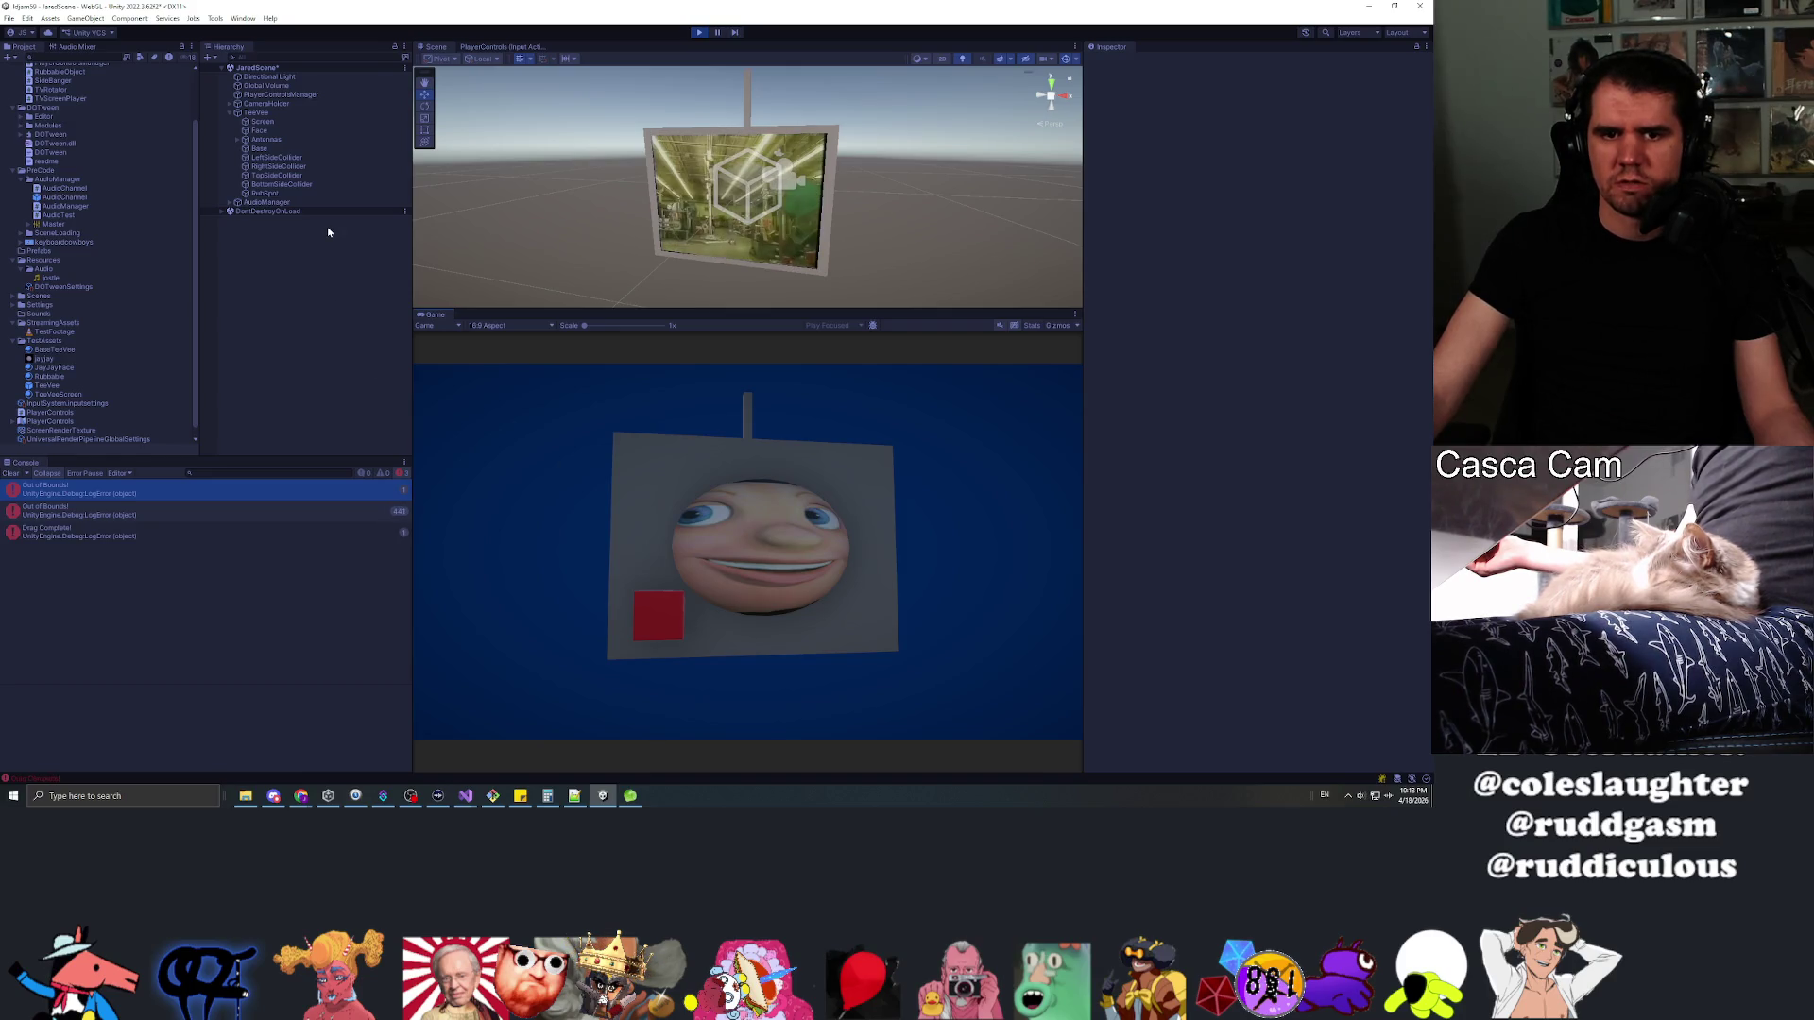
{"action": "key", "text": "ctrl+p"}
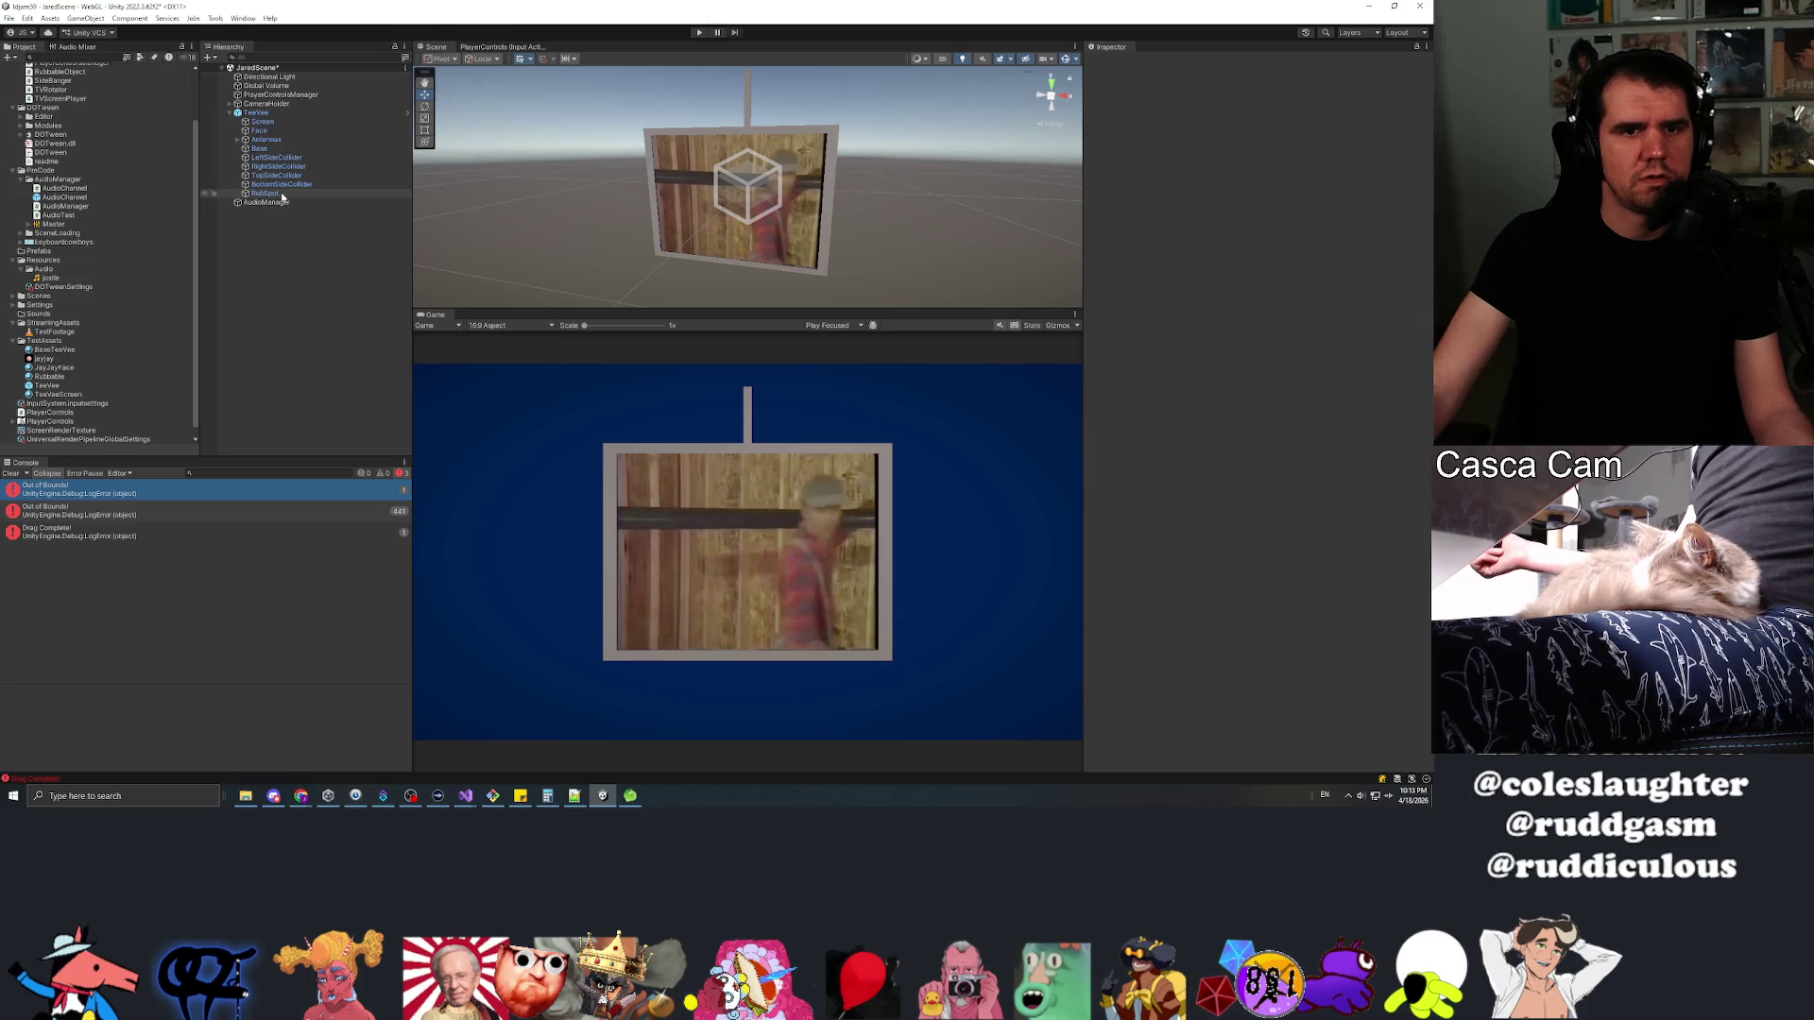
{"action": "left_click", "coordinate": [283, 195]}
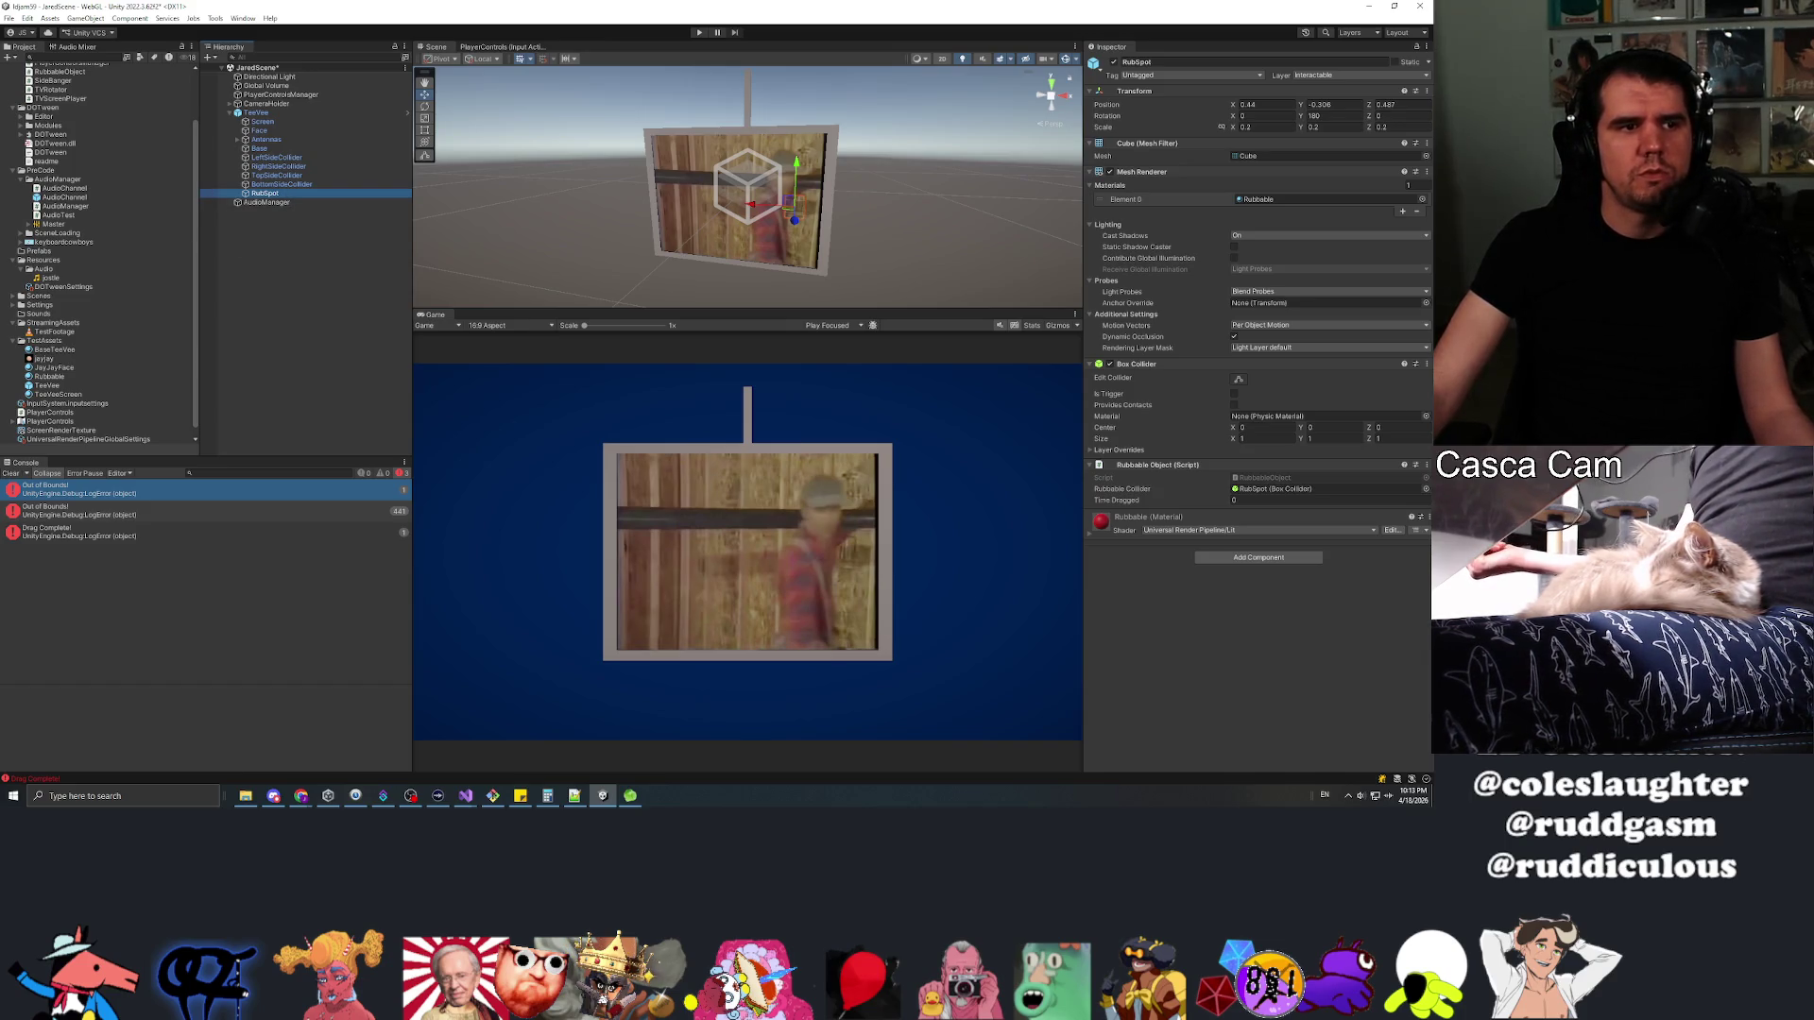
{"action": "key", "text": "alt+Tab"}
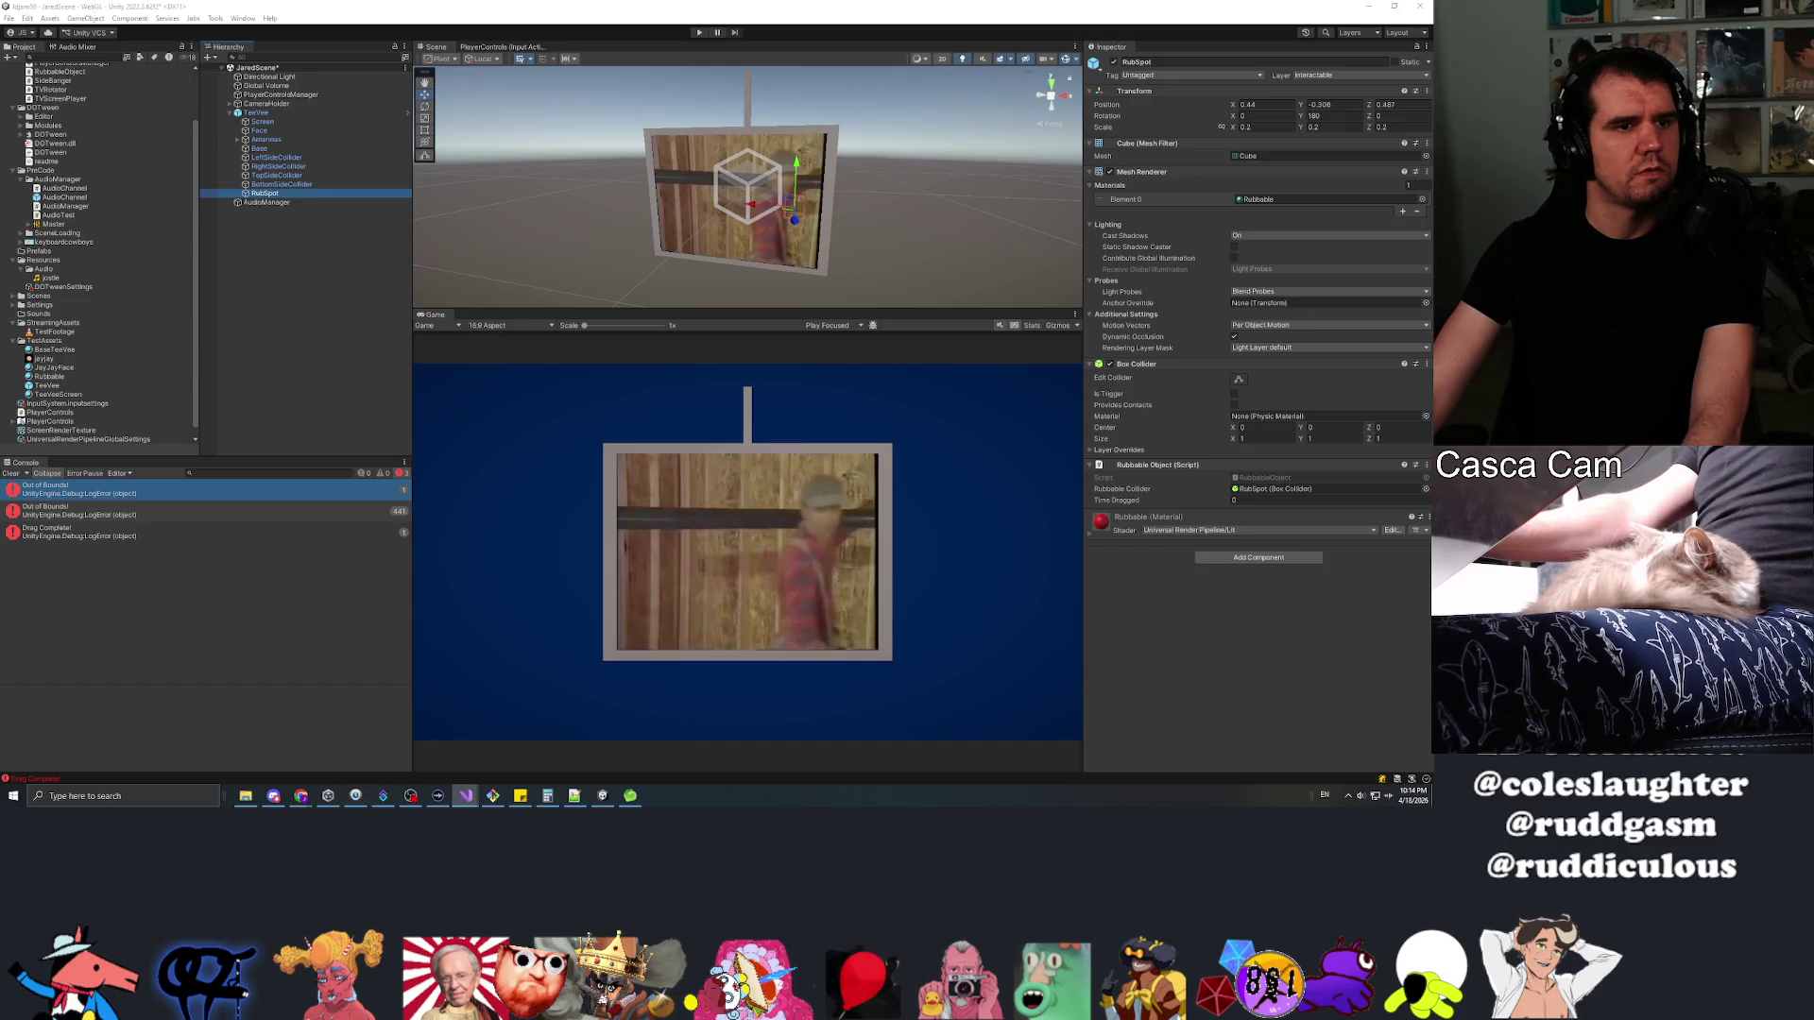
{"action": "key", "text": "alt+Tab"}
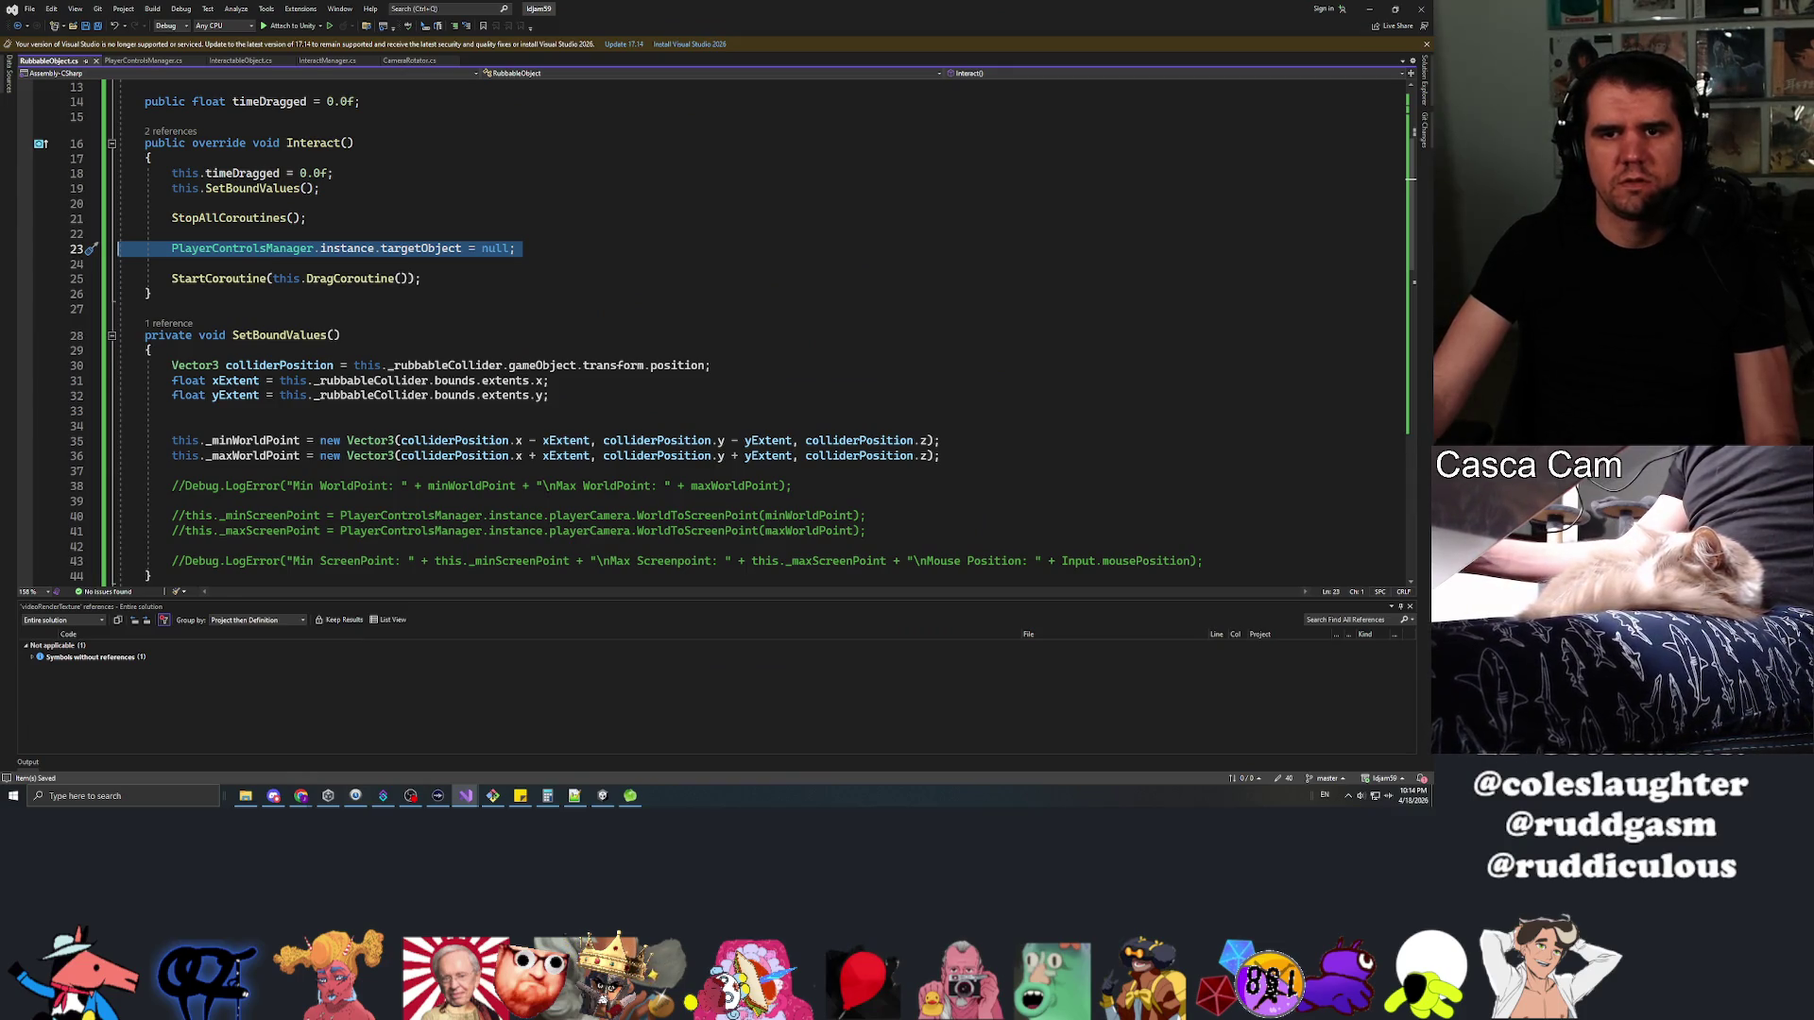
Comment out the SetBoundValues method with /* */ and its call with //, then save
{"action": "scroll", "coordinate": [249, 515], "scroll_direction": "down", "scroll_amount": 3}
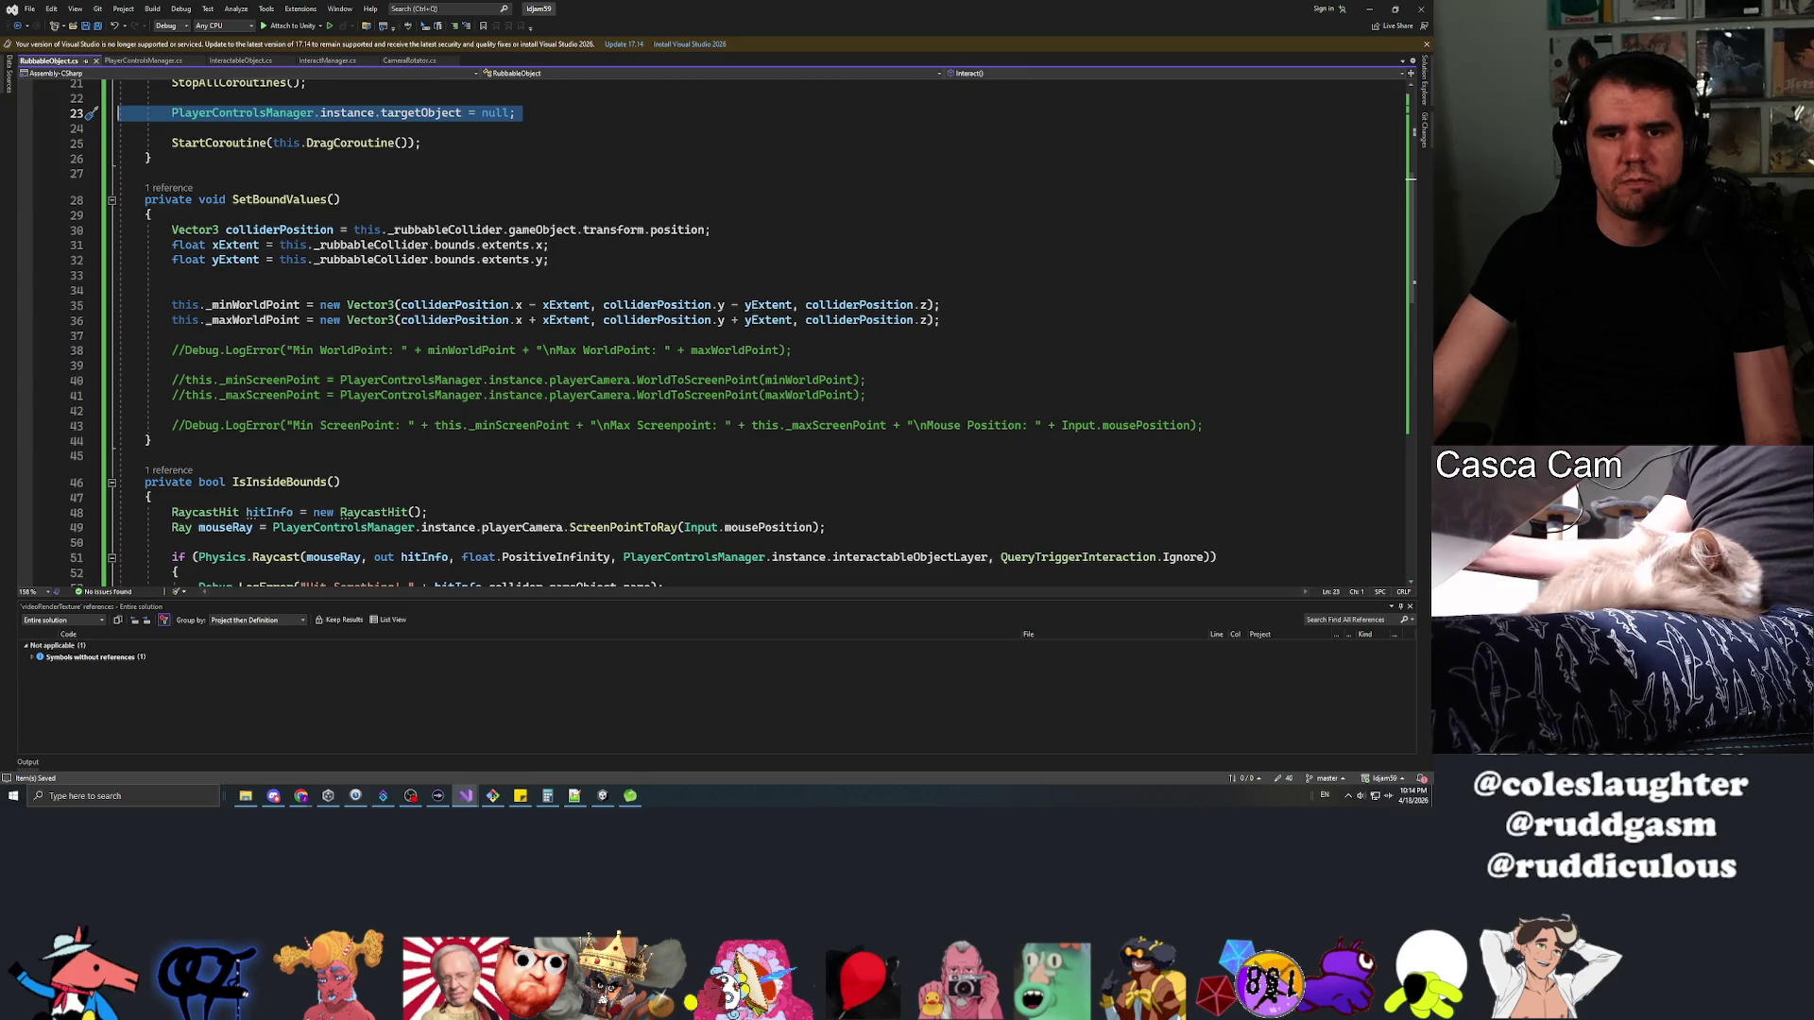
{"action": "key", "text": "Down"}
{"action": "key", "text": "Down"}
{"action": "key", "text": "Down"}
{"action": "type", "text": "/*"}
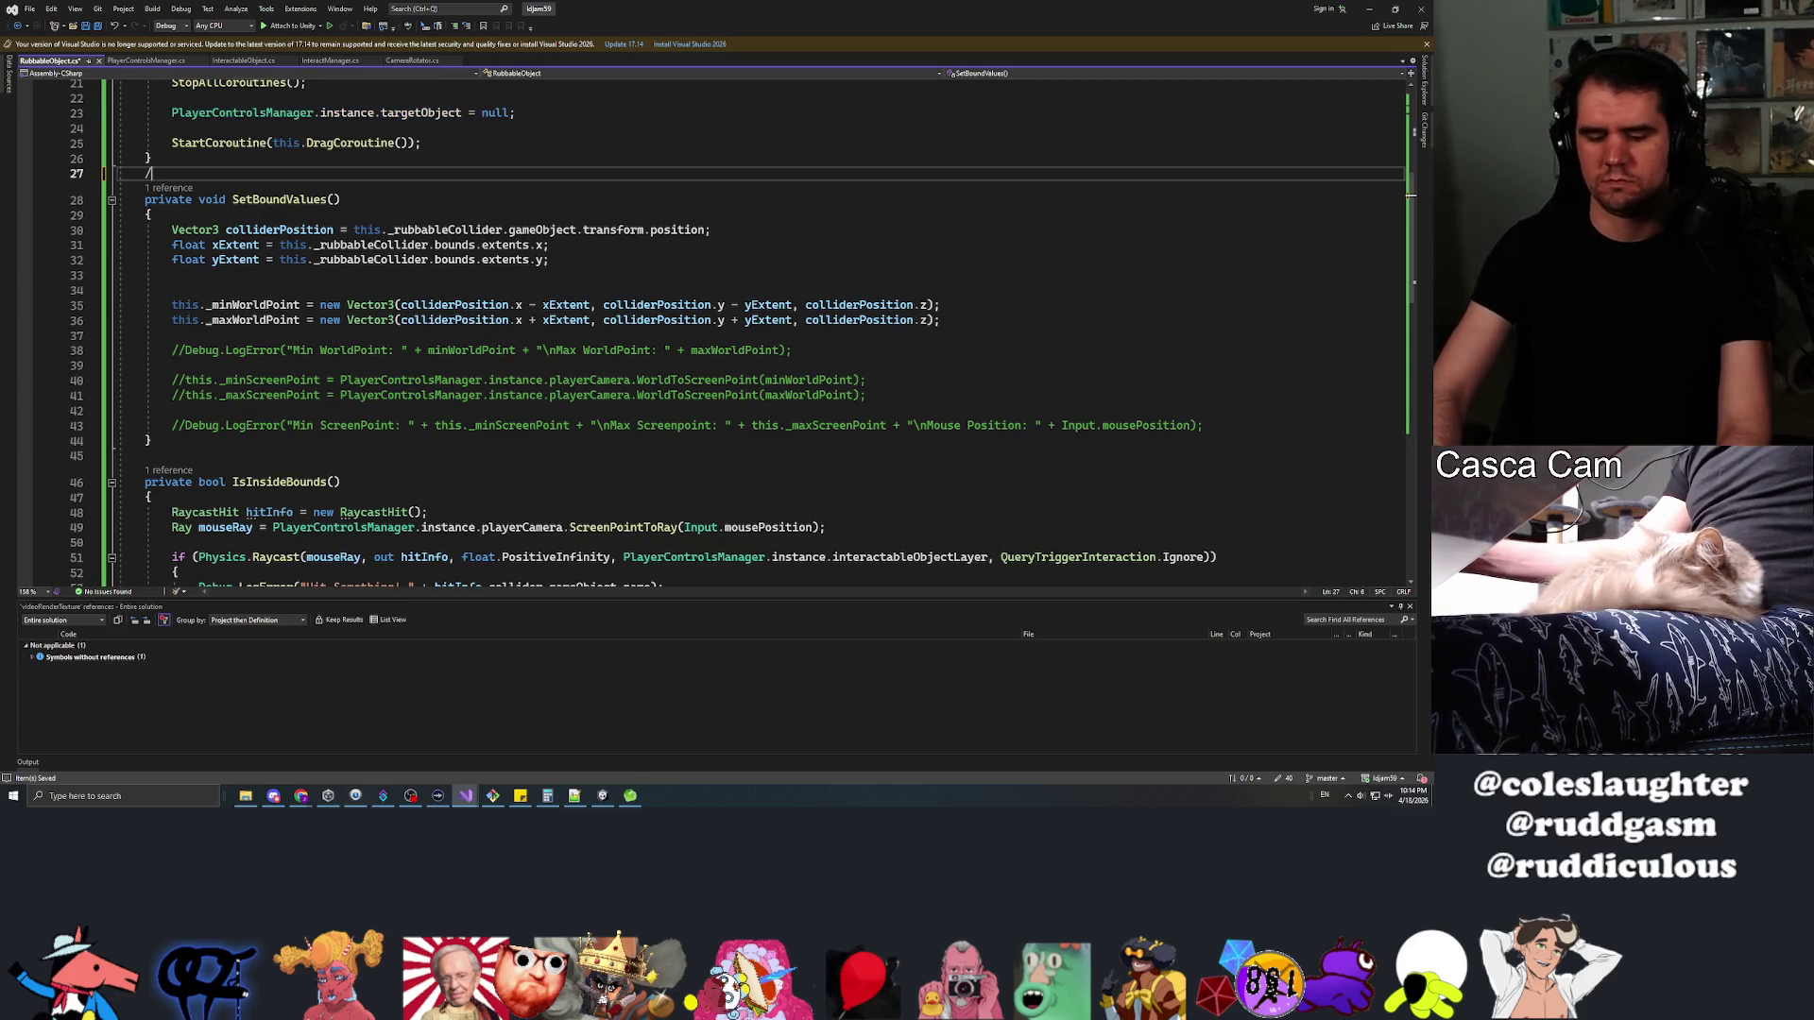
{"action": "key", "text": "Down"}
{"action": "key", "text": "Down"}
{"action": "key", "text": "Down"}
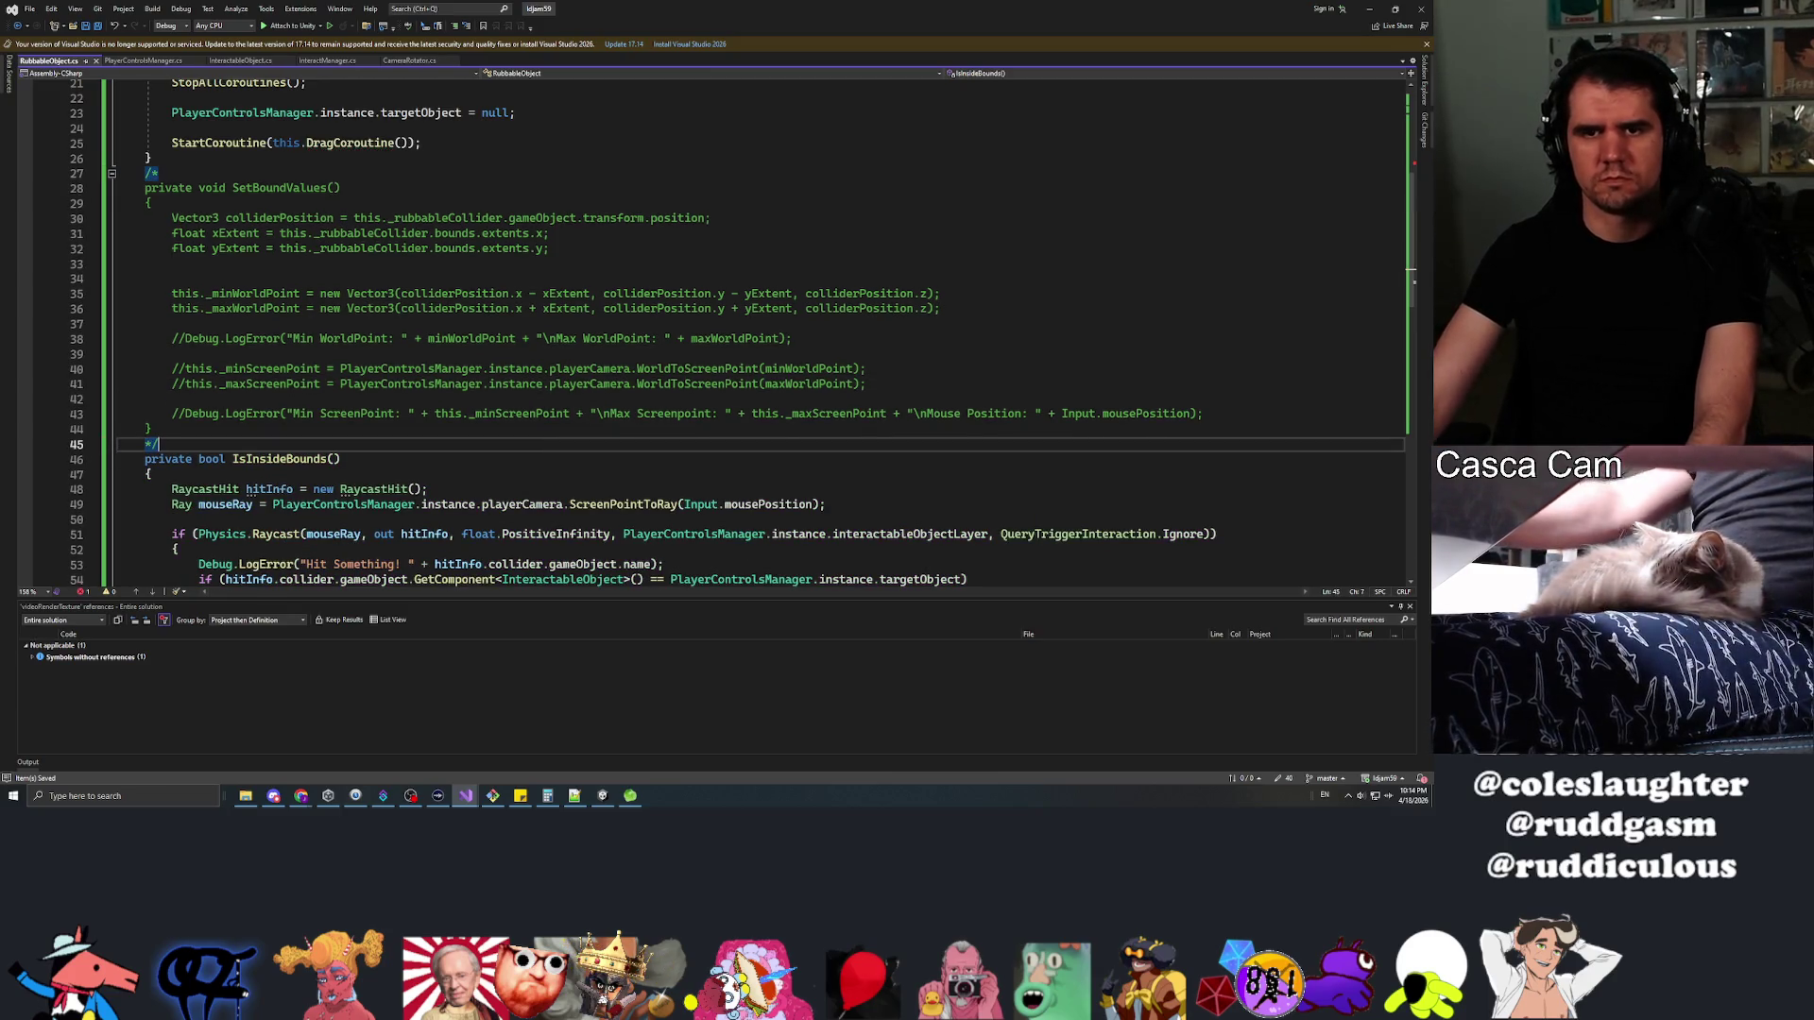
{"action": "type", "text": "*/"}
{"action": "scroll", "coordinate": [708, 330], "scroll_direction": "up", "scroll_amount": 7}
{"action": "left_click", "coordinate": [171, 380]}
{"action": "type", "text": "//"}
{"action": "key", "text": "ctrl+s"}
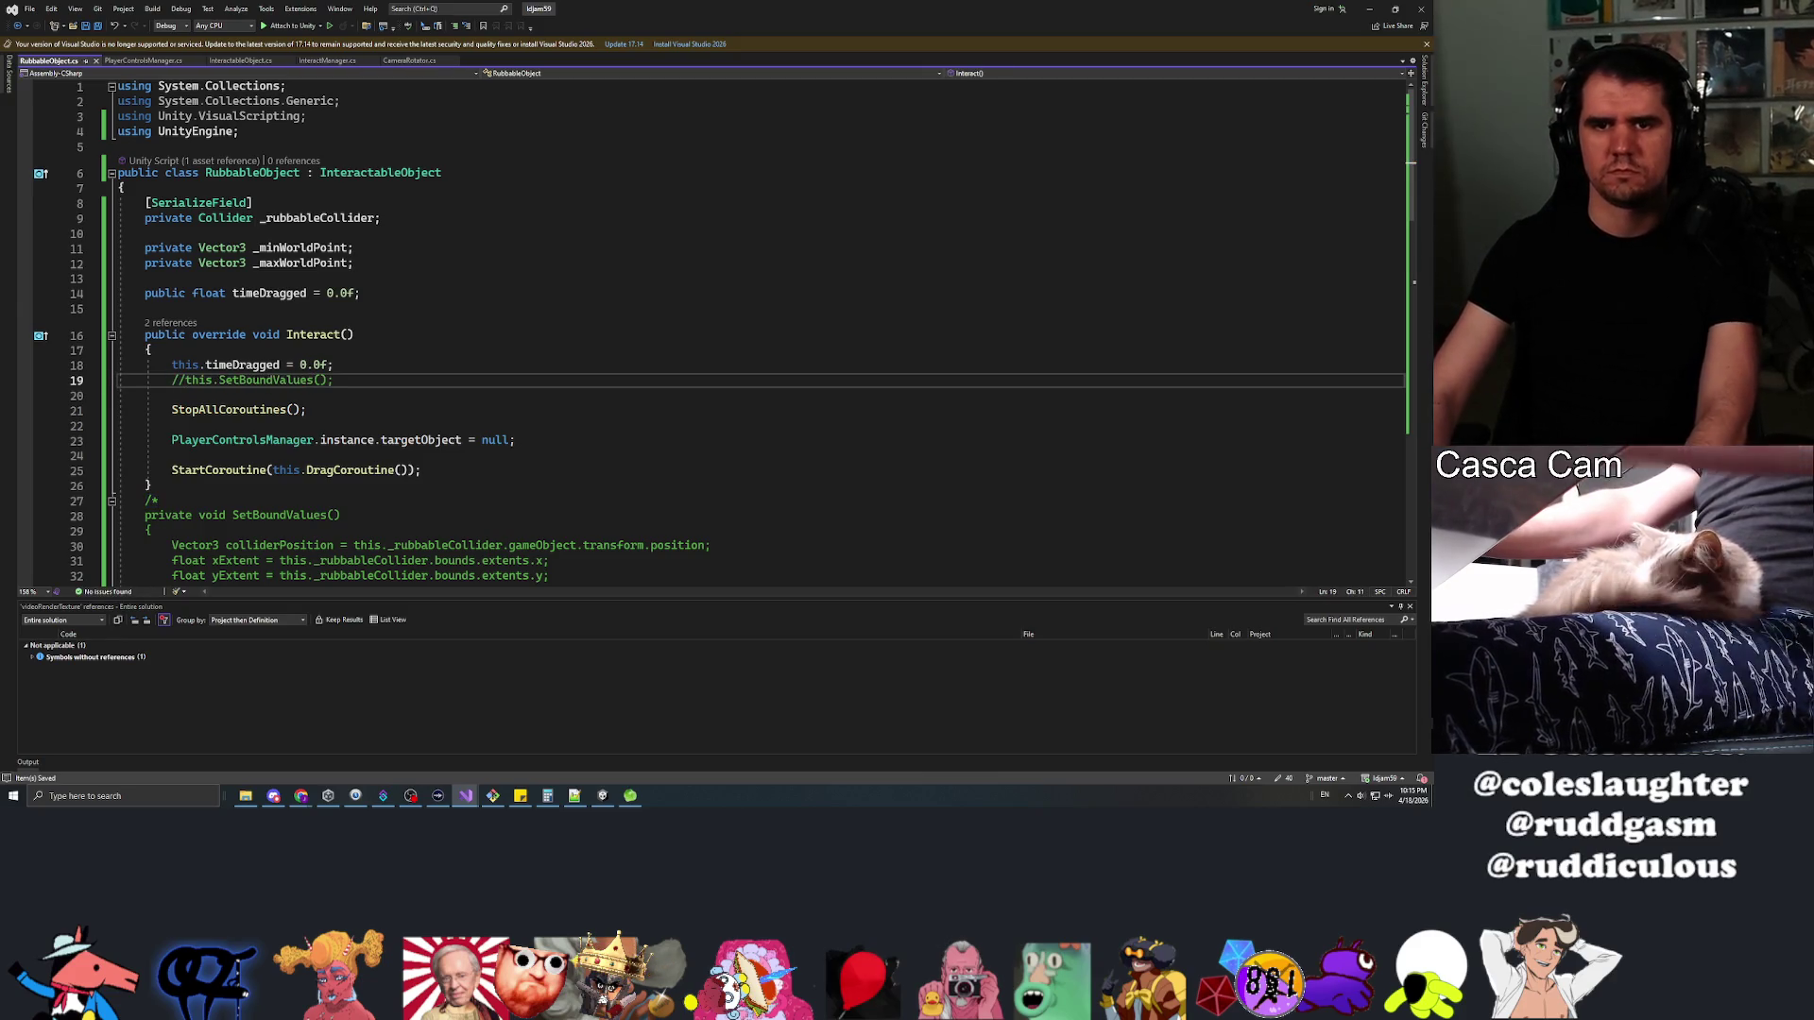
Declare 'private Coroutine _dragCoroutine = null;' below the timeDragged field
{"action": "key", "text": "Up"}
{"action": "key", "text": "Up"}
{"action": "key", "text": "Up"}
{"action": "key", "text": "End"}
{"action": "key", "text": "Return"}
{"action": "key", "text": "Return"}
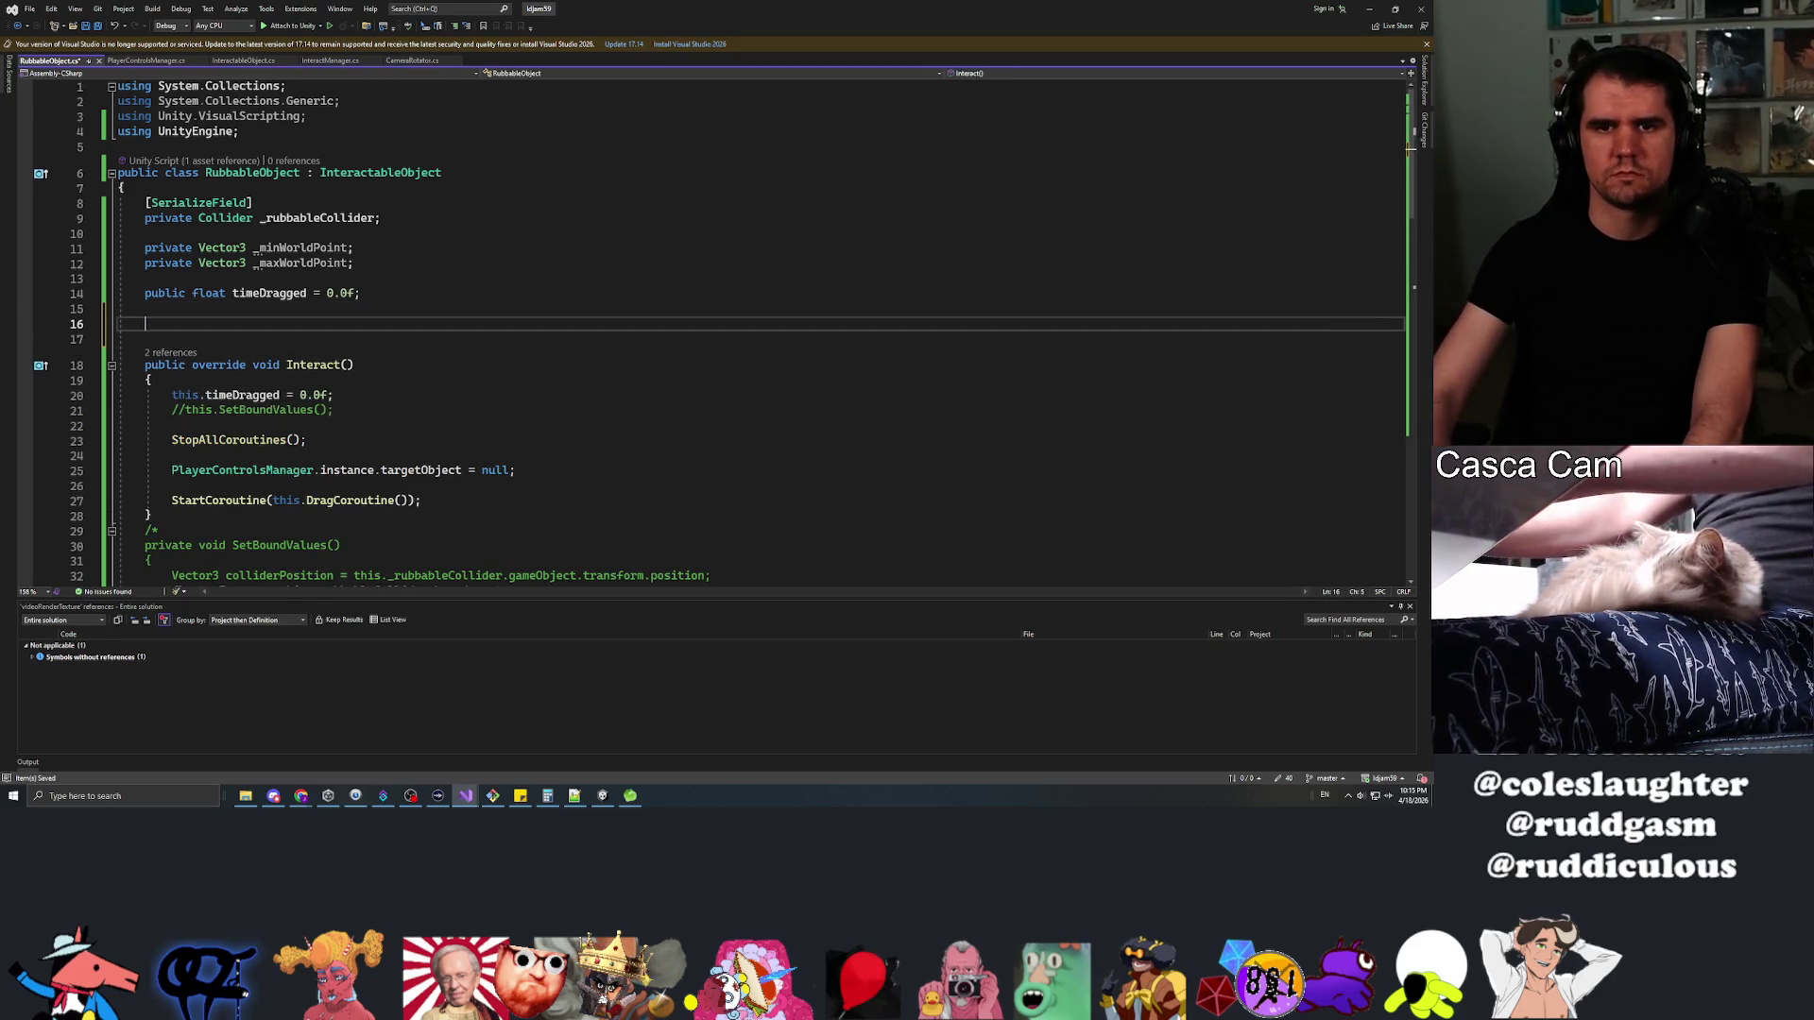
{"action": "type", "text": "Coroutine _dragCoroutine;"}
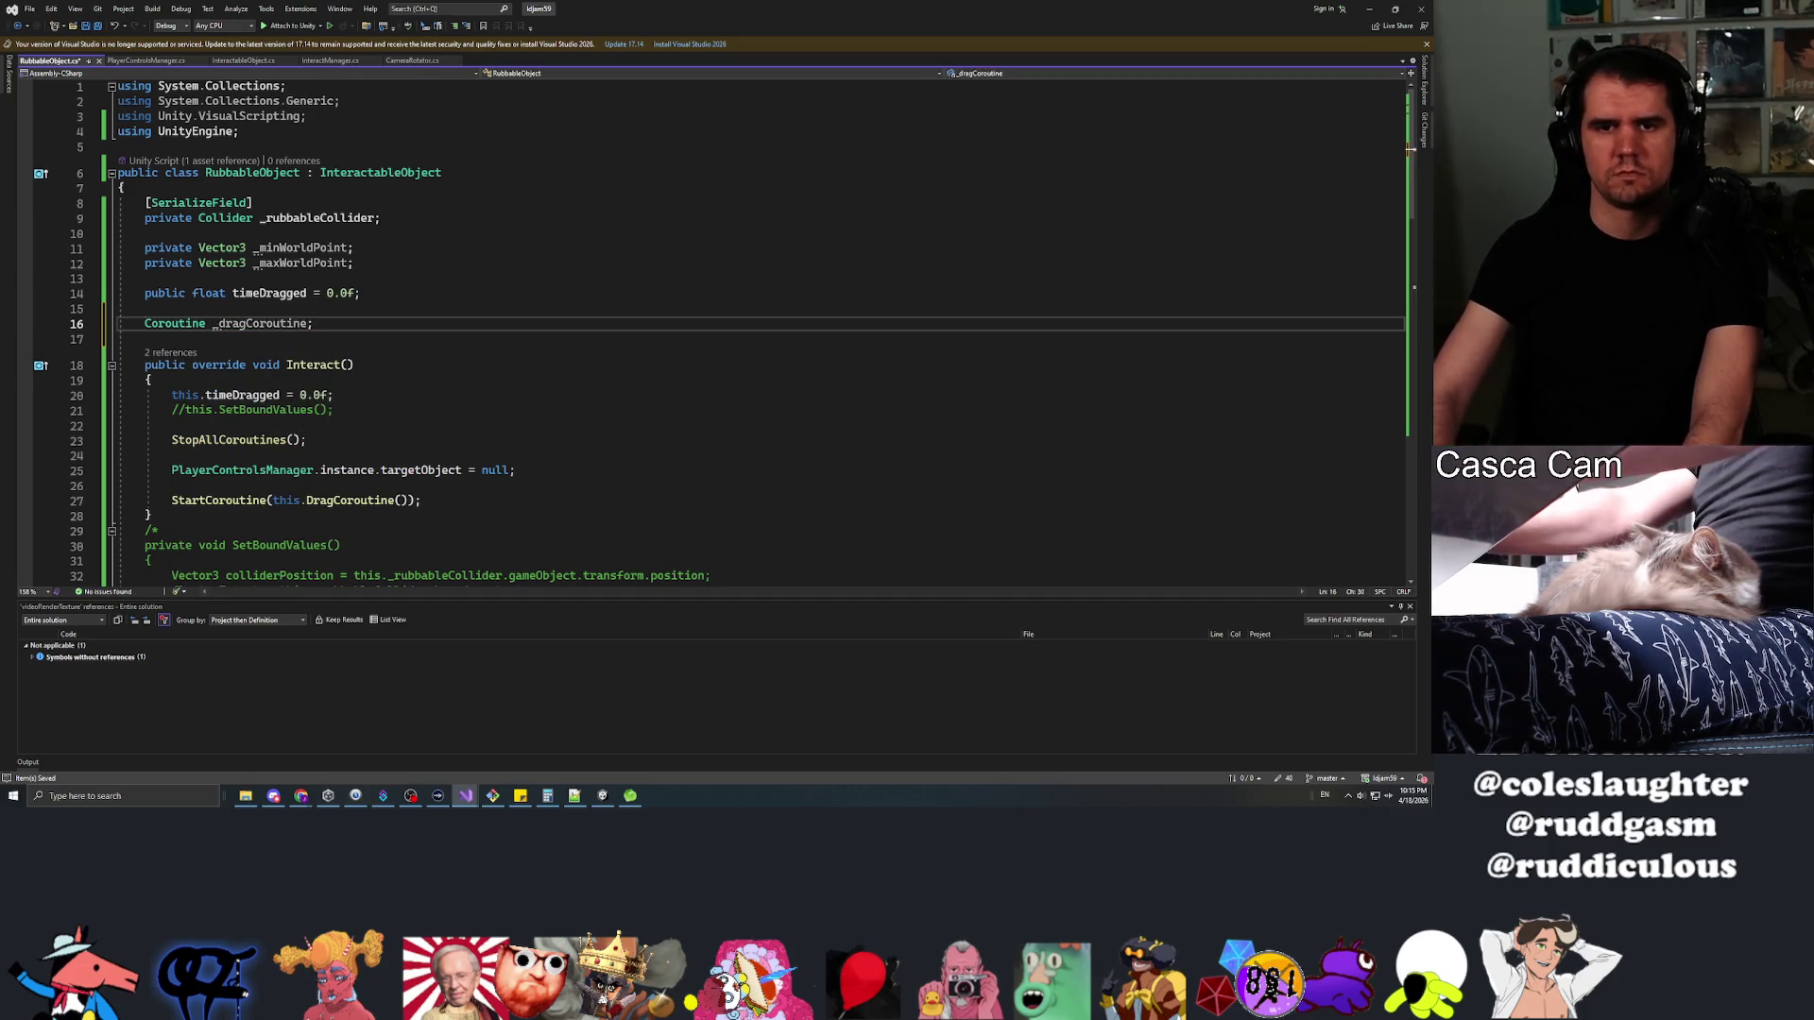
{"action": "key", "text": "Home"}
{"action": "type", "text": "private"}
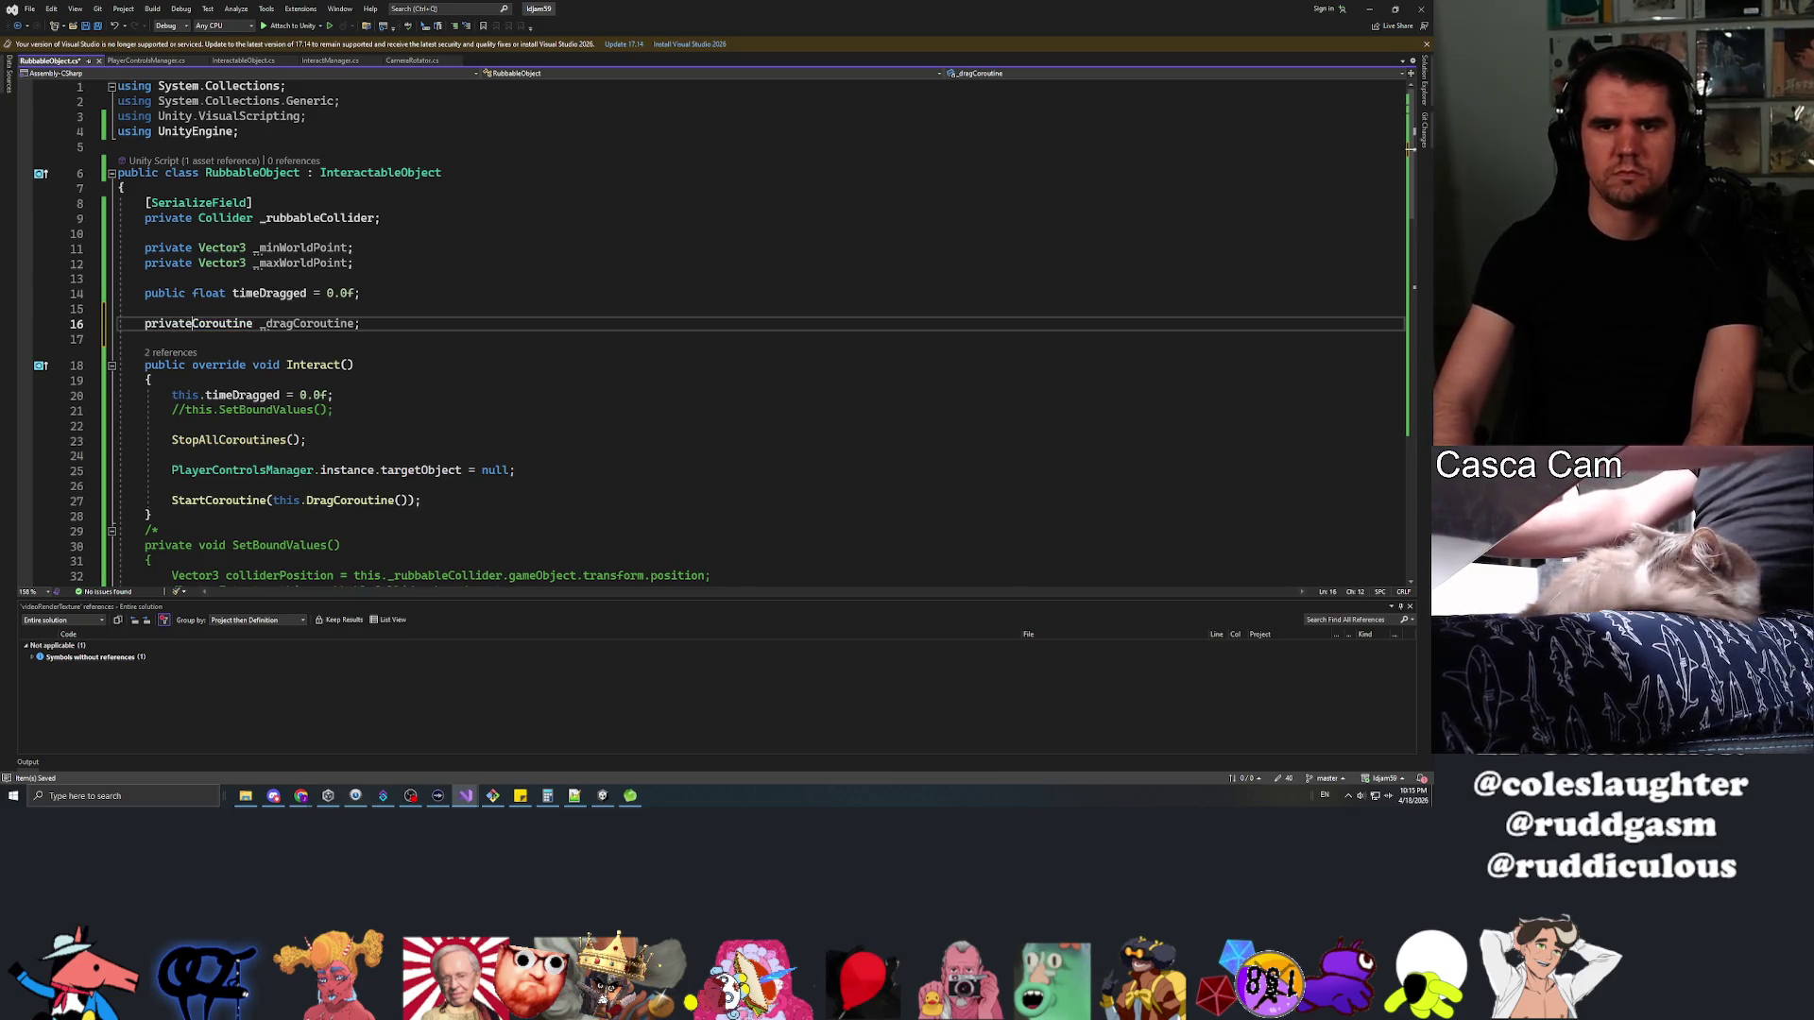
{"action": "key", "text": "End"}
{"action": "type", "text": "= null"}
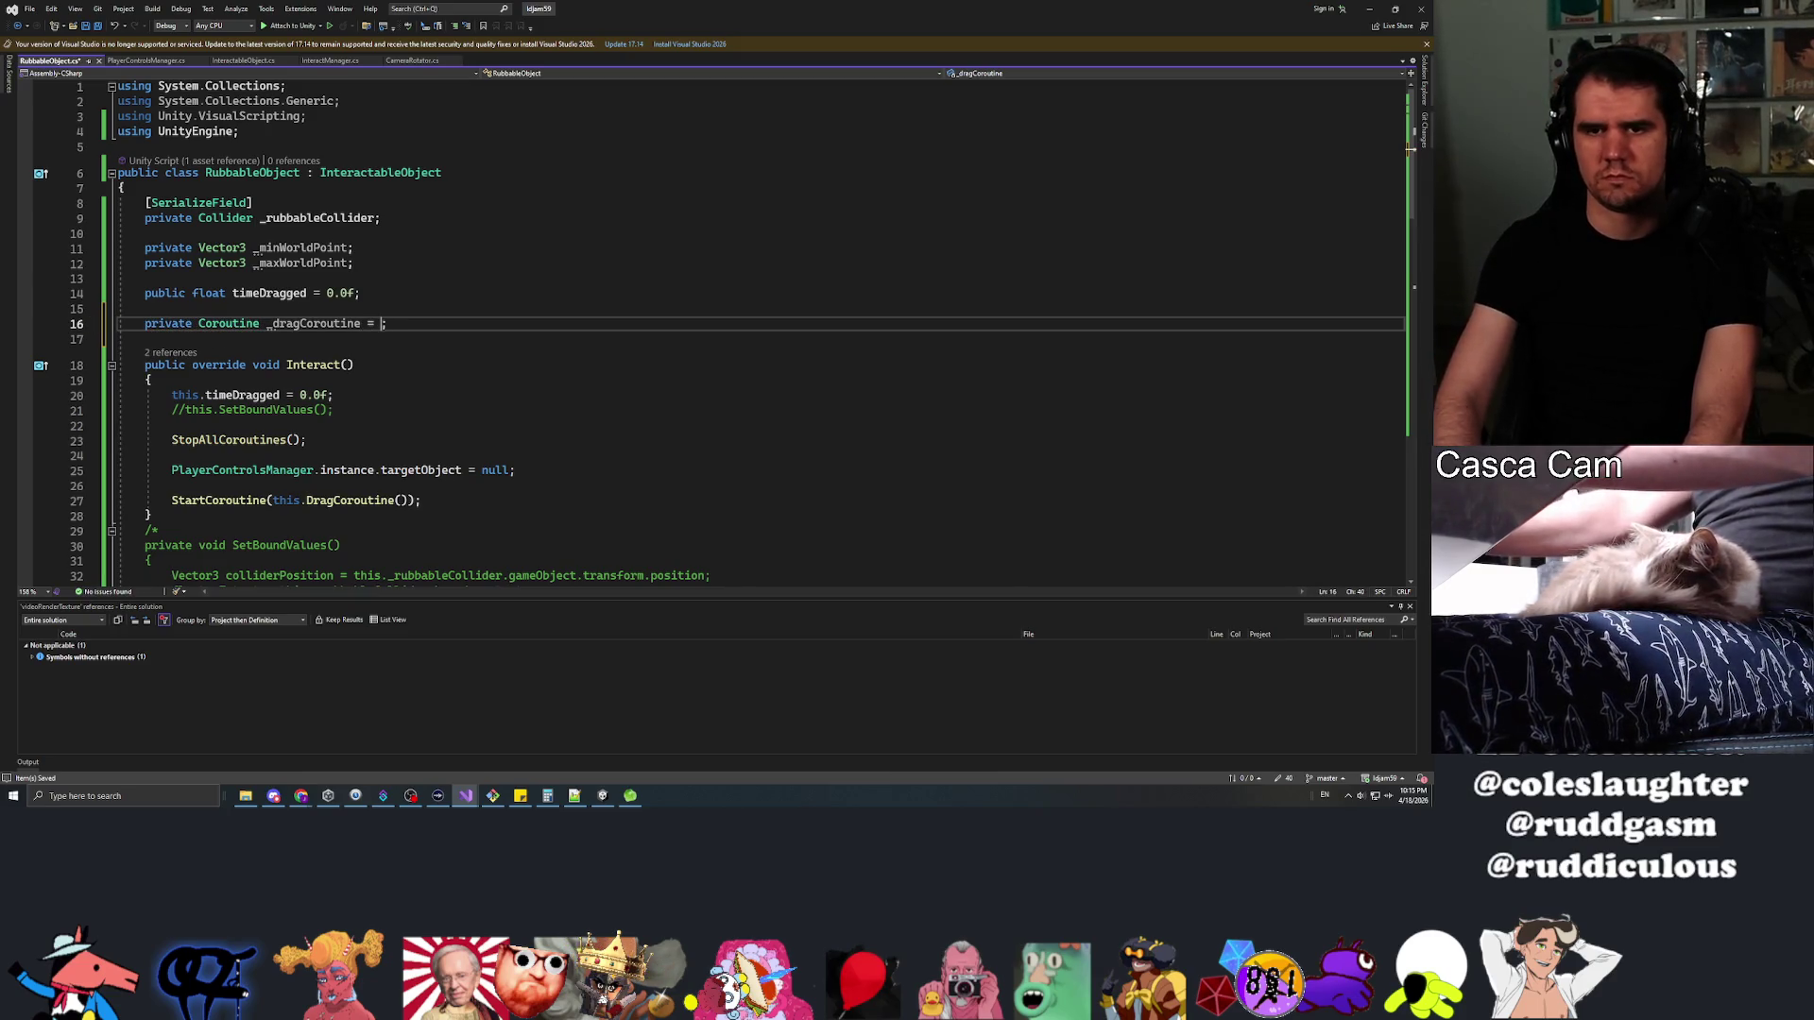
Insert 'if (this._dragCoroutine ! null)' on a new line before StartCoroutine
{"action": "left_click", "coordinate": [515, 470]}
{"action": "key", "text": "Down"}
{"action": "key", "text": "Return"}
{"action": "key", "text": "Return"}
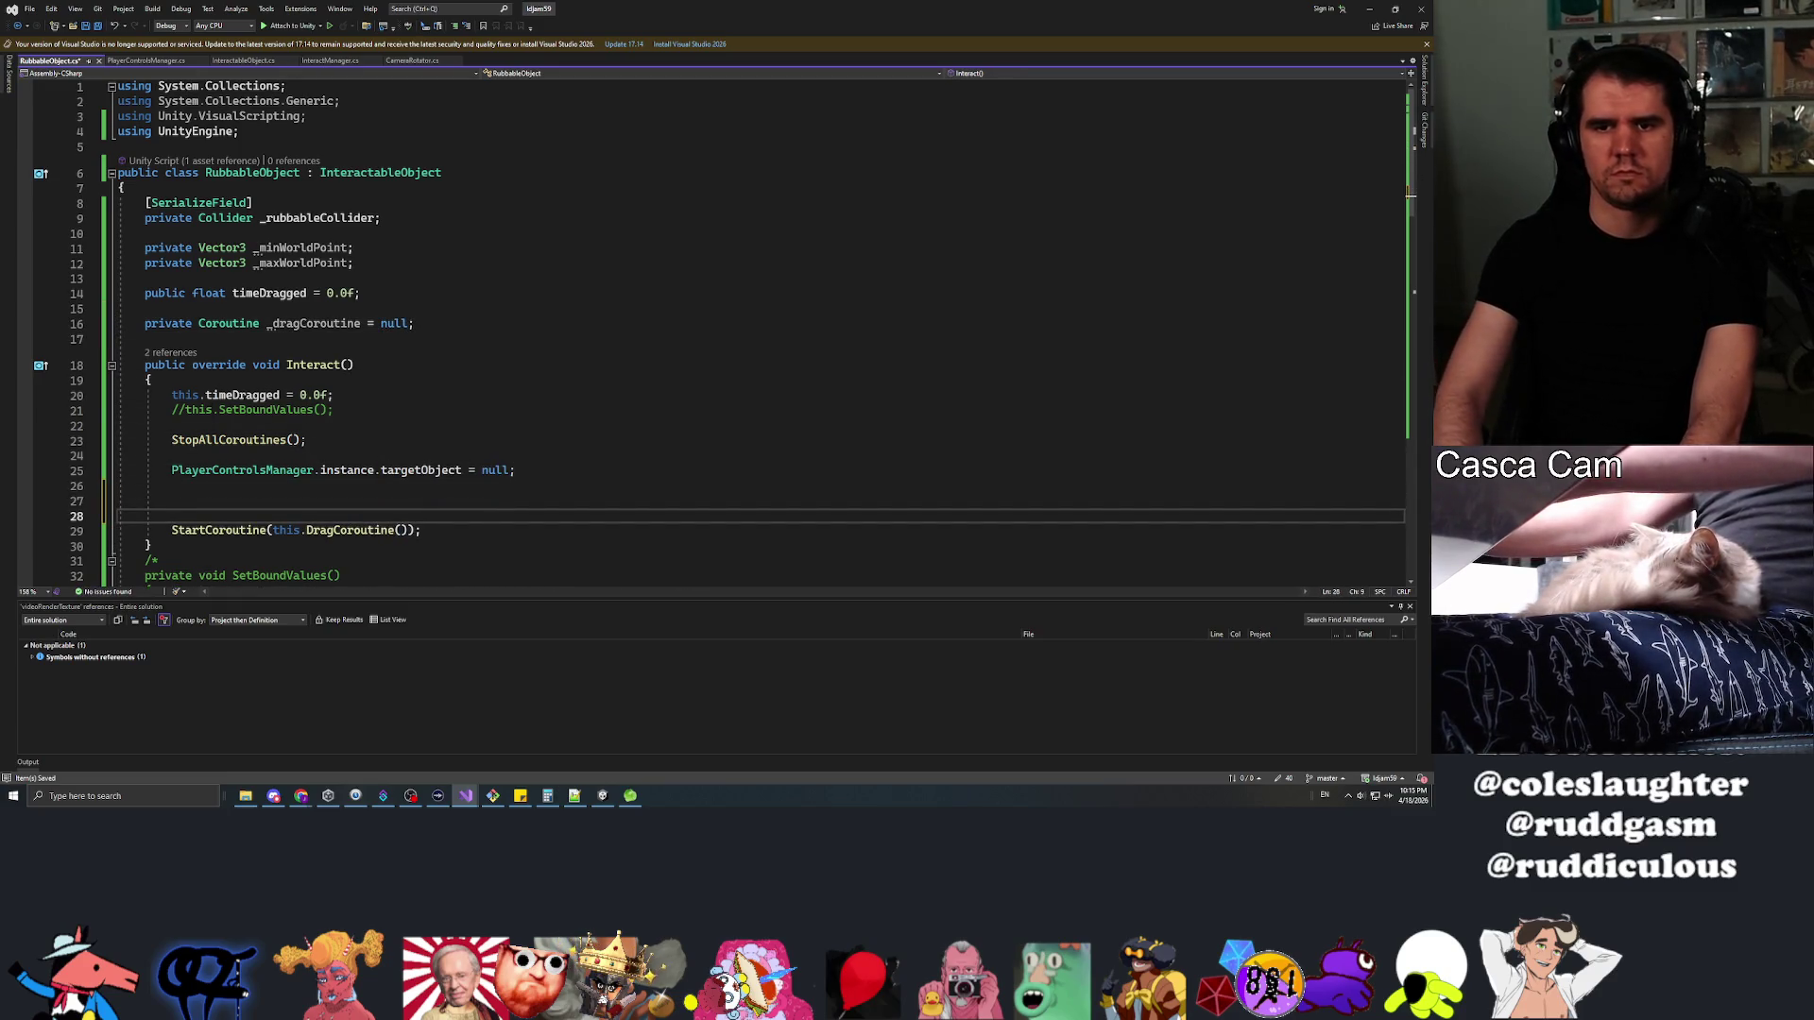
{"action": "type", "text": "if (this._dragCoroutine !="}
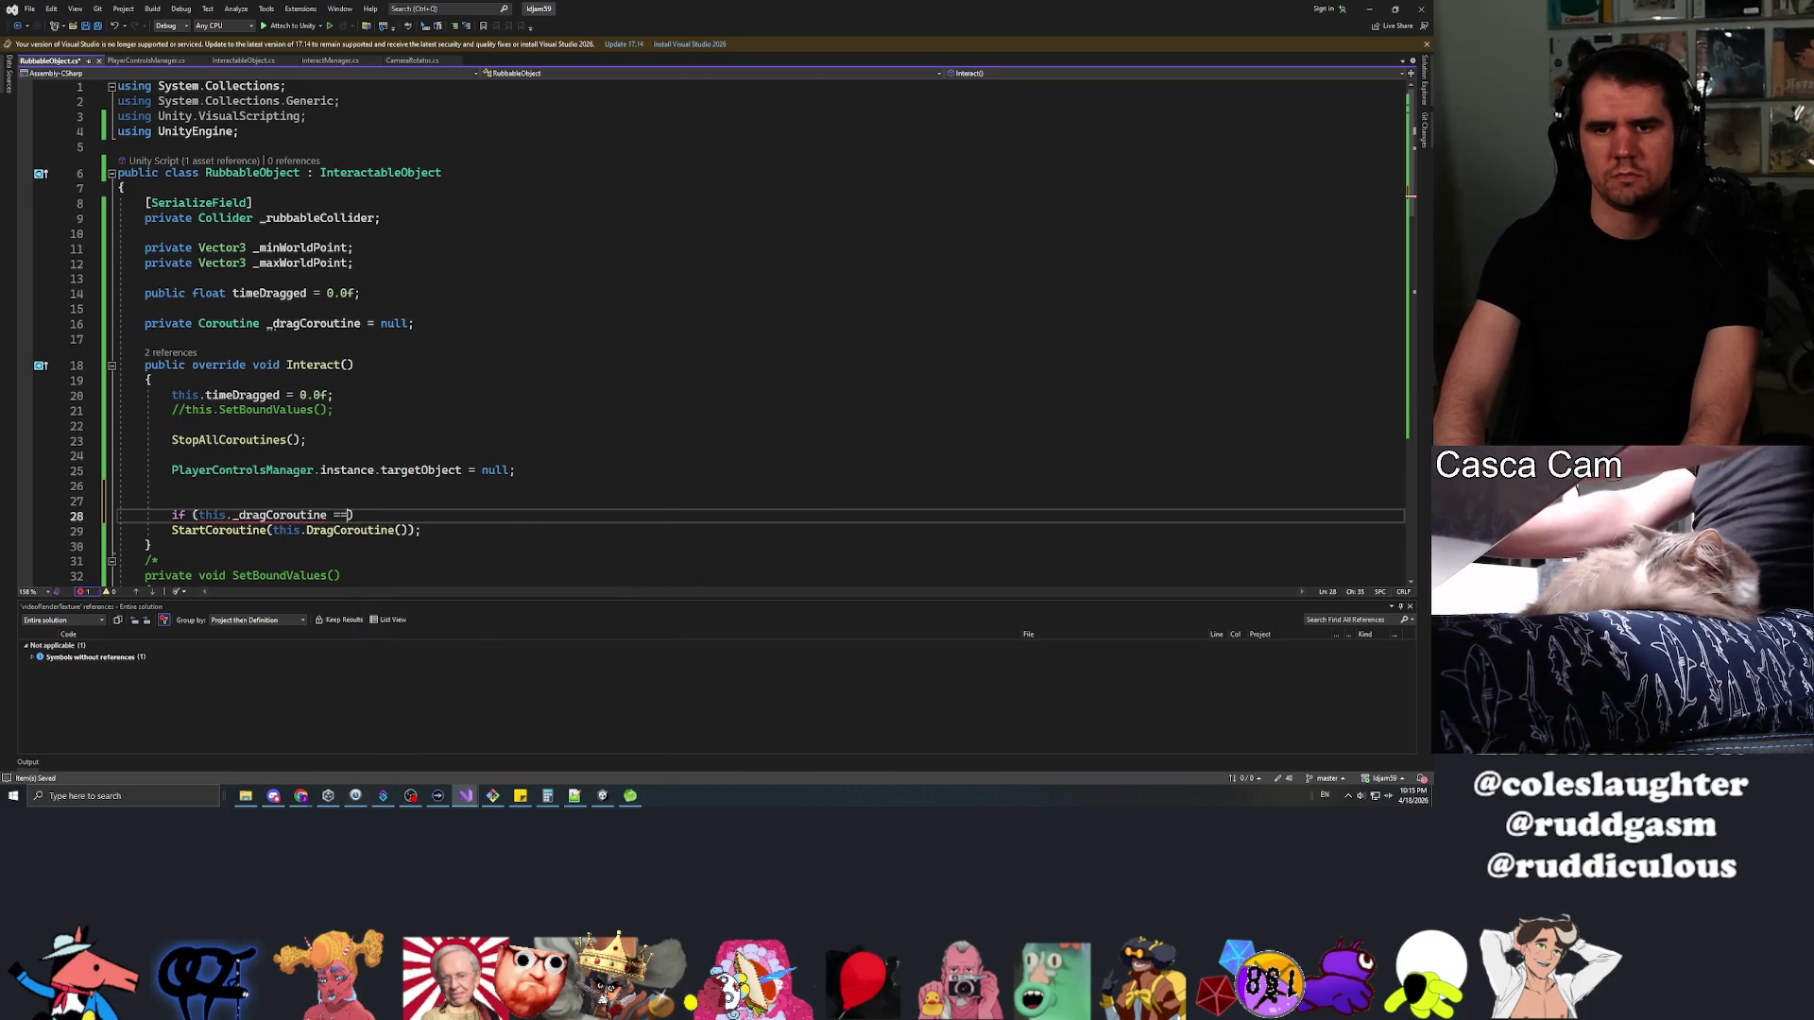
{"action": "type", "text": " null)"}
Move StartCoroutine inside the null-check braces, assigning its result to this._dragCoroutine
{"action": "key", "text": "Return"}
{"action": "type", "text": "{"}
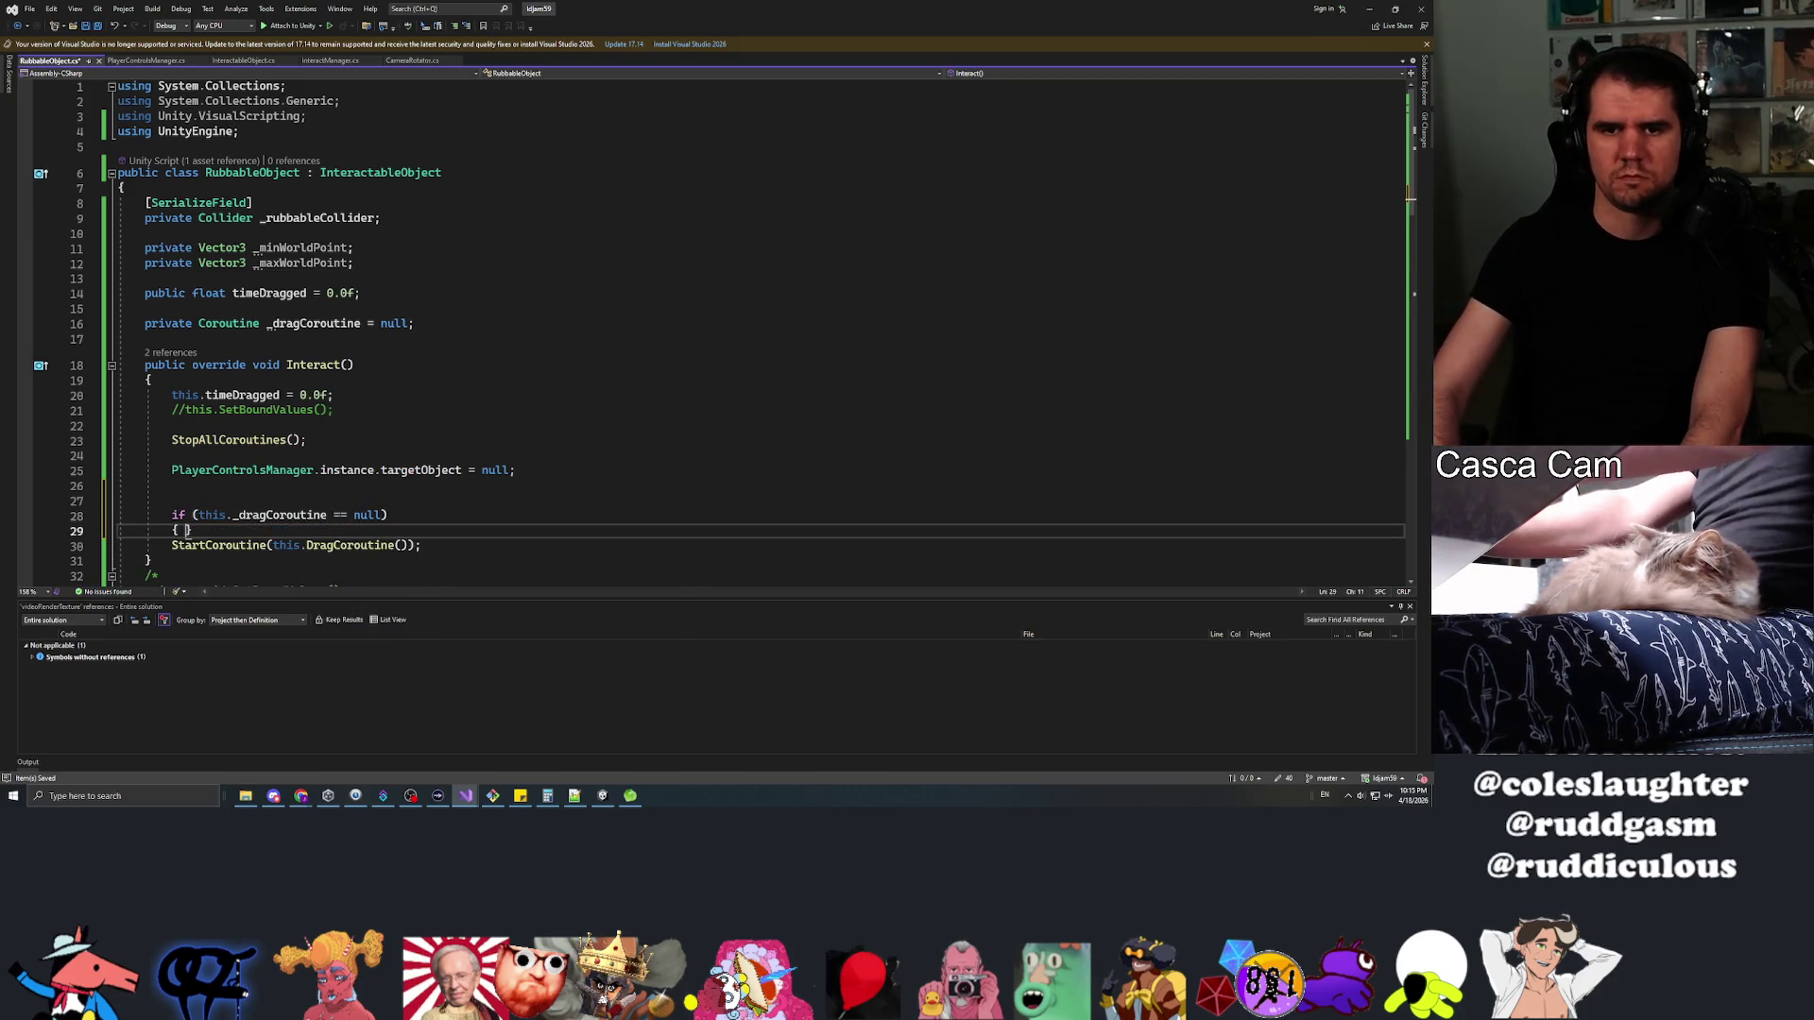
{"action": "key", "text": "Return"}
{"action": "key", "text": "Down"}
{"action": "key", "text": "Down"}
{"action": "key", "text": "shift+End"}
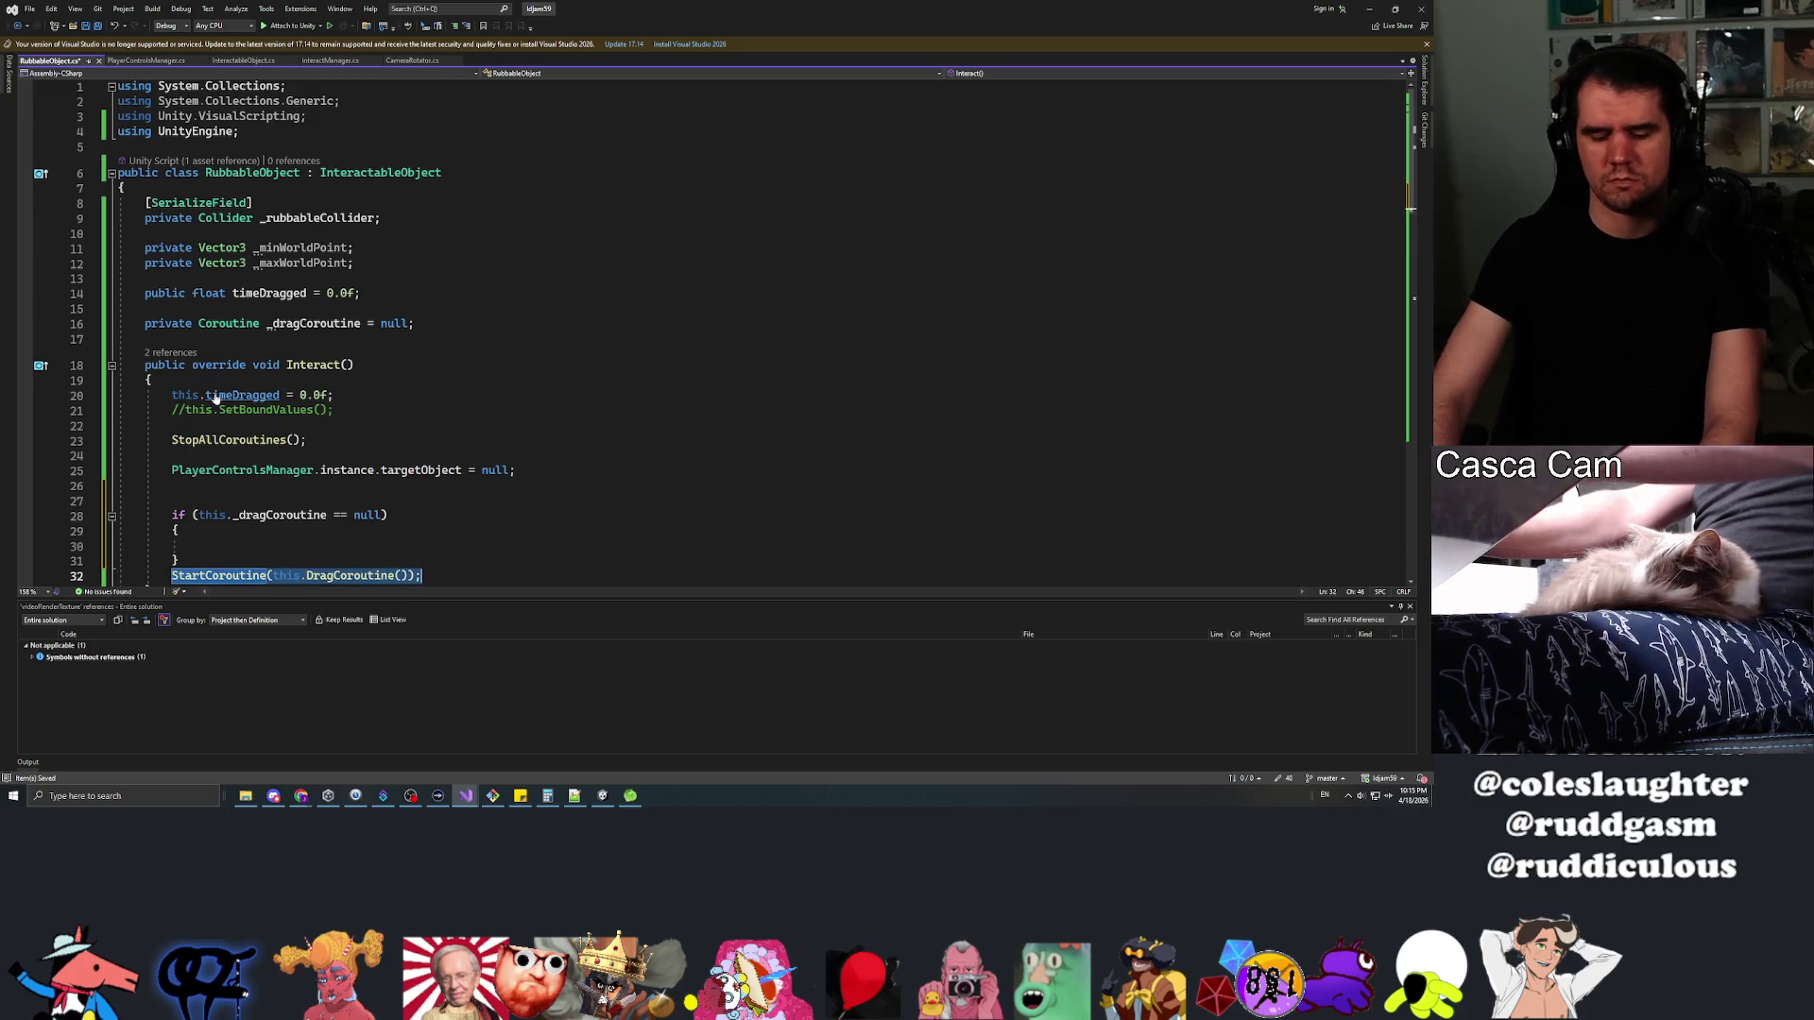
{"action": "key", "text": "ctrl+x"}
{"action": "key", "text": "Up"}
{"action": "key", "text": "Up"}
{"action": "key", "text": "ctrl+v"}
{"action": "key", "text": "Home"}
{"action": "type", "text": "thi"}
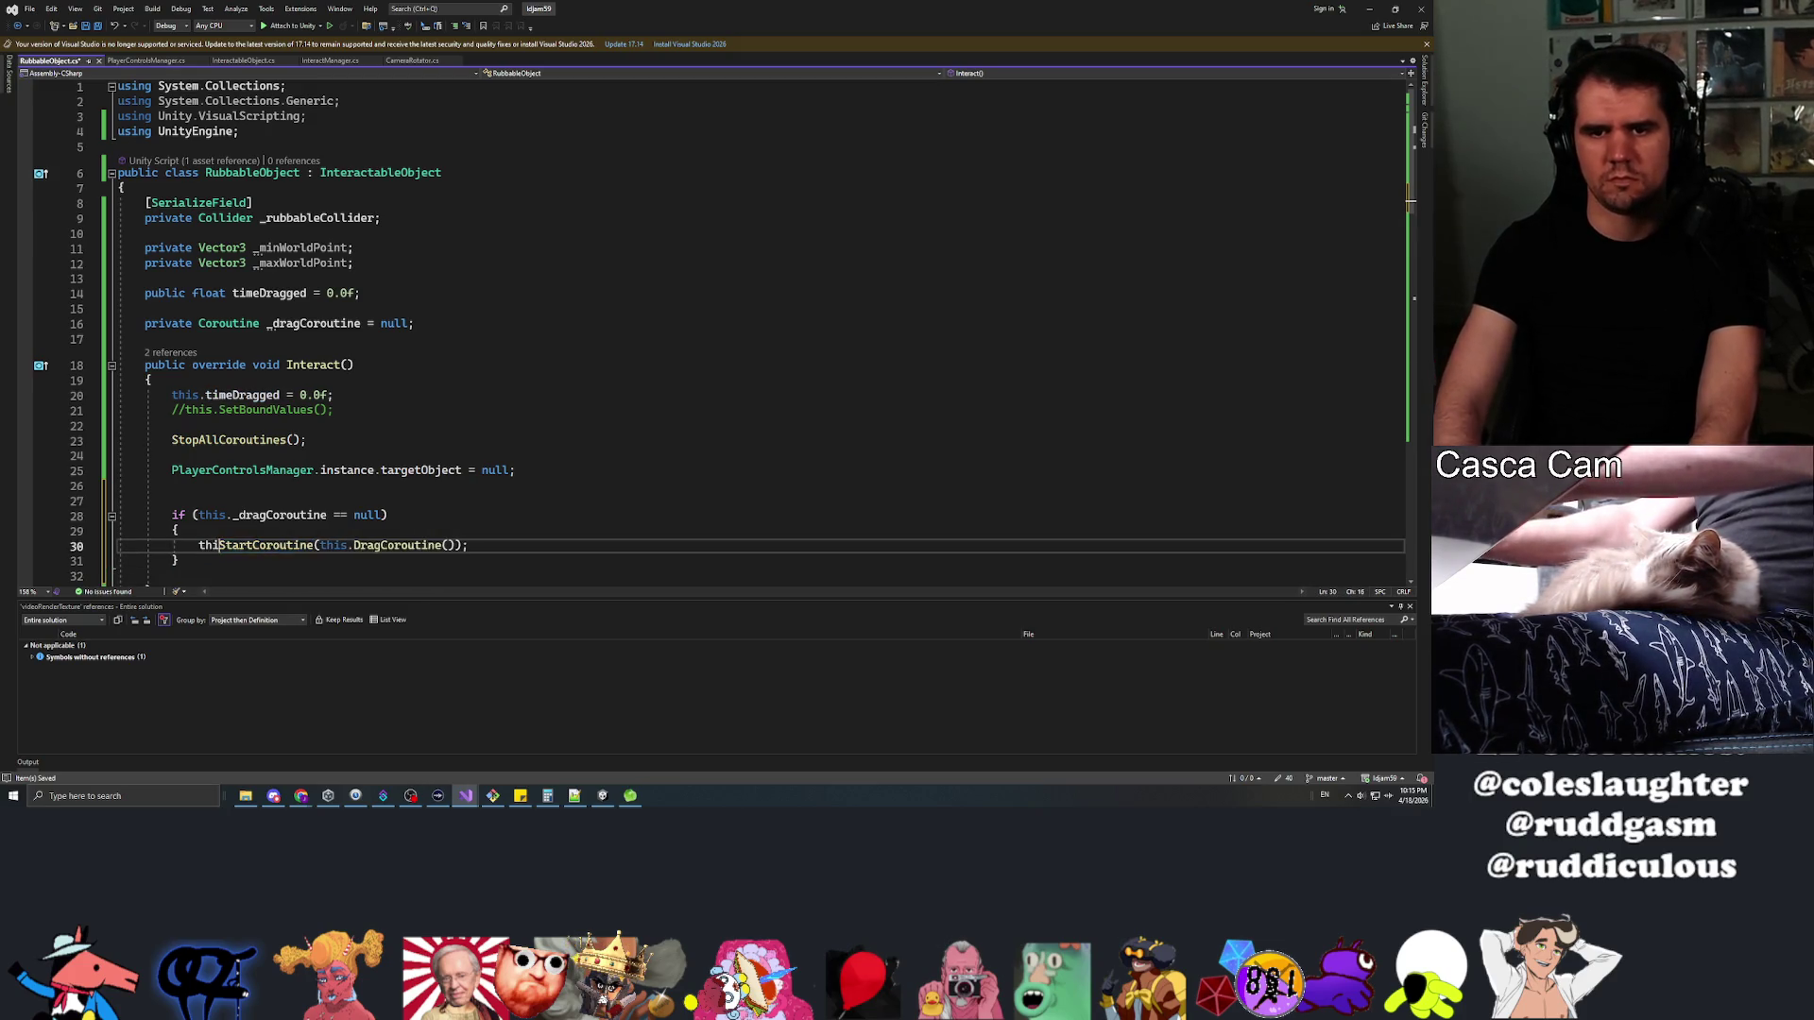
{"action": "type", "text": "s._dragCoroutine ="}
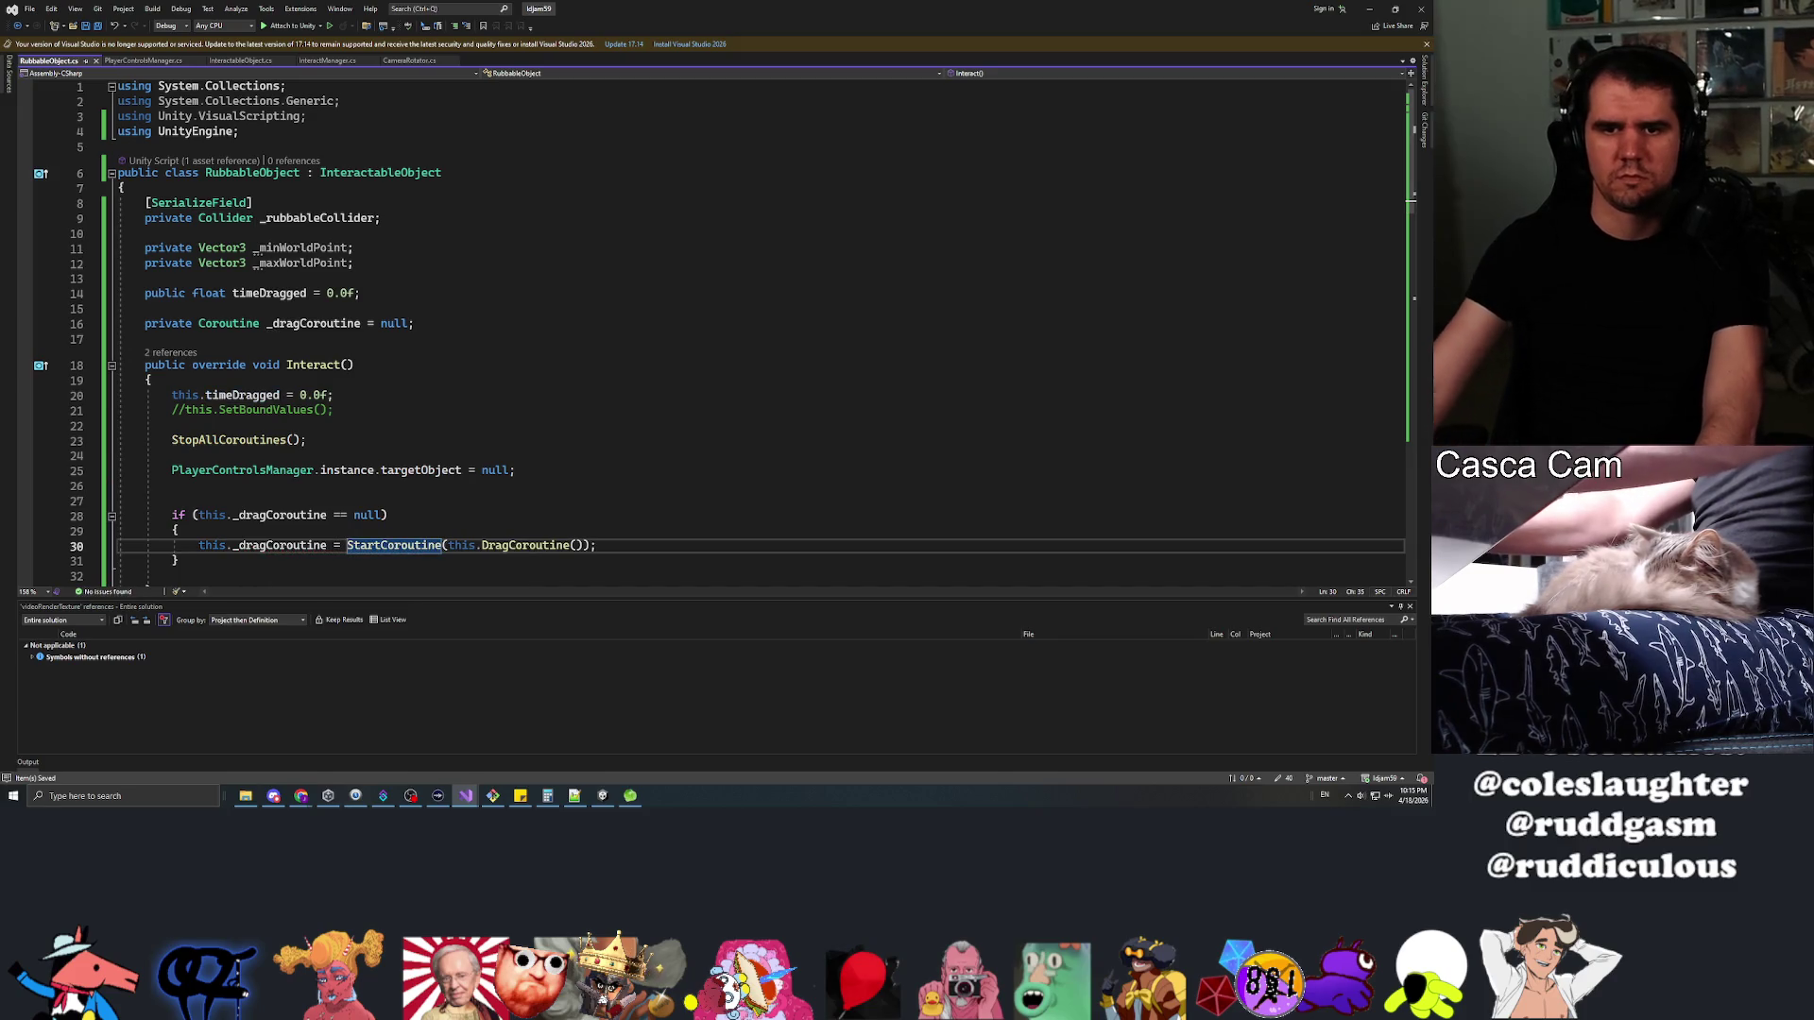
{"action": "key", "text": "Up"}
{"action": "key", "text": "Up"}
{"action": "key", "text": "Up"}
{"action": "key", "text": "BackSpace"}
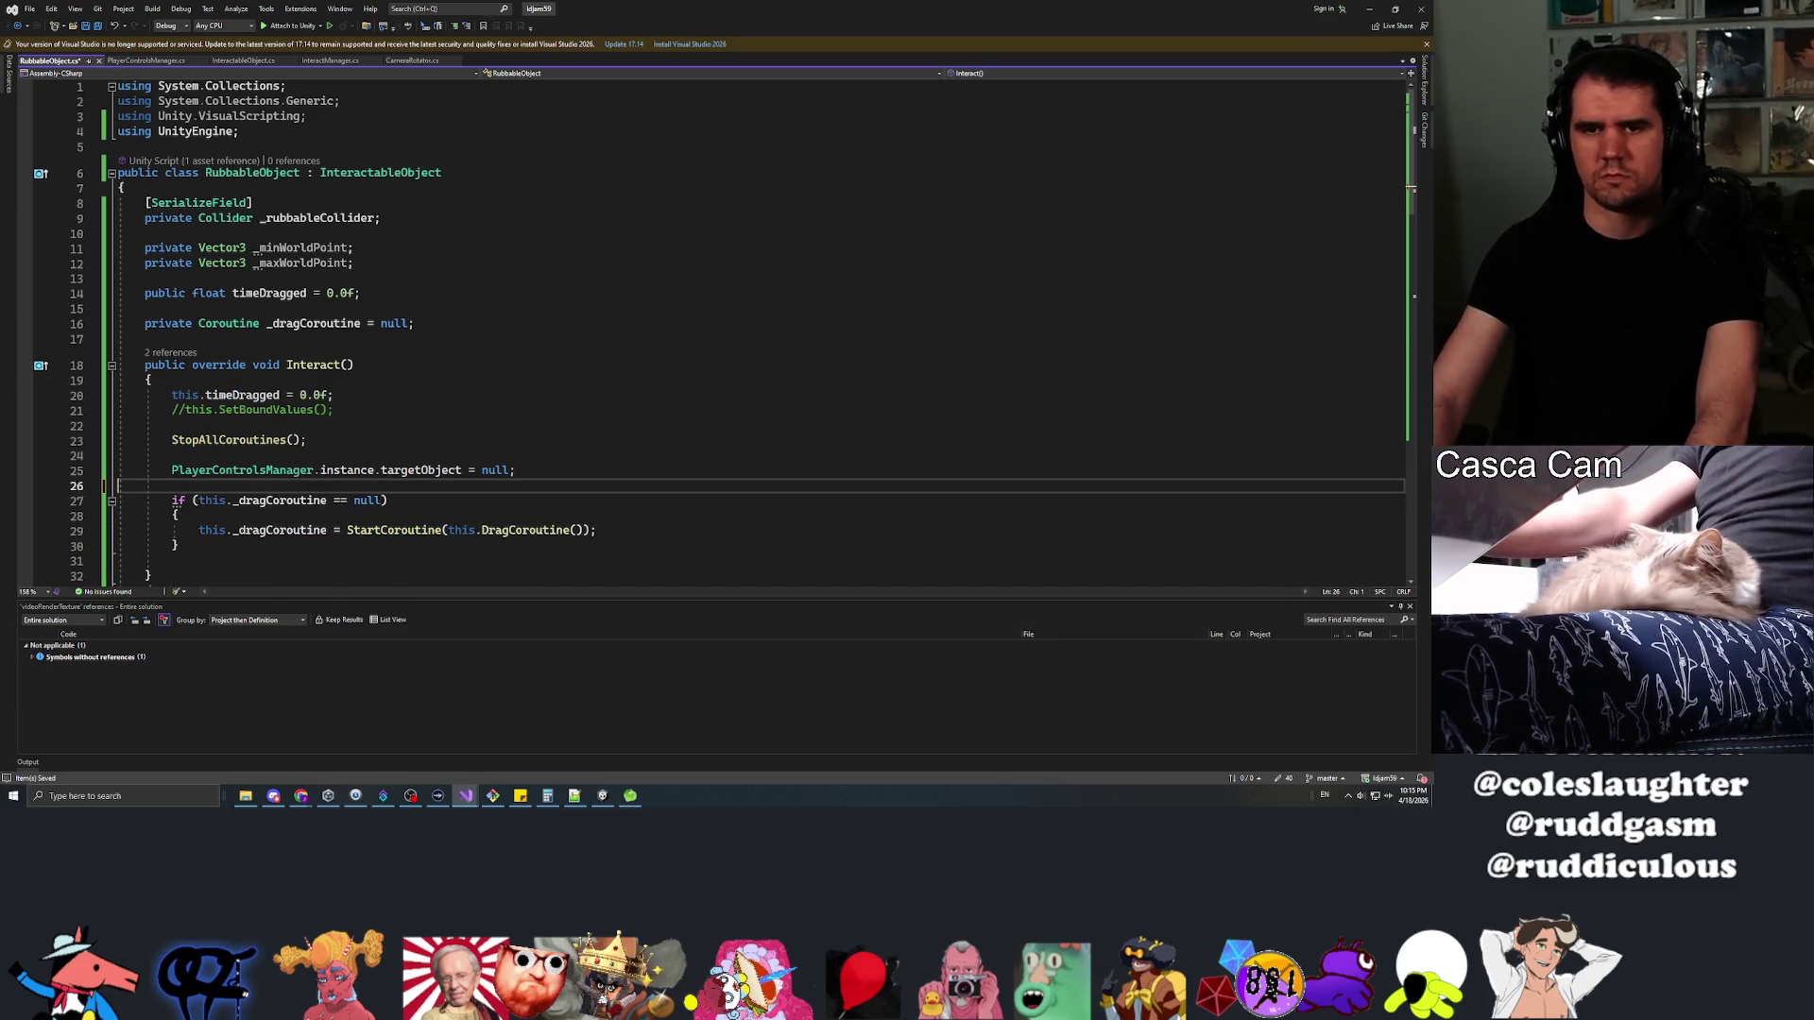
Move the timeDragged reset out of Interact to just above DragCoroutine's while loop
{"action": "key", "text": "Up"}
{"action": "key", "text": "Up"}
{"action": "key", "text": "Up"}
{"action": "left_click", "coordinate": [118, 455]}
{"action": "key", "text": "Down"}
{"action": "key", "text": "Down"}
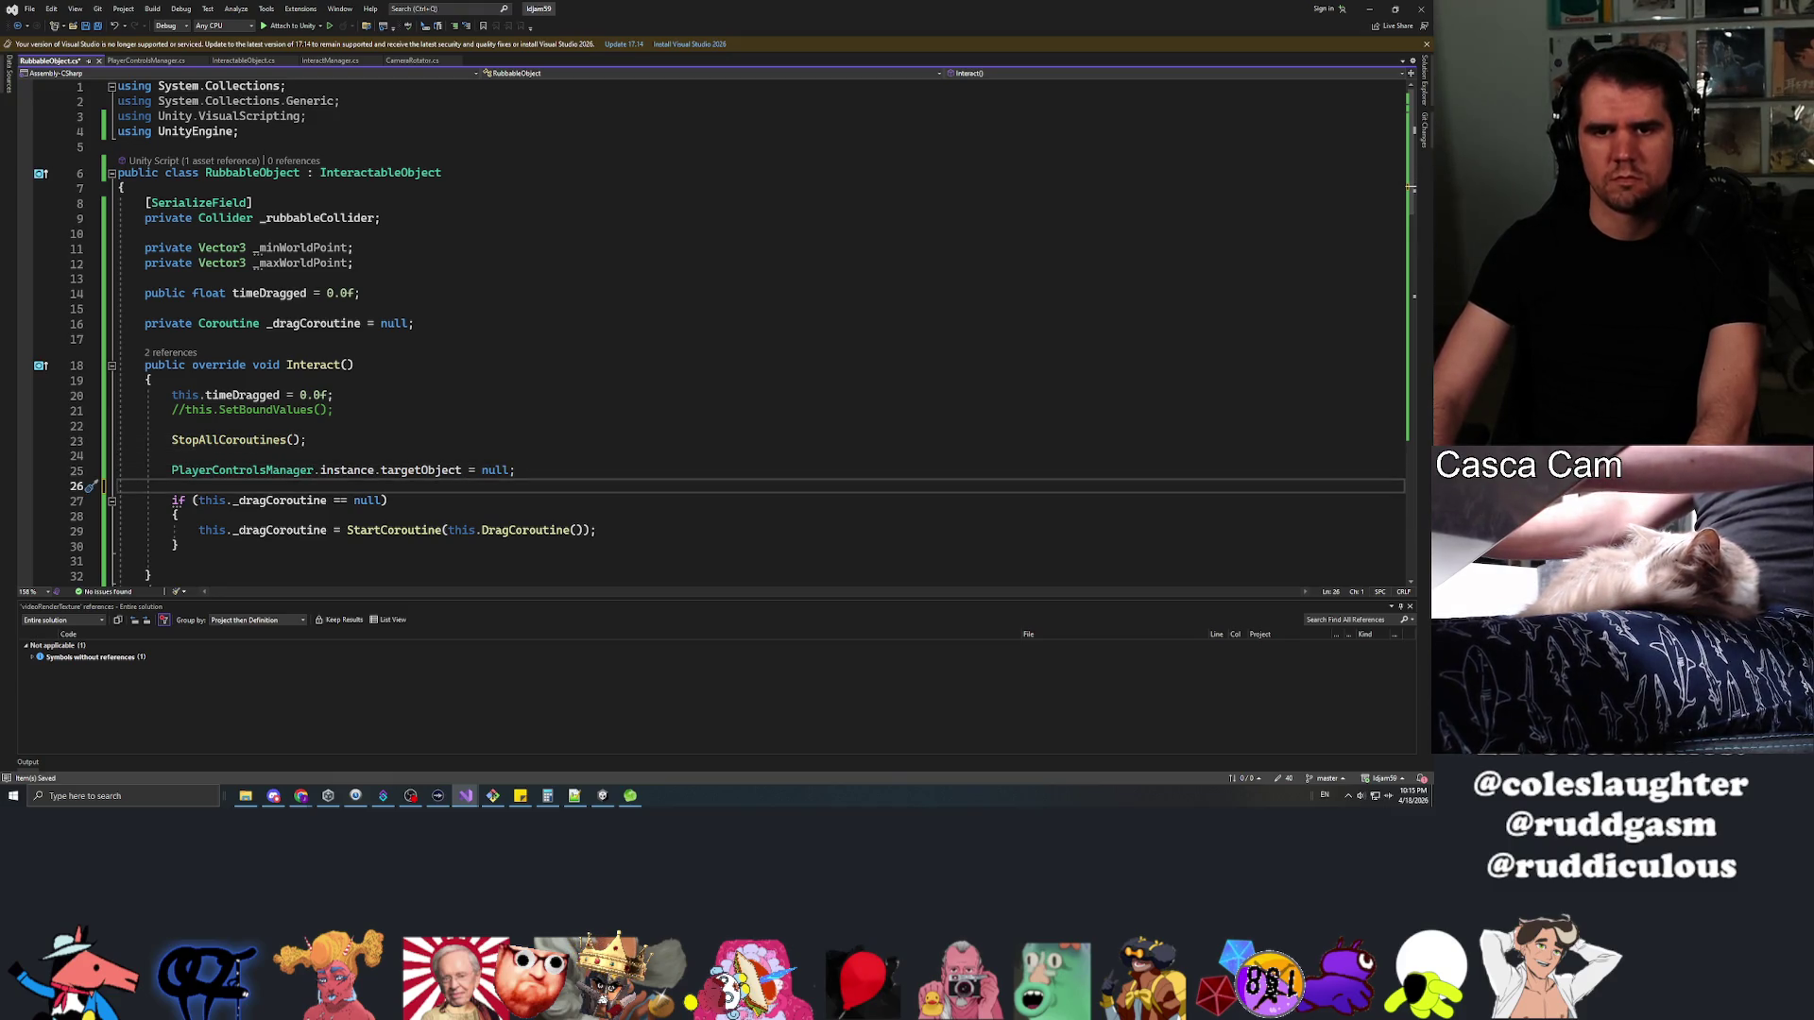
{"action": "key", "text": "shift+Up"}
{"action": "key", "text": "shift+Up"}
{"action": "key", "text": "shift+Up"}
{"action": "key", "text": "shift+Up"}
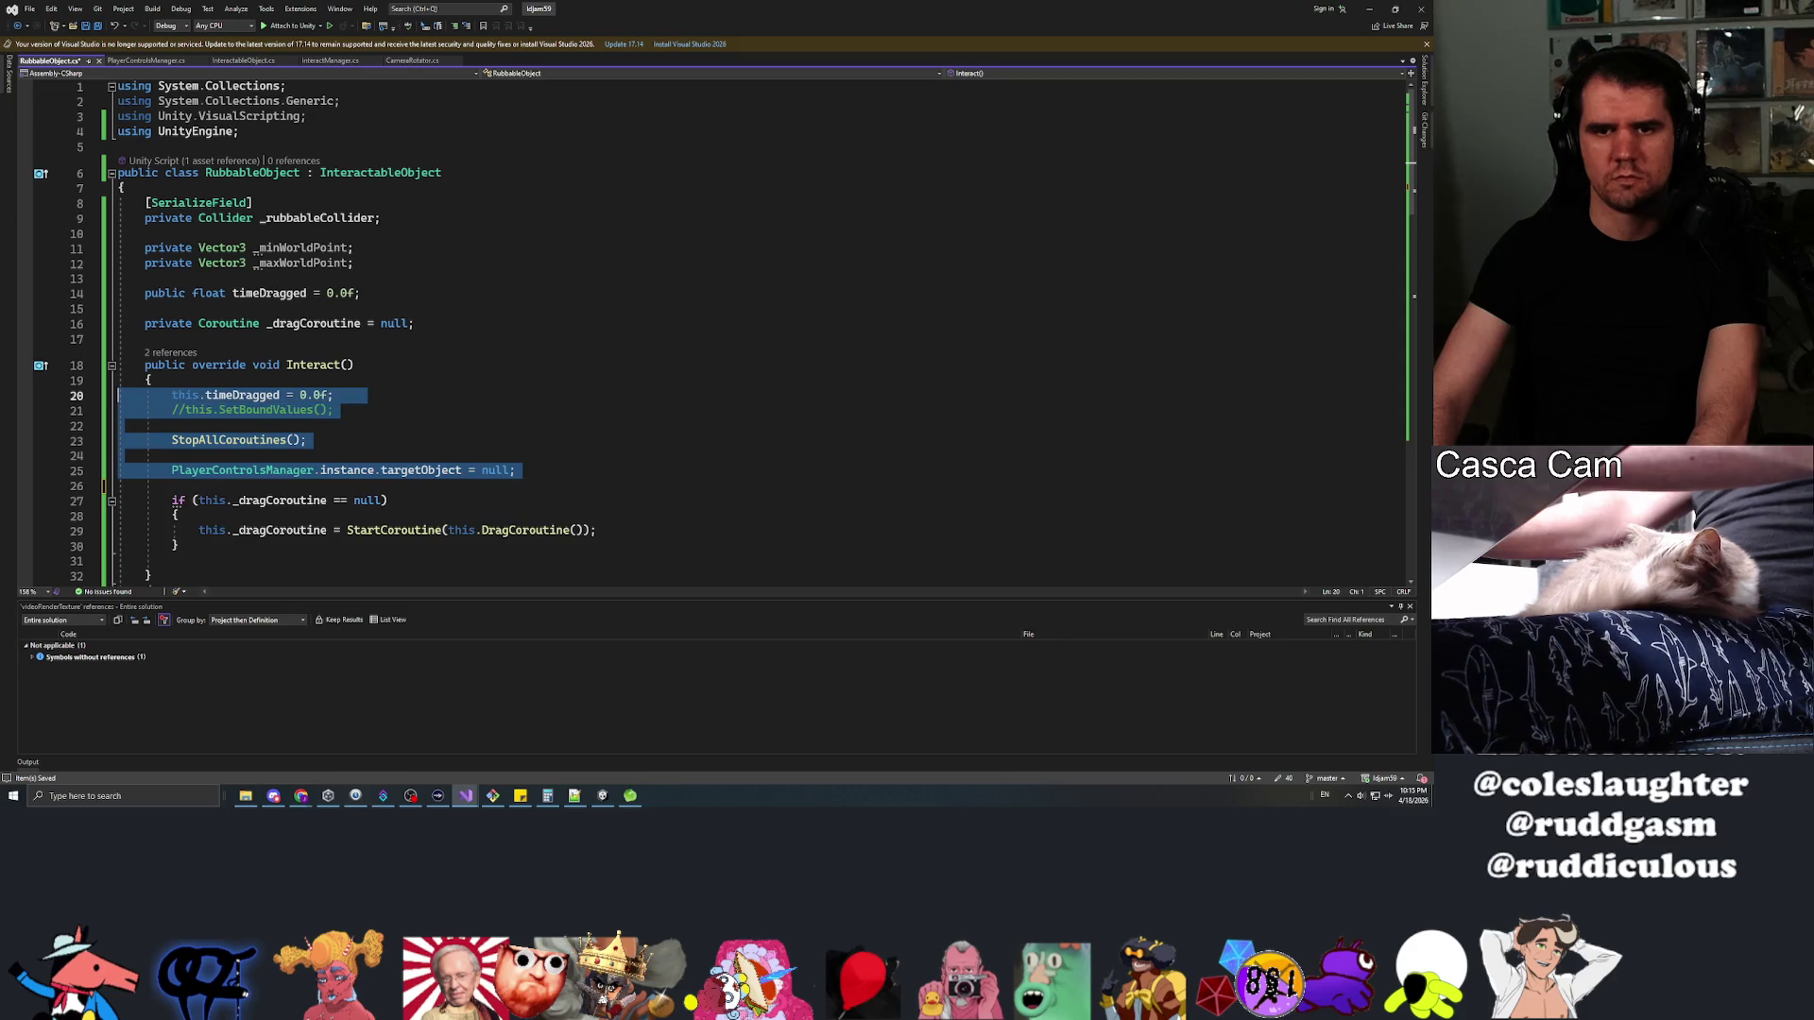
{"action": "key", "text": "Left"}
{"action": "key", "text": "shift+End"}
{"action": "key", "text": "Home"}
{"action": "key", "text": "shift+End"}
{"action": "key", "text": "Delete"}
{"action": "scroll", "coordinate": [718, 330], "scroll_direction": "down", "scroll_amount": 18}
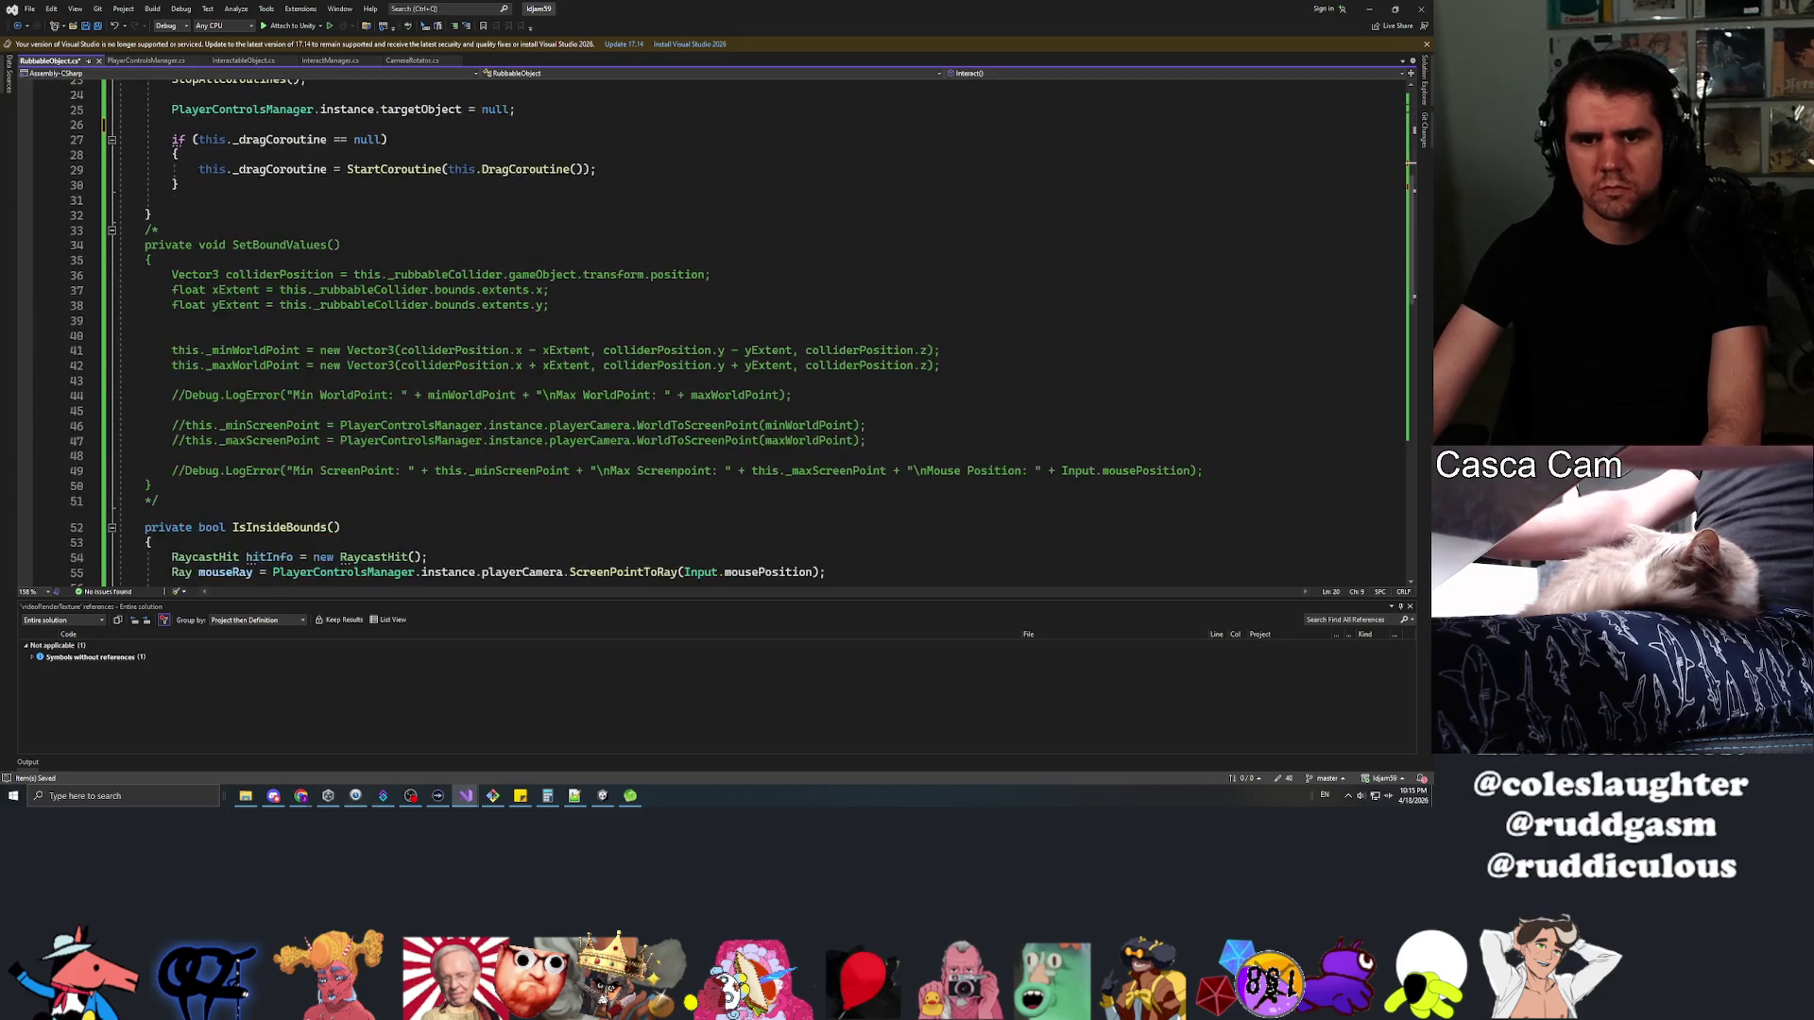
{"action": "left_click", "coordinate": [146, 357]}
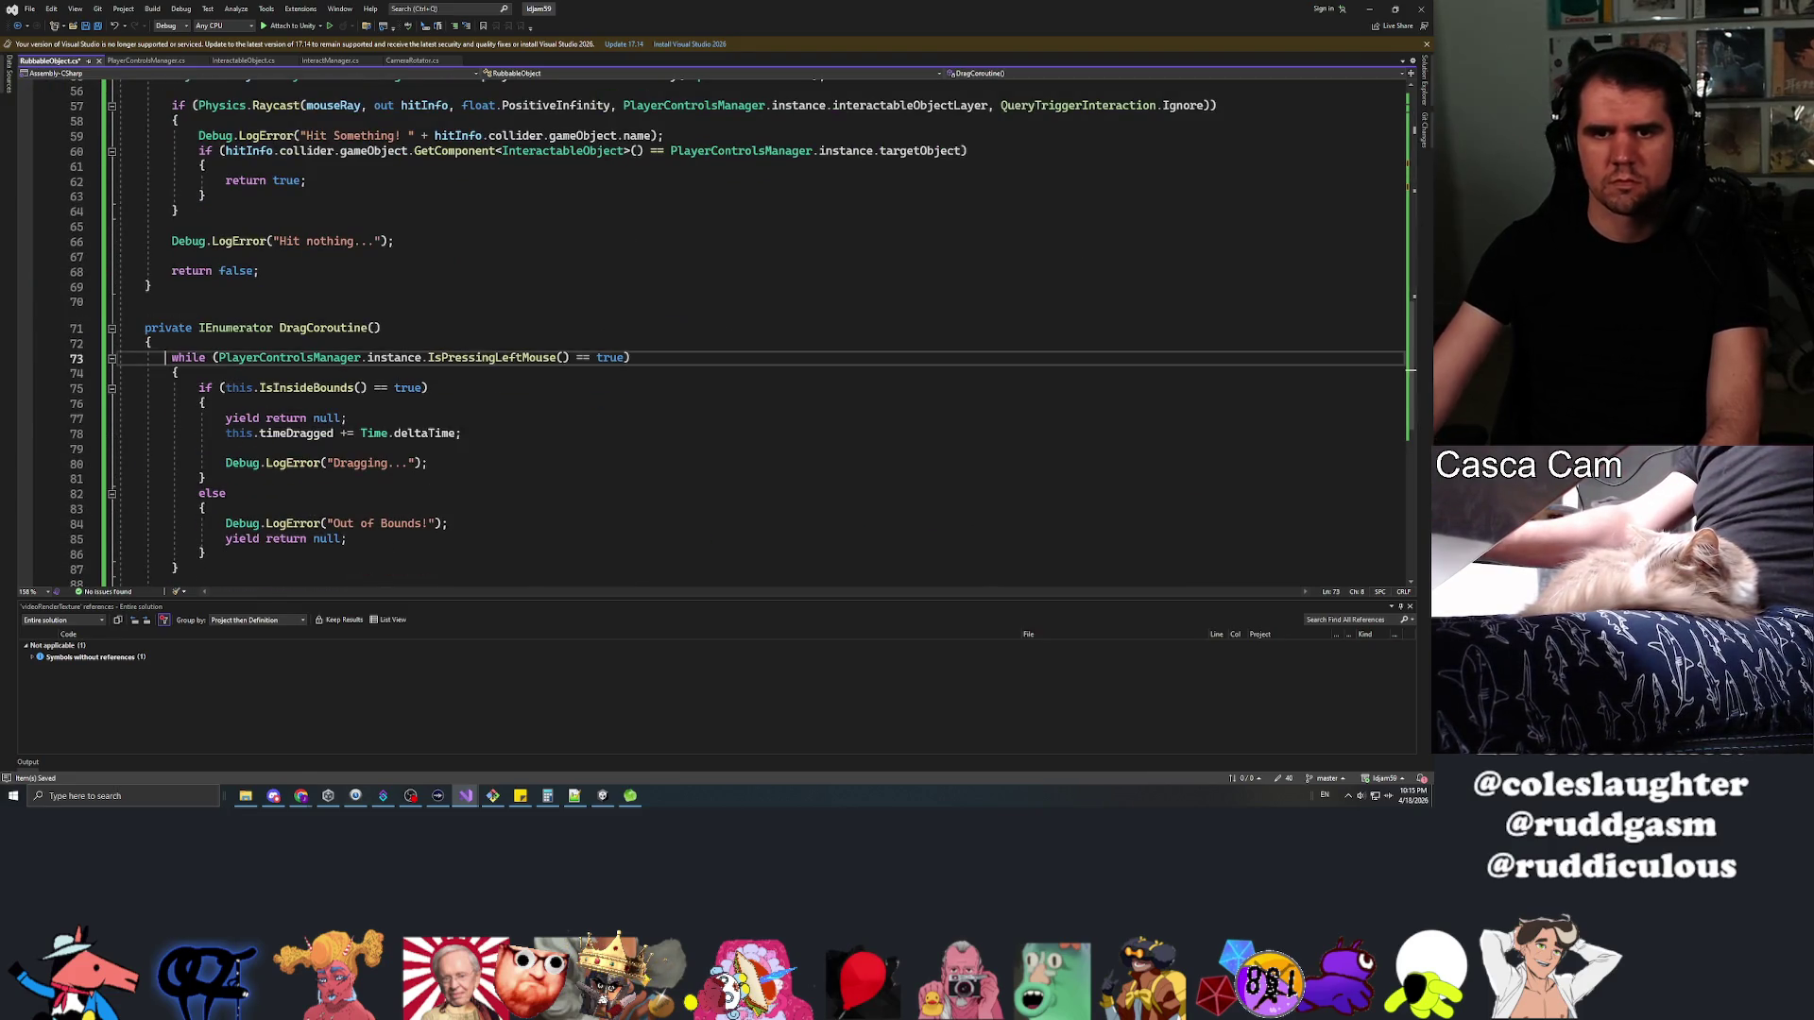
{"action": "key", "text": "ctrl+v"}
{"action": "scroll", "coordinate": [718, 330], "scroll_direction": "up", "scroll_amount": 18}
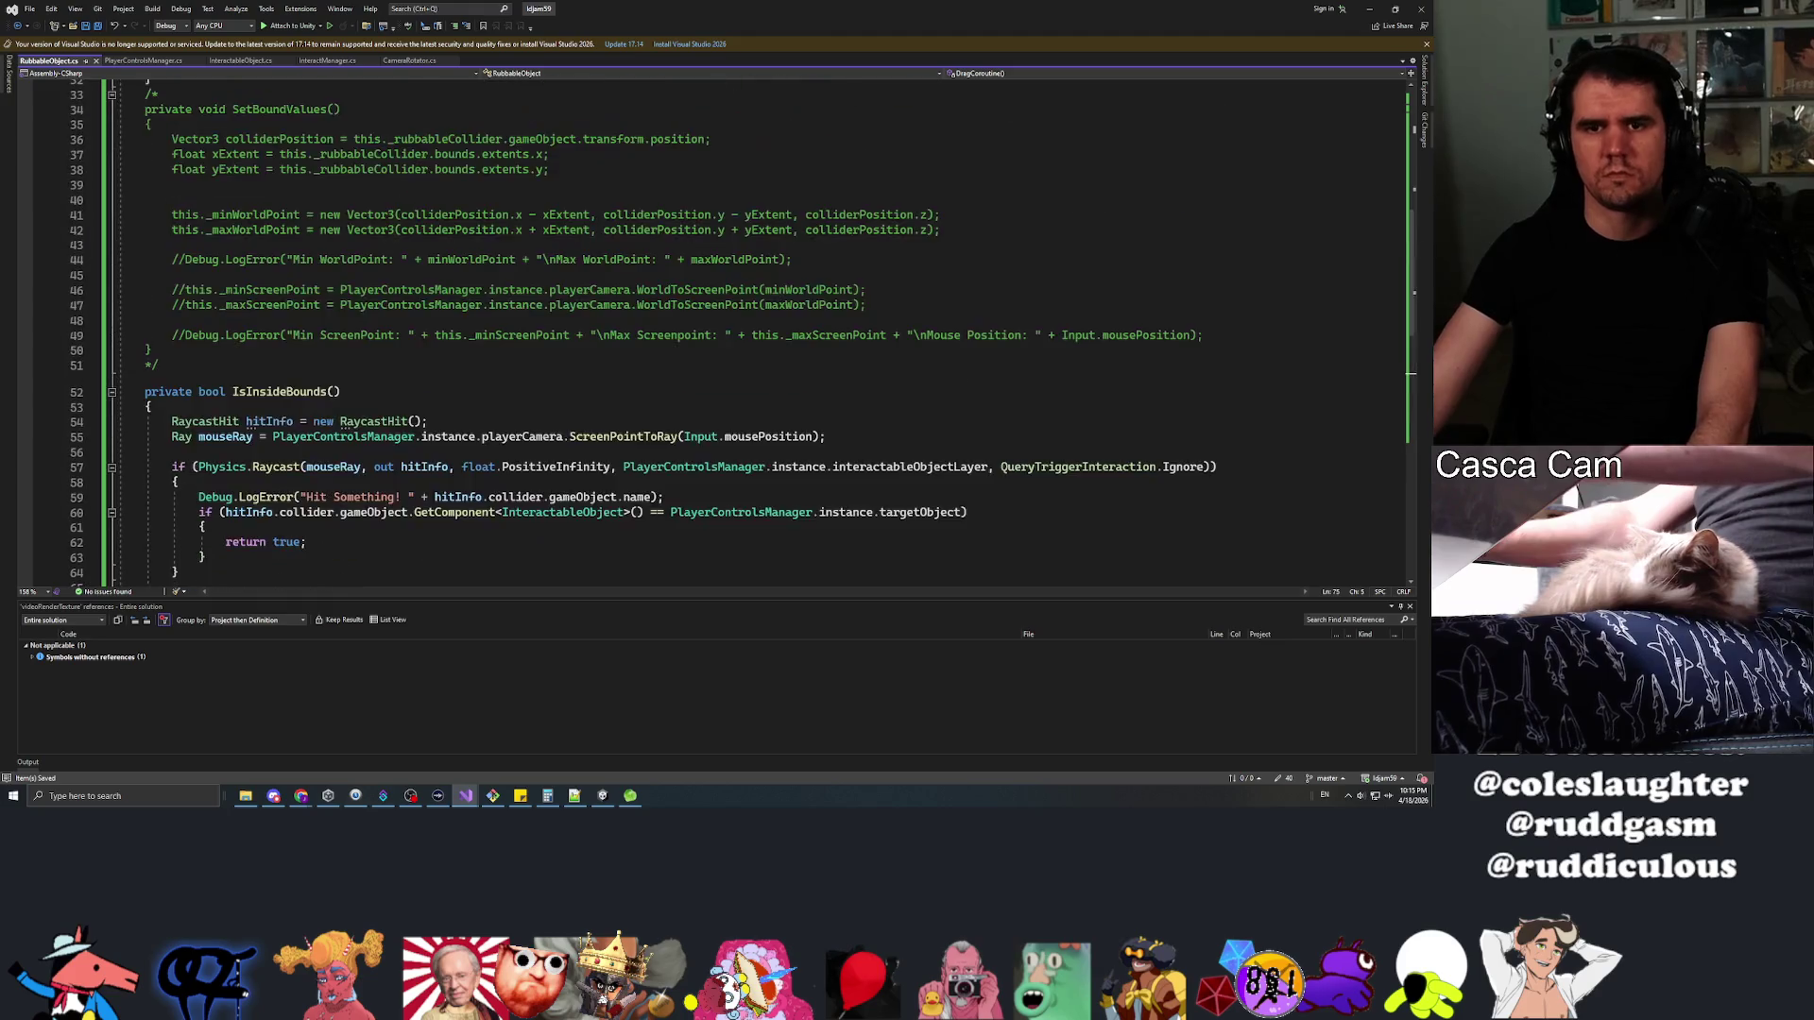
{"action": "left_click_drag", "start_coordinate": [516, 469], "coordinate": [117, 409]}
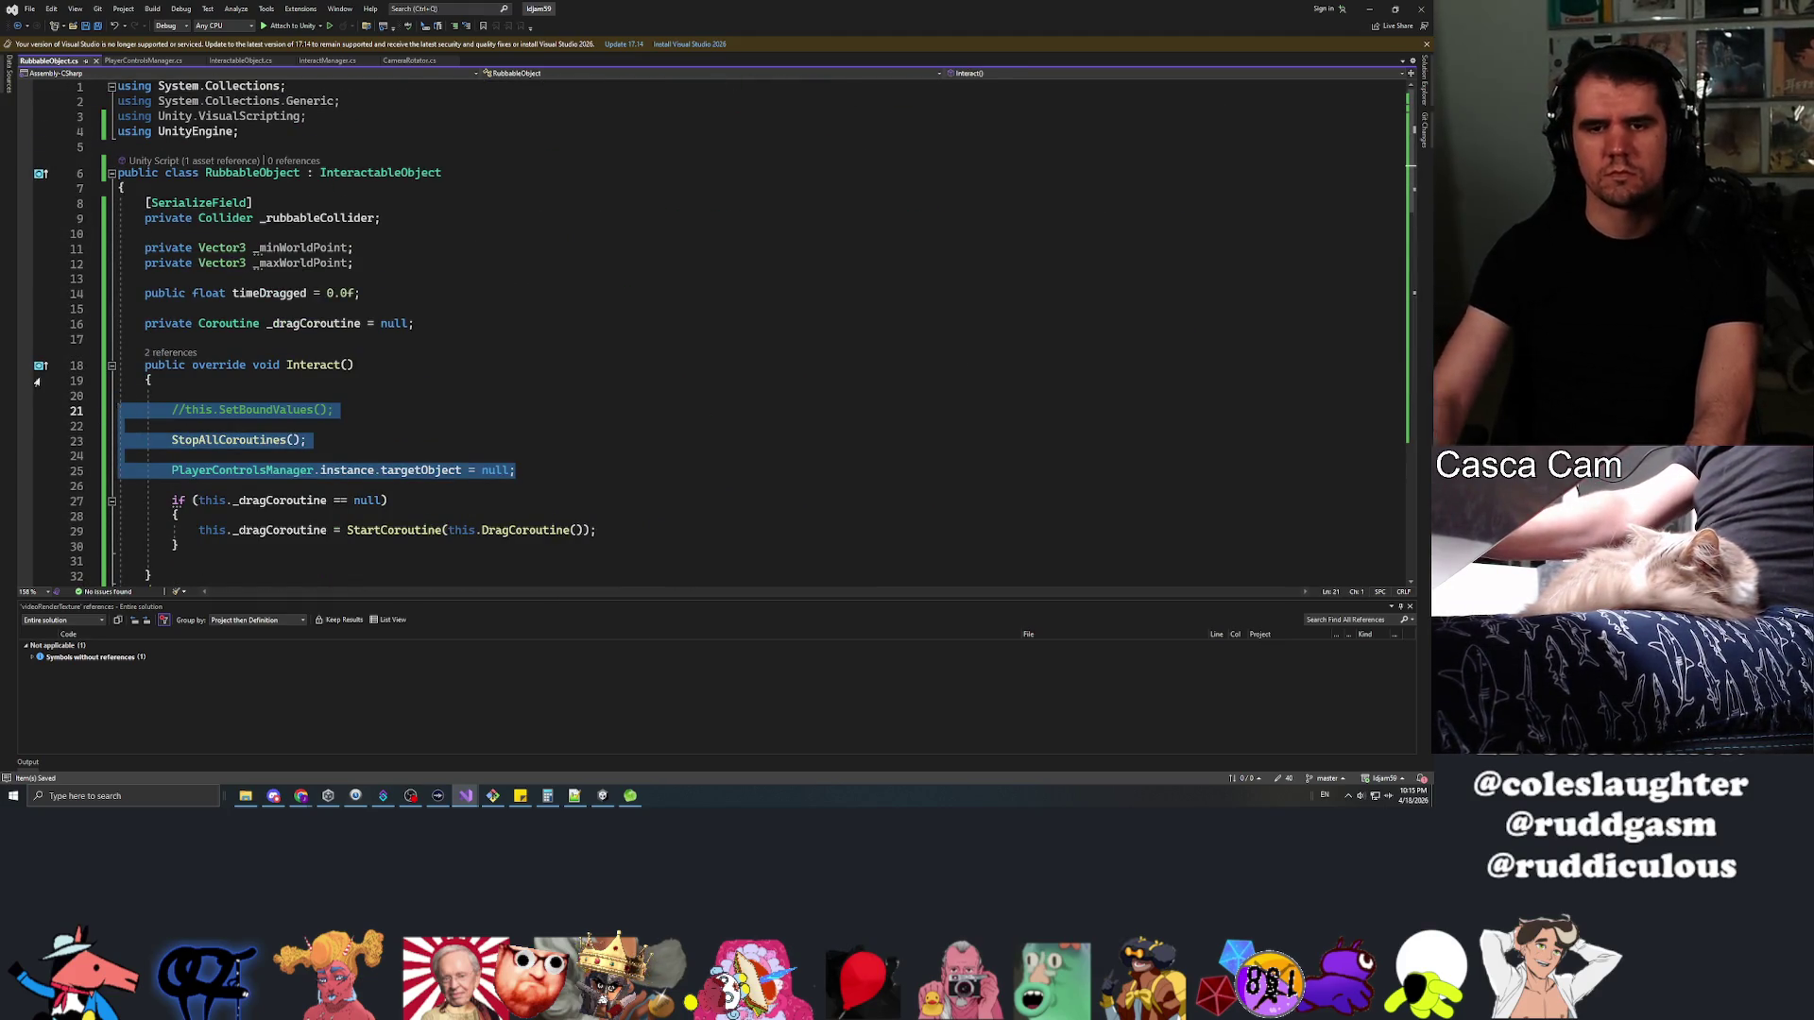
Delete the leftover statements and blank lines in Interact, leaving only the guarded coroutine start
{"action": "key", "text": "BackSpace"}
{"action": "key", "text": "BackSpace"}
{"action": "key", "text": "BackSpace"}
{"action": "key", "text": "Up"}
{"action": "key", "text": "Down"}
{"action": "key", "text": "Down"}
{"action": "key", "text": "BackSpace"}
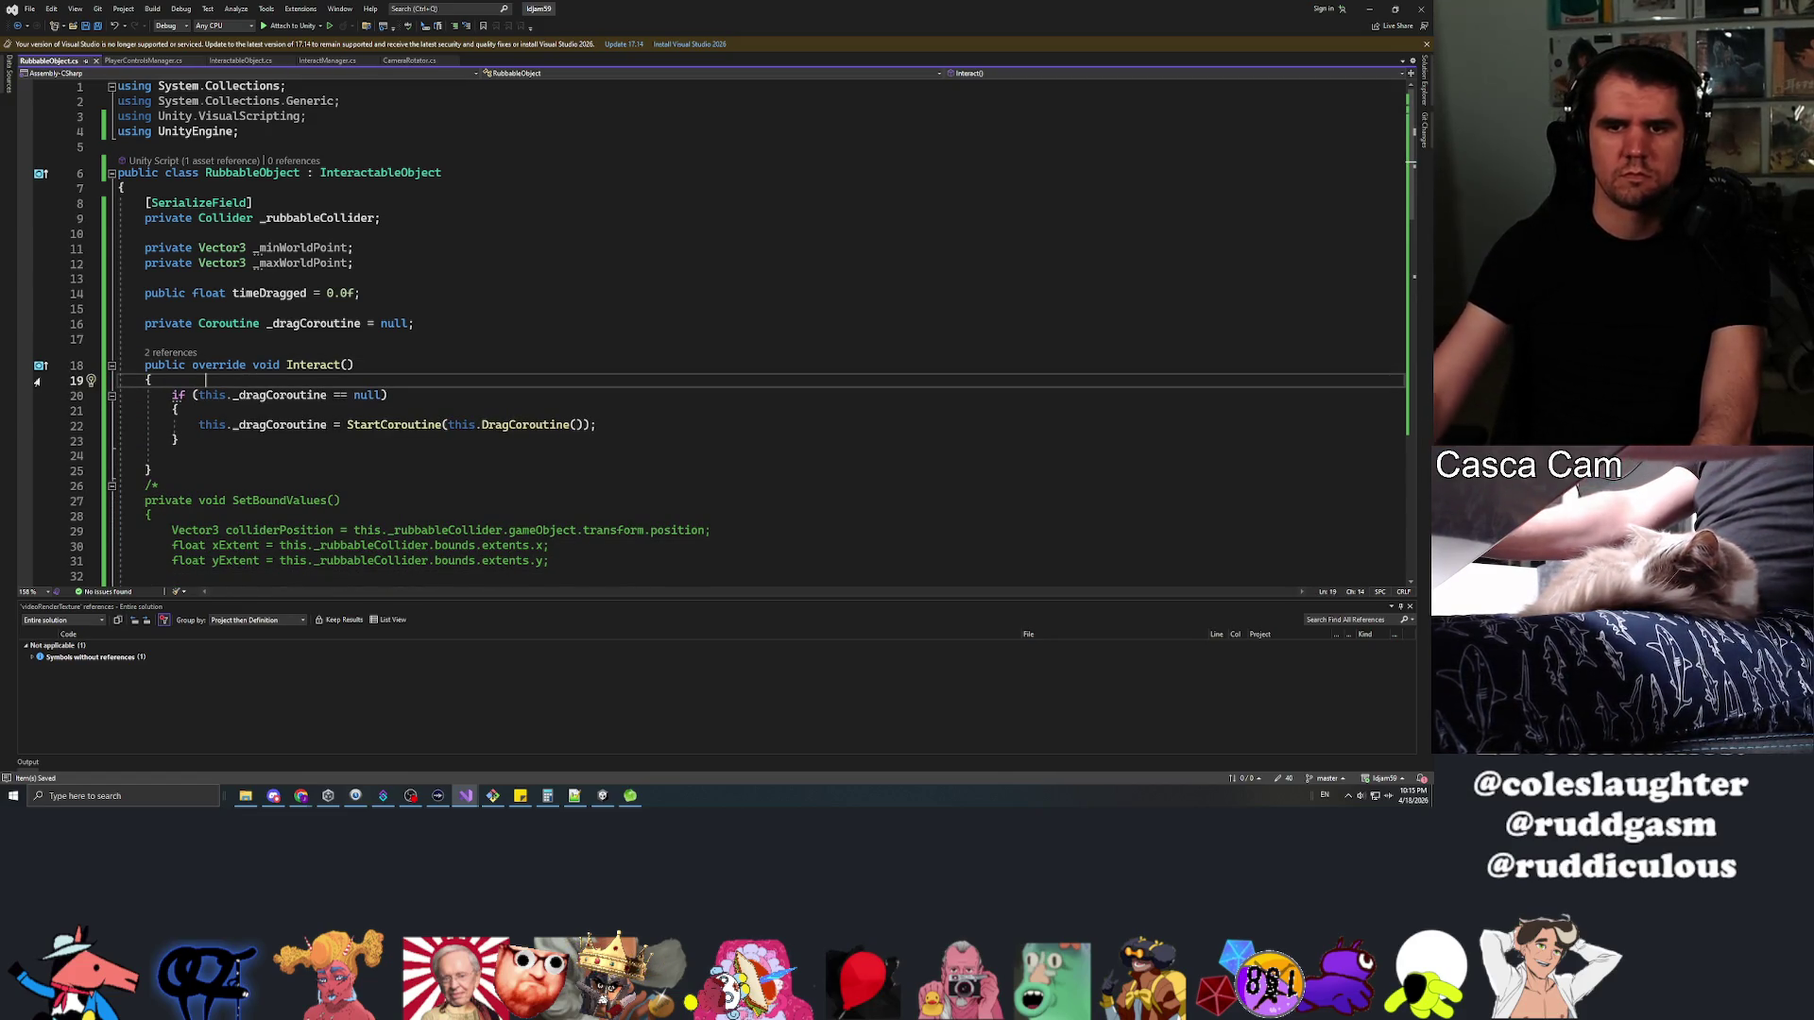
{"action": "scroll", "coordinate": [708, 331], "scroll_direction": "down", "scroll_amount": 20}
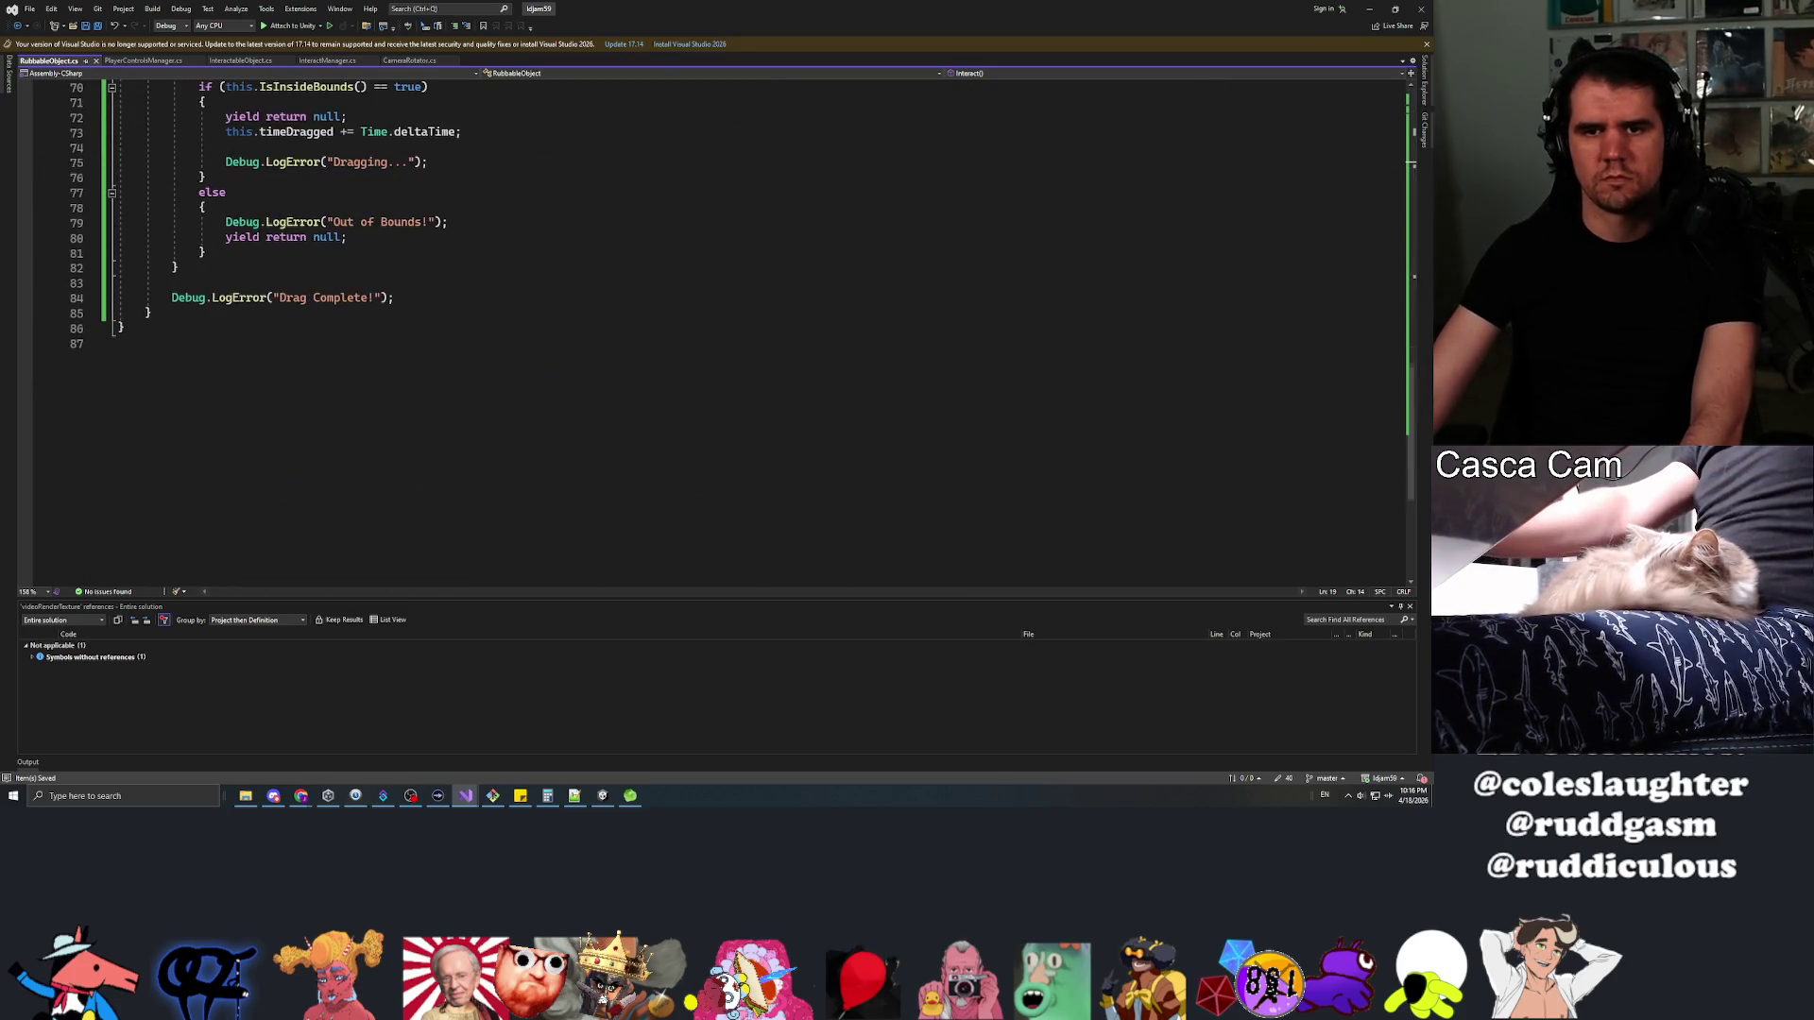
{"action": "scroll", "coordinate": [708, 331], "scroll_direction": "up", "scroll_amount": 3}
Add this._dragCoroutine = null; after the Drag Complete log, then return to Unity
{"action": "left_click", "coordinate": [1410, 432]}
{"action": "key", "text": "Return"}
{"action": "type", "text": "this"}
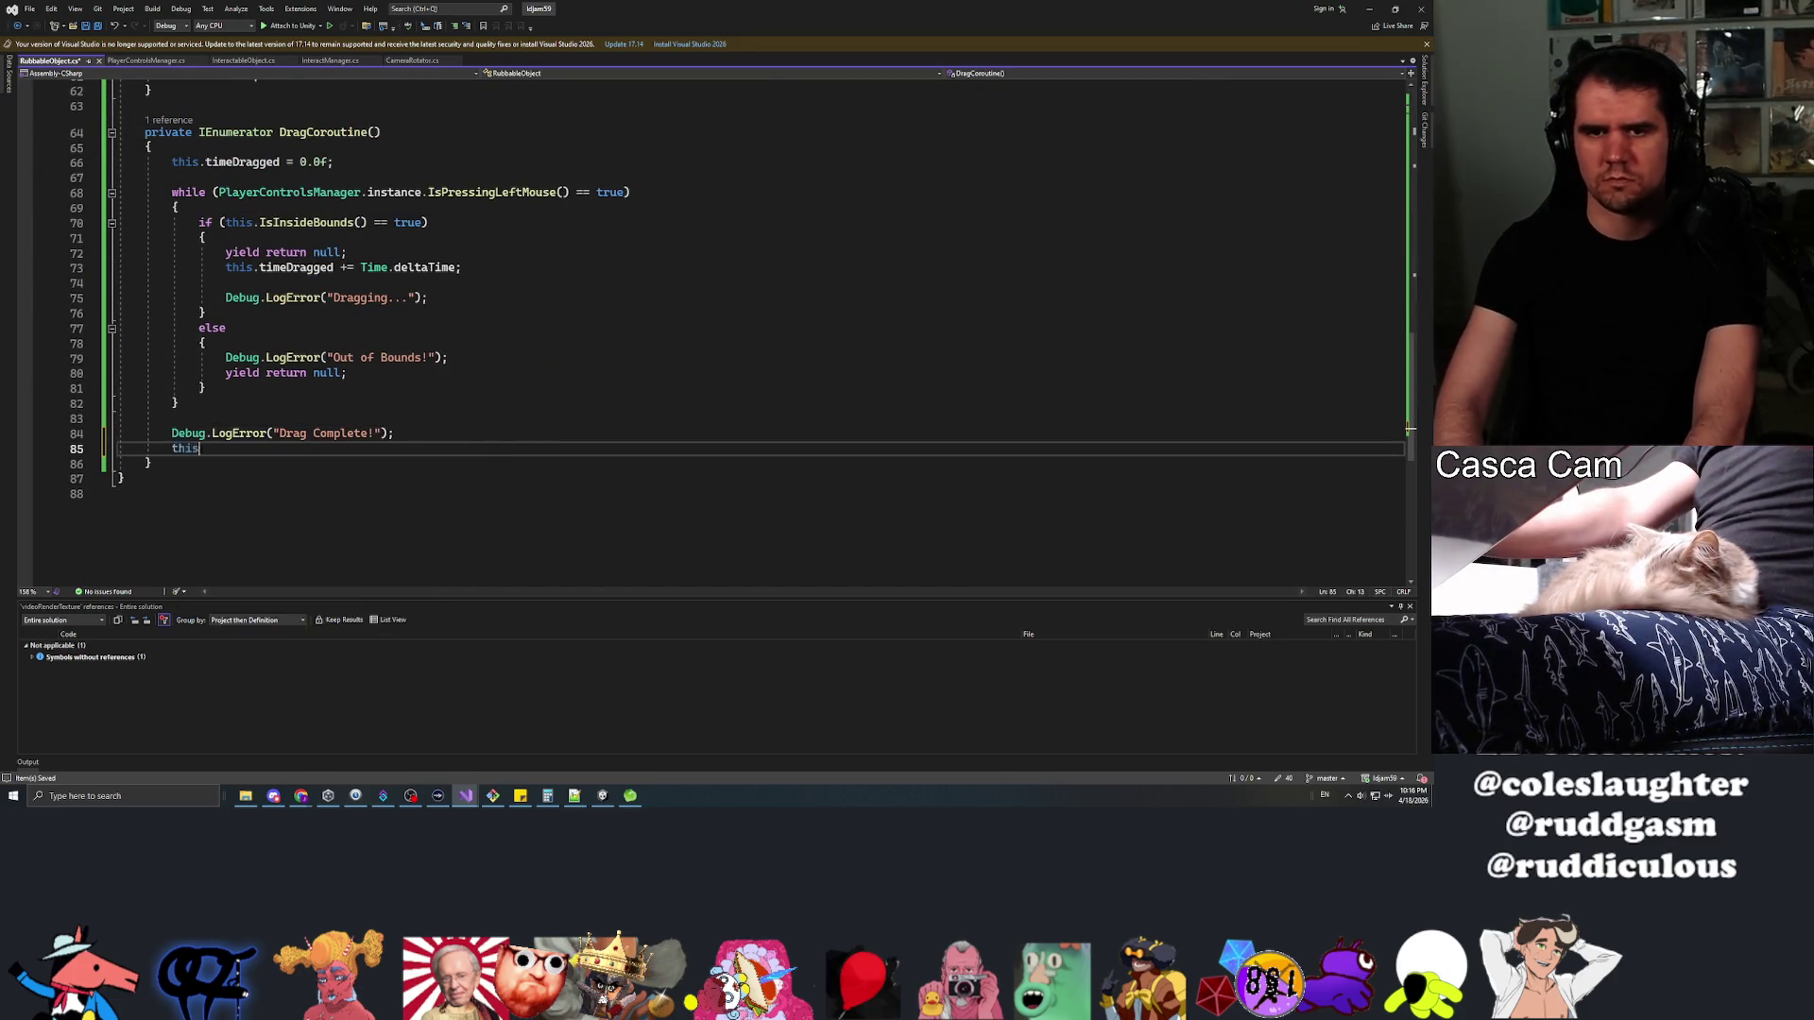
{"action": "type", "text": "._tra"}
{"action": "key", "text": "BackSpace"}
{"action": "key", "text": "BackSpace"}
{"action": "key", "text": "BackSpace"}
{"action": "type", "text": "dragCorouti"}
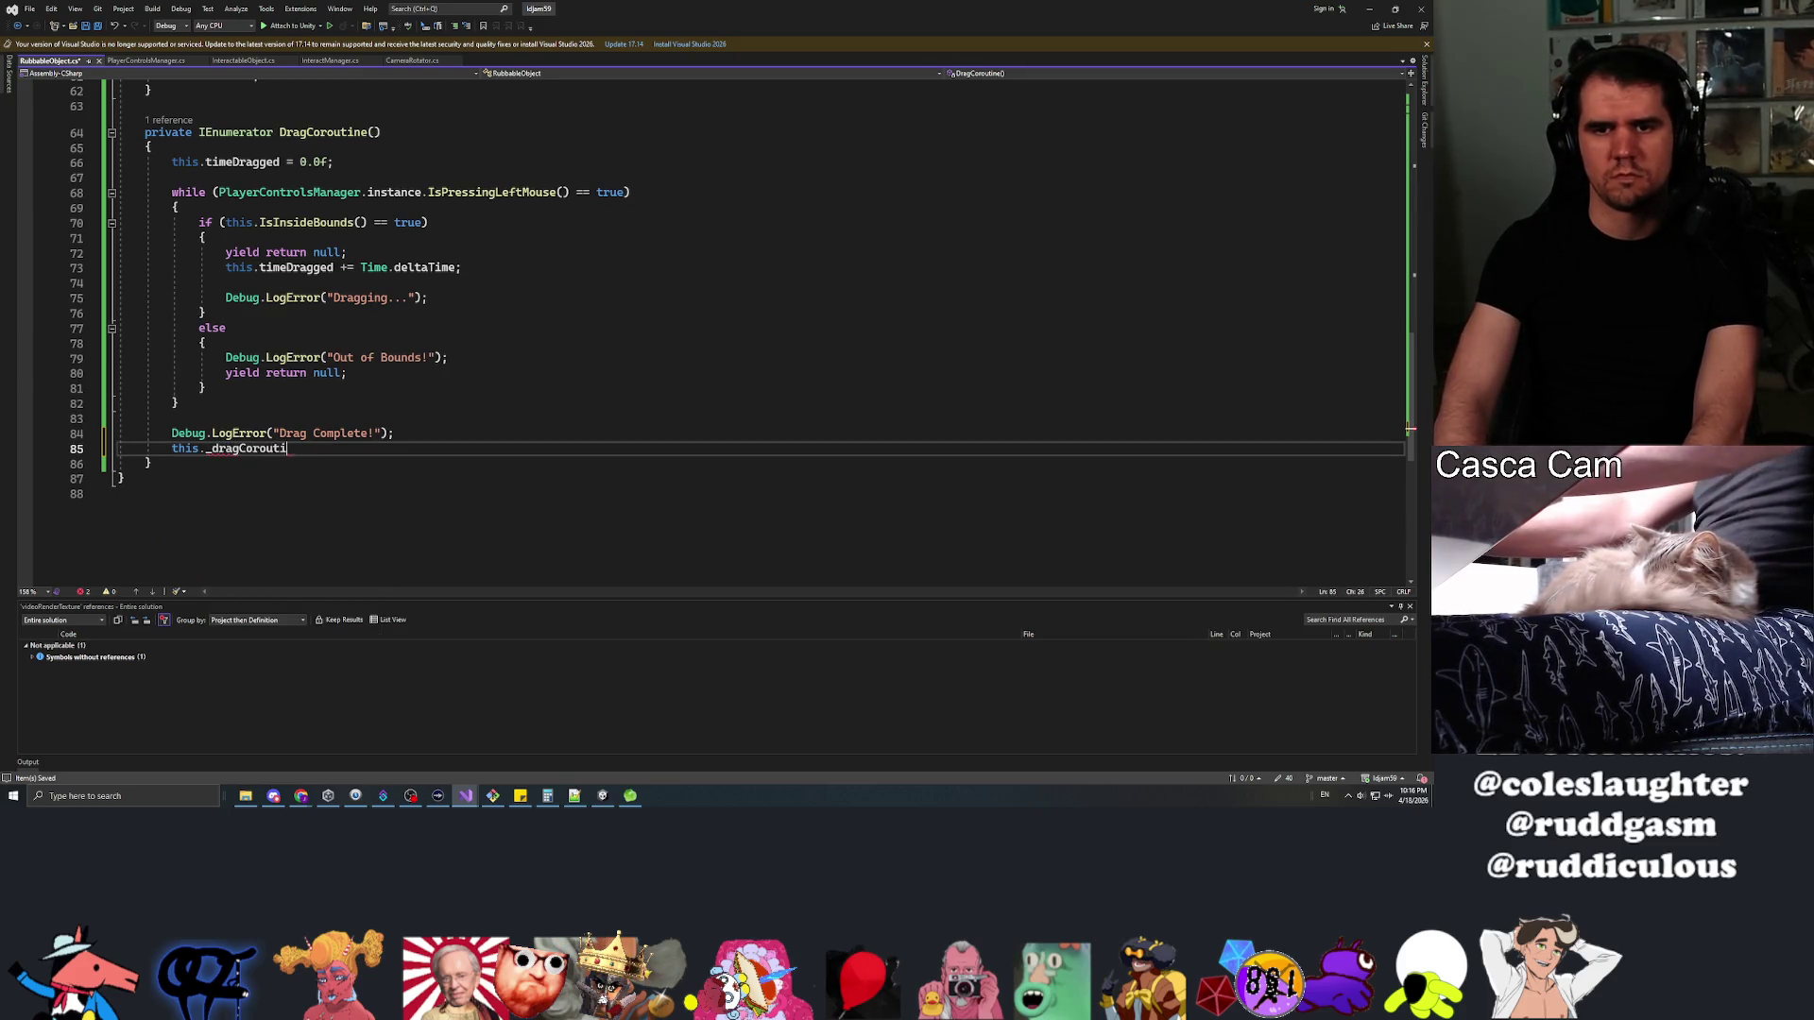
{"action": "type", "text": "ne = null;"}
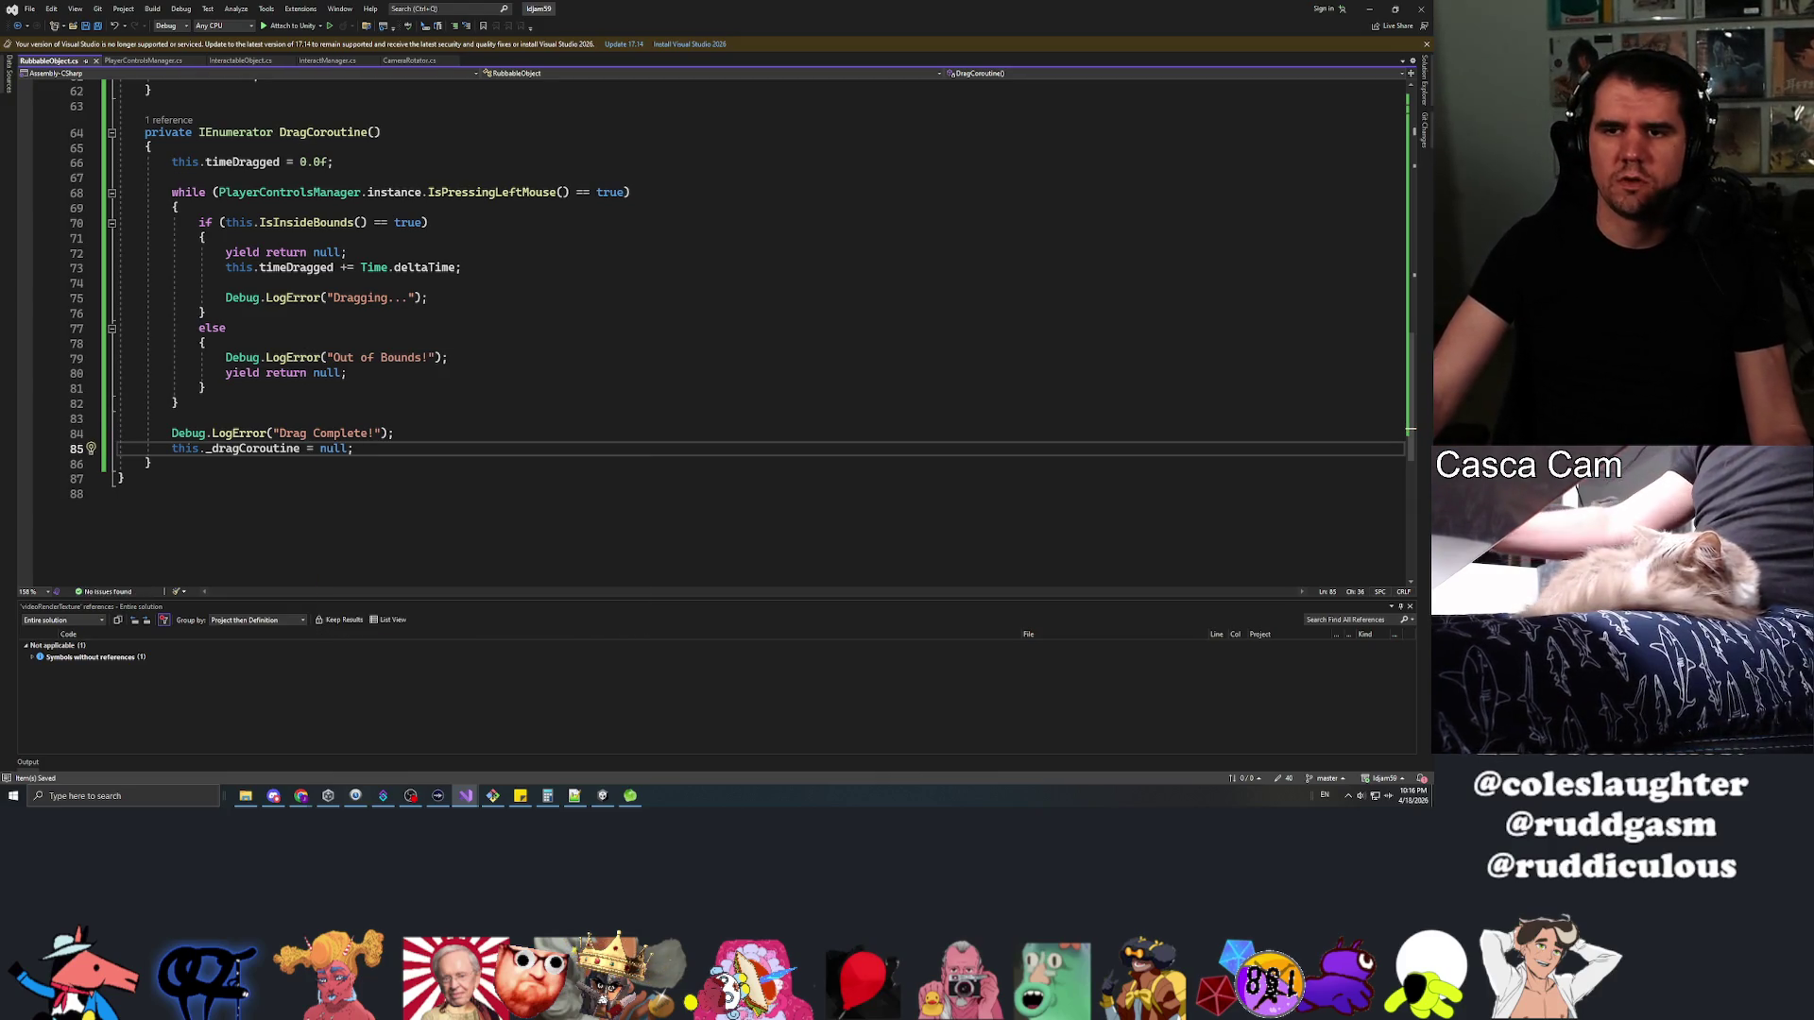
{"action": "scroll", "coordinate": [718, 331], "scroll_direction": "up", "scroll_amount": 9}
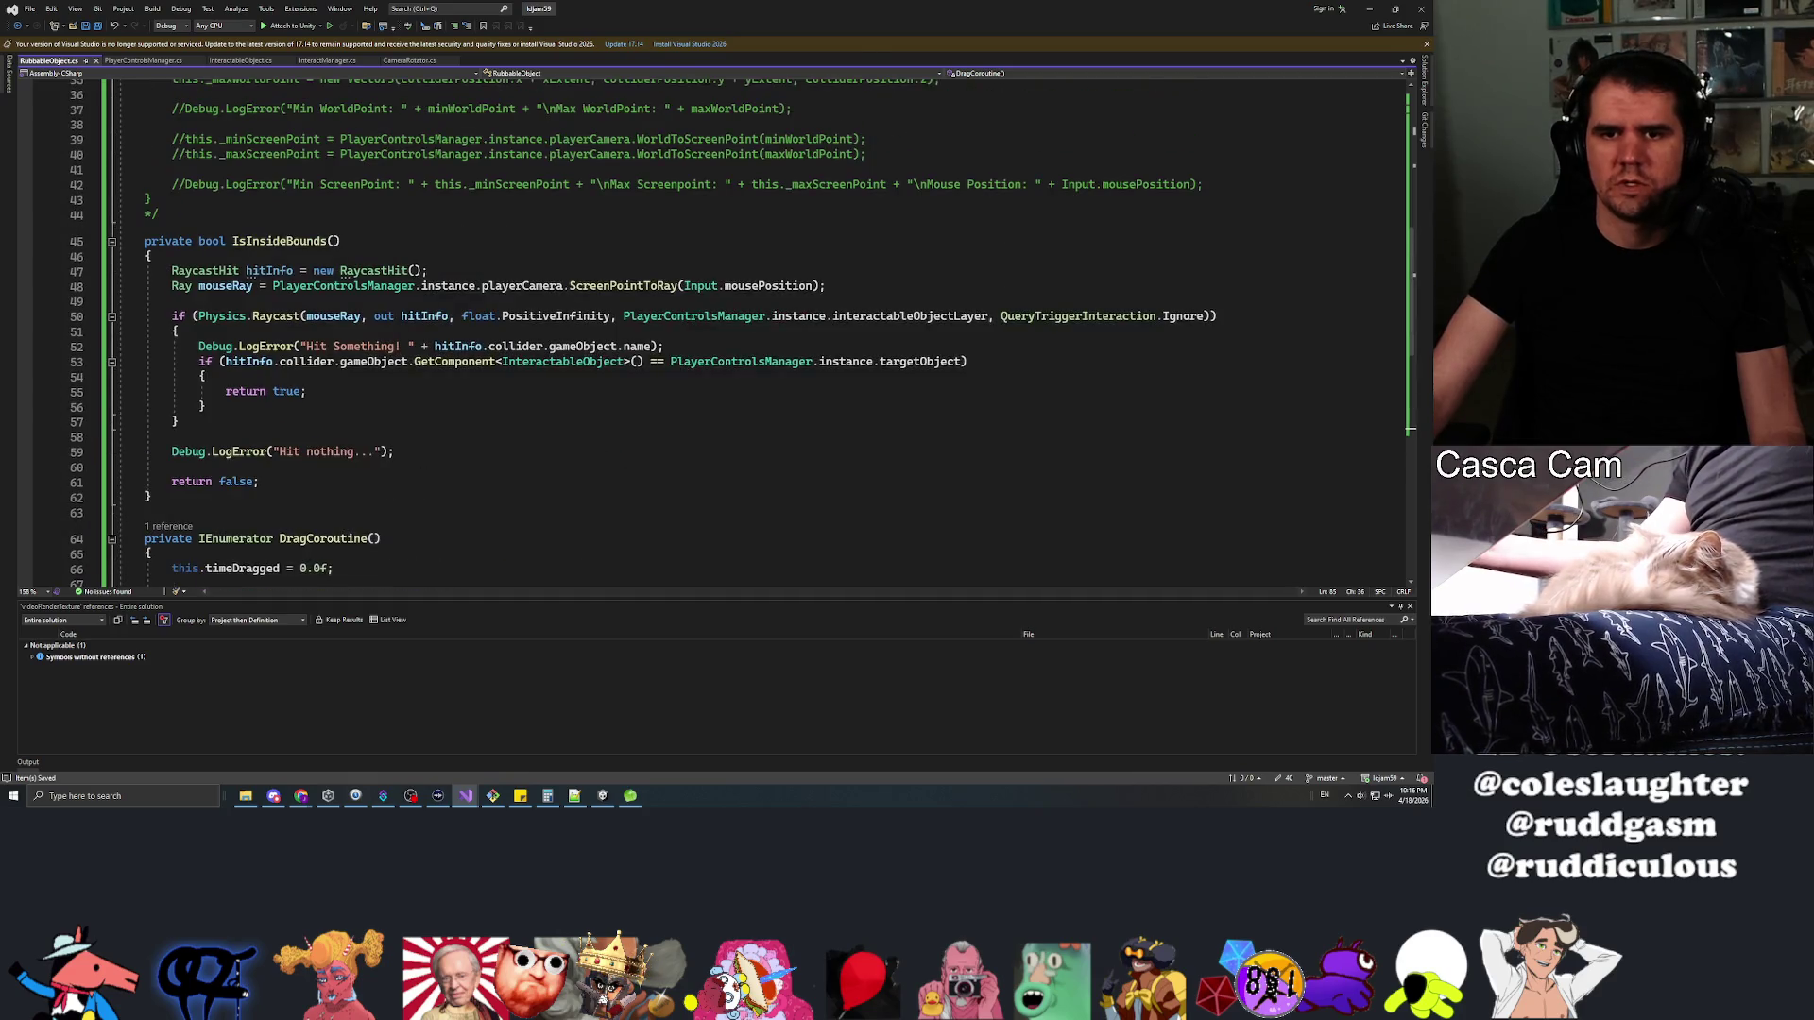
{"action": "key", "text": "alt+Tab"}
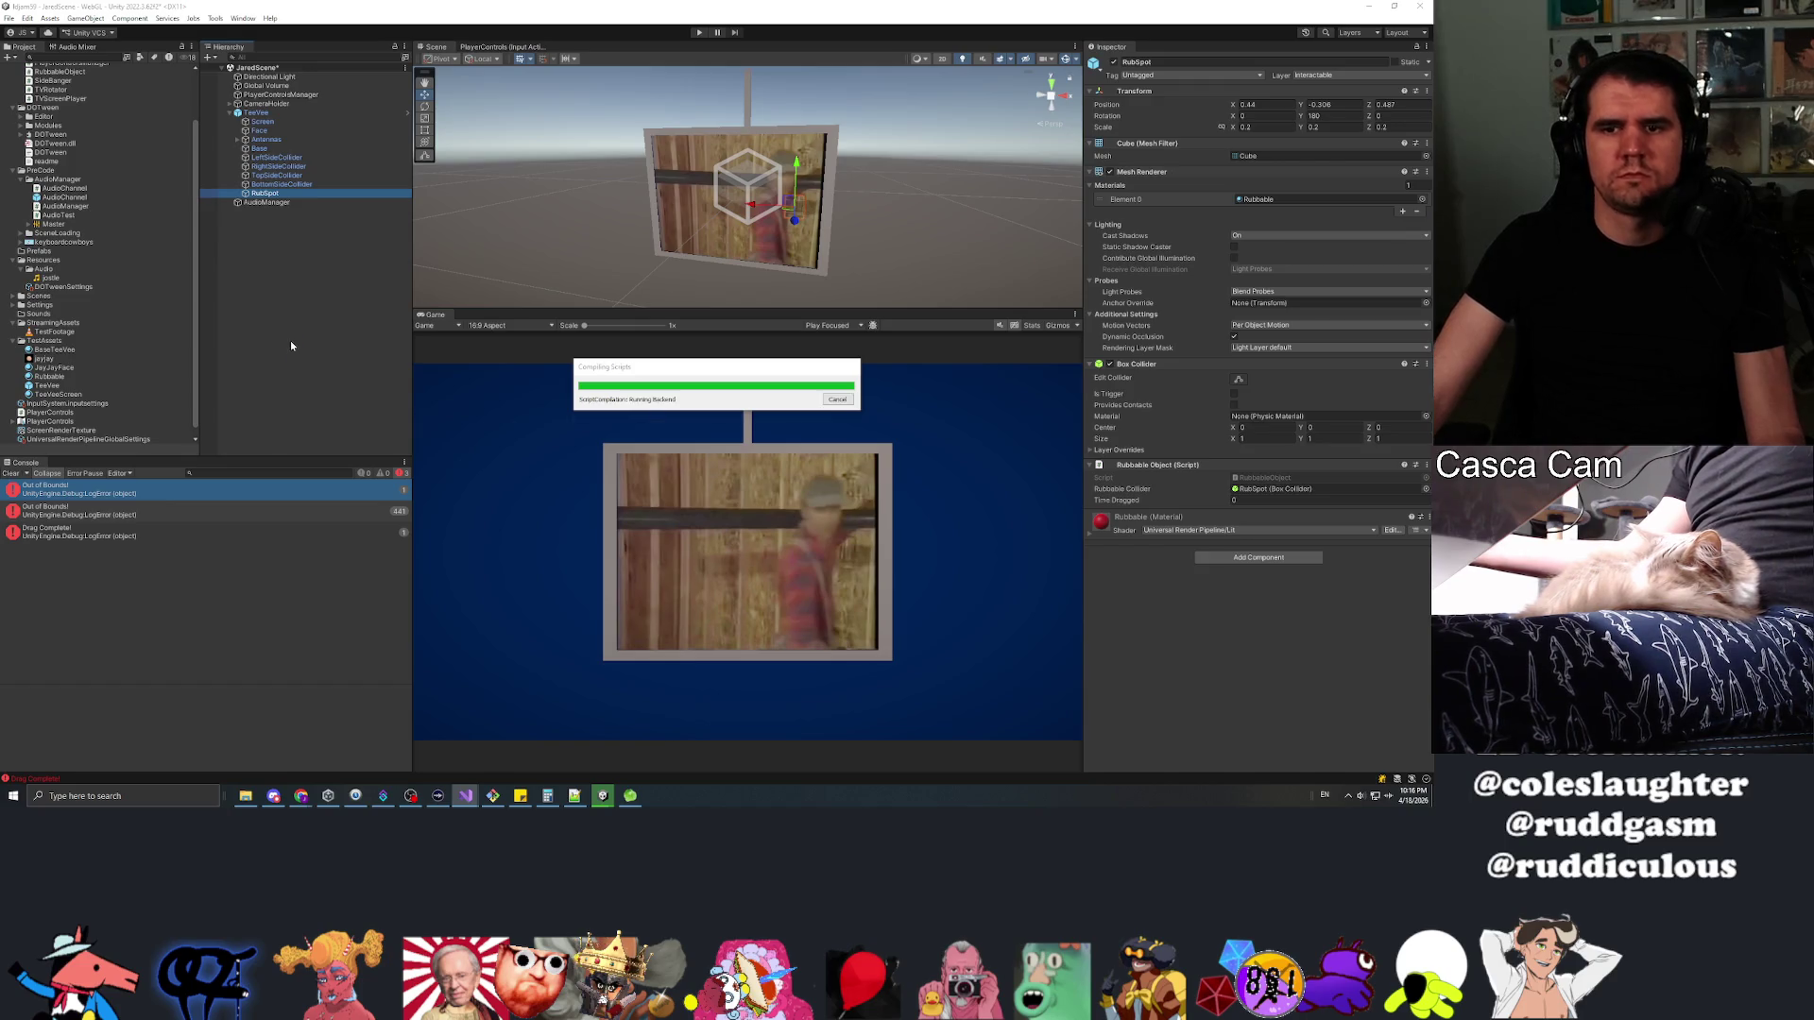
Enter play mode and rub the red spot until the drag completes
{"action": "left_click", "coordinate": [700, 34]}
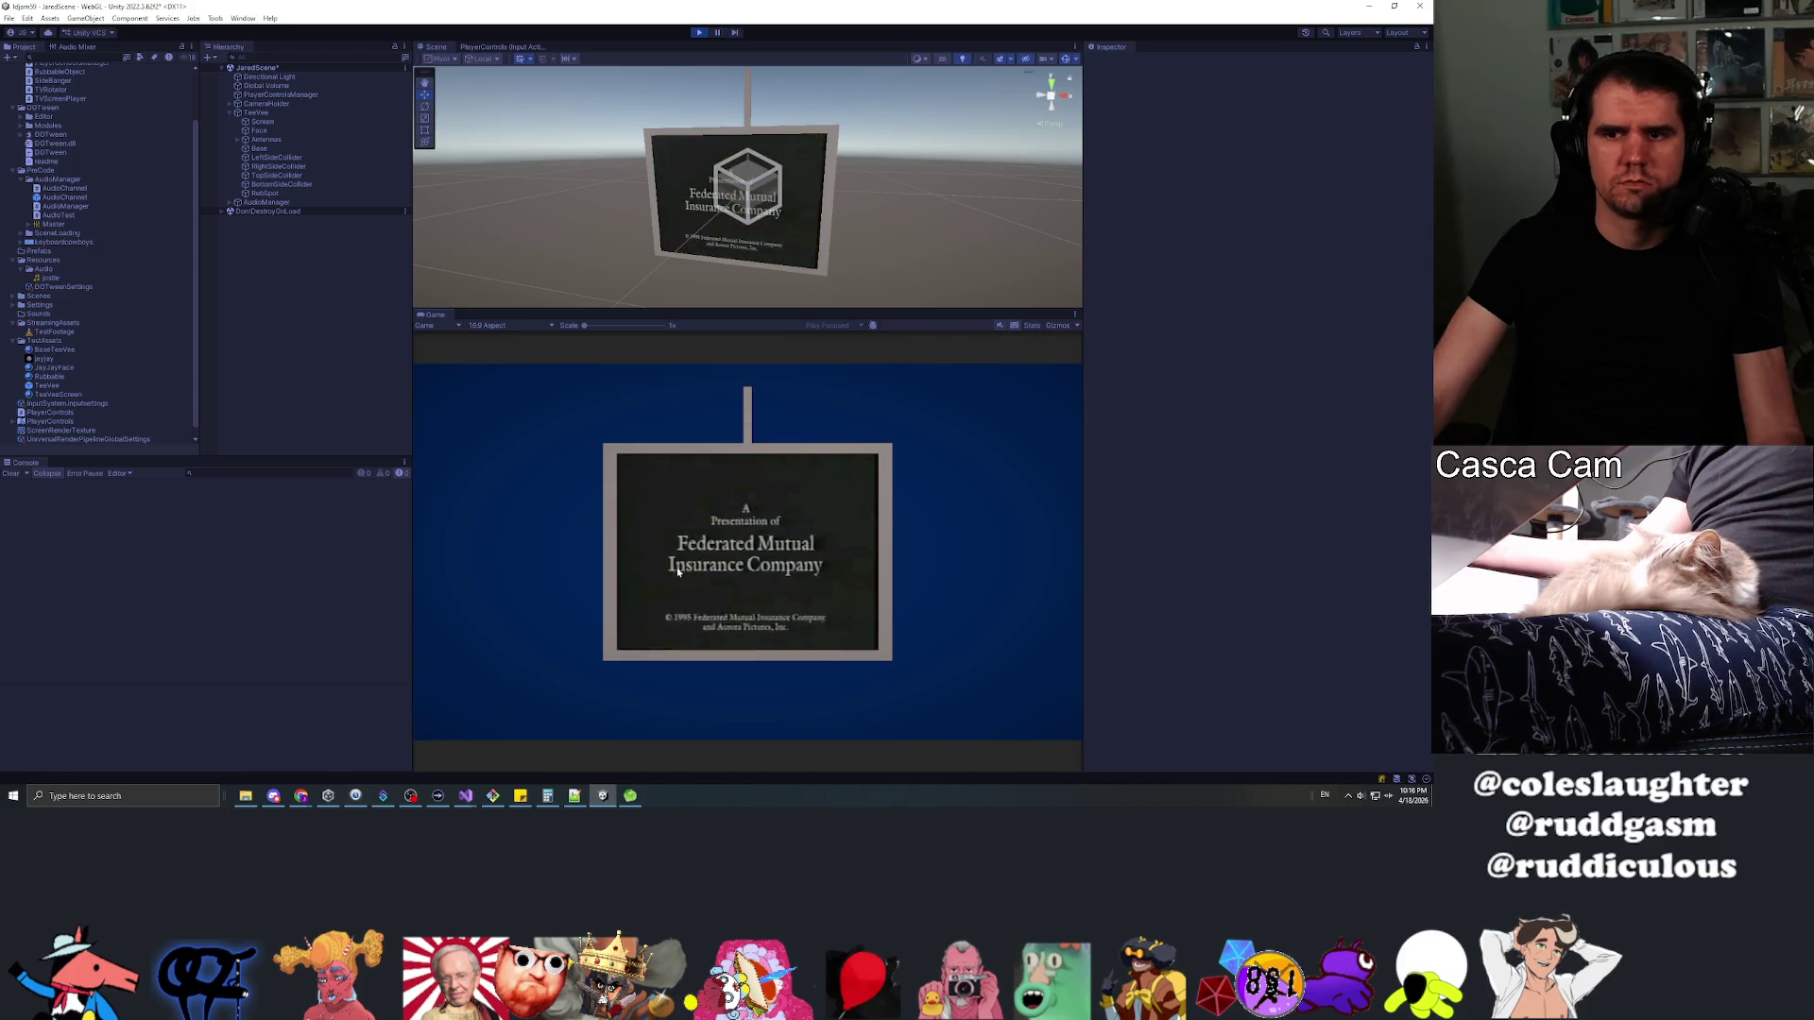
{"action": "mouse_move", "coordinate": [667, 607]}
{"action": "left_mouse_down"}
{"action": "mouse_move", "coordinate": [668, 572]}
{"action": "mouse_move", "coordinate": [672, 604]}
{"action": "mouse_move", "coordinate": [658, 588]}
{"action": "left_mouse_up"}
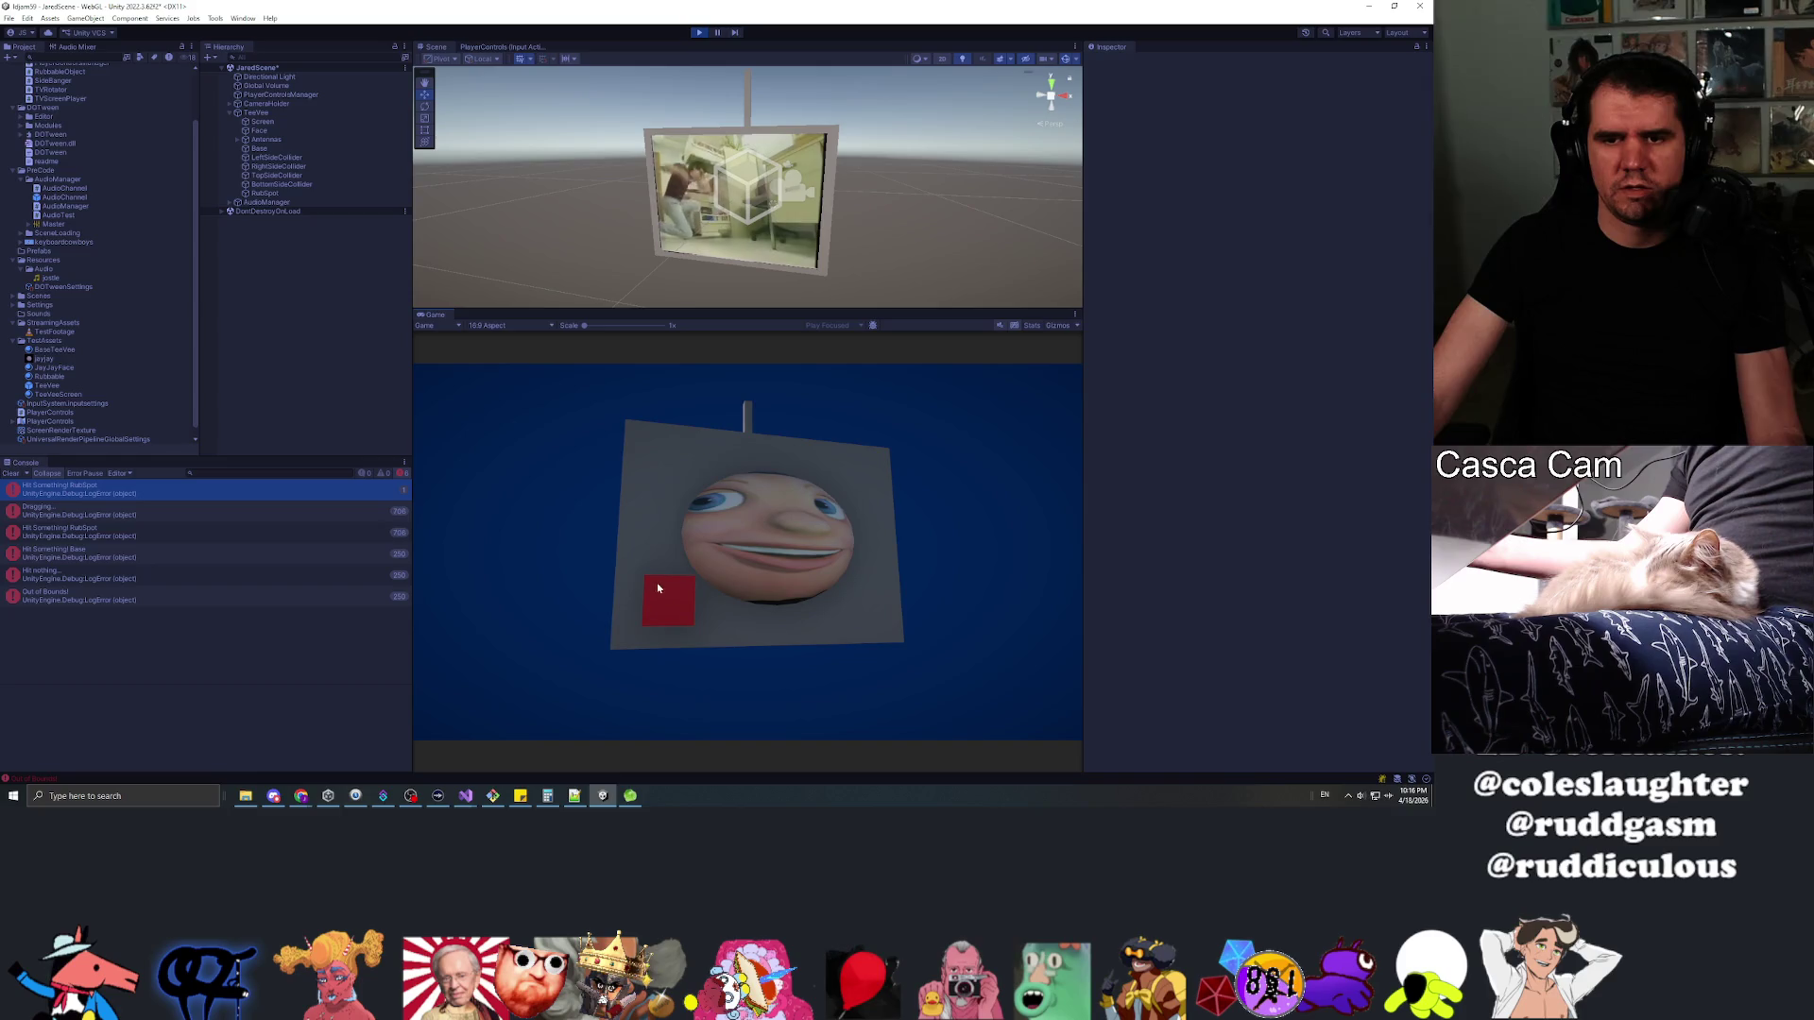
{"action": "left_click_drag", "start_coordinate": [650, 517], "coordinate": [567, 425]}
Select RubSpot, rub the spot again watching Time Dragged, clear the Console, and stop playing
{"action": "left_click", "coordinate": [263, 193]}
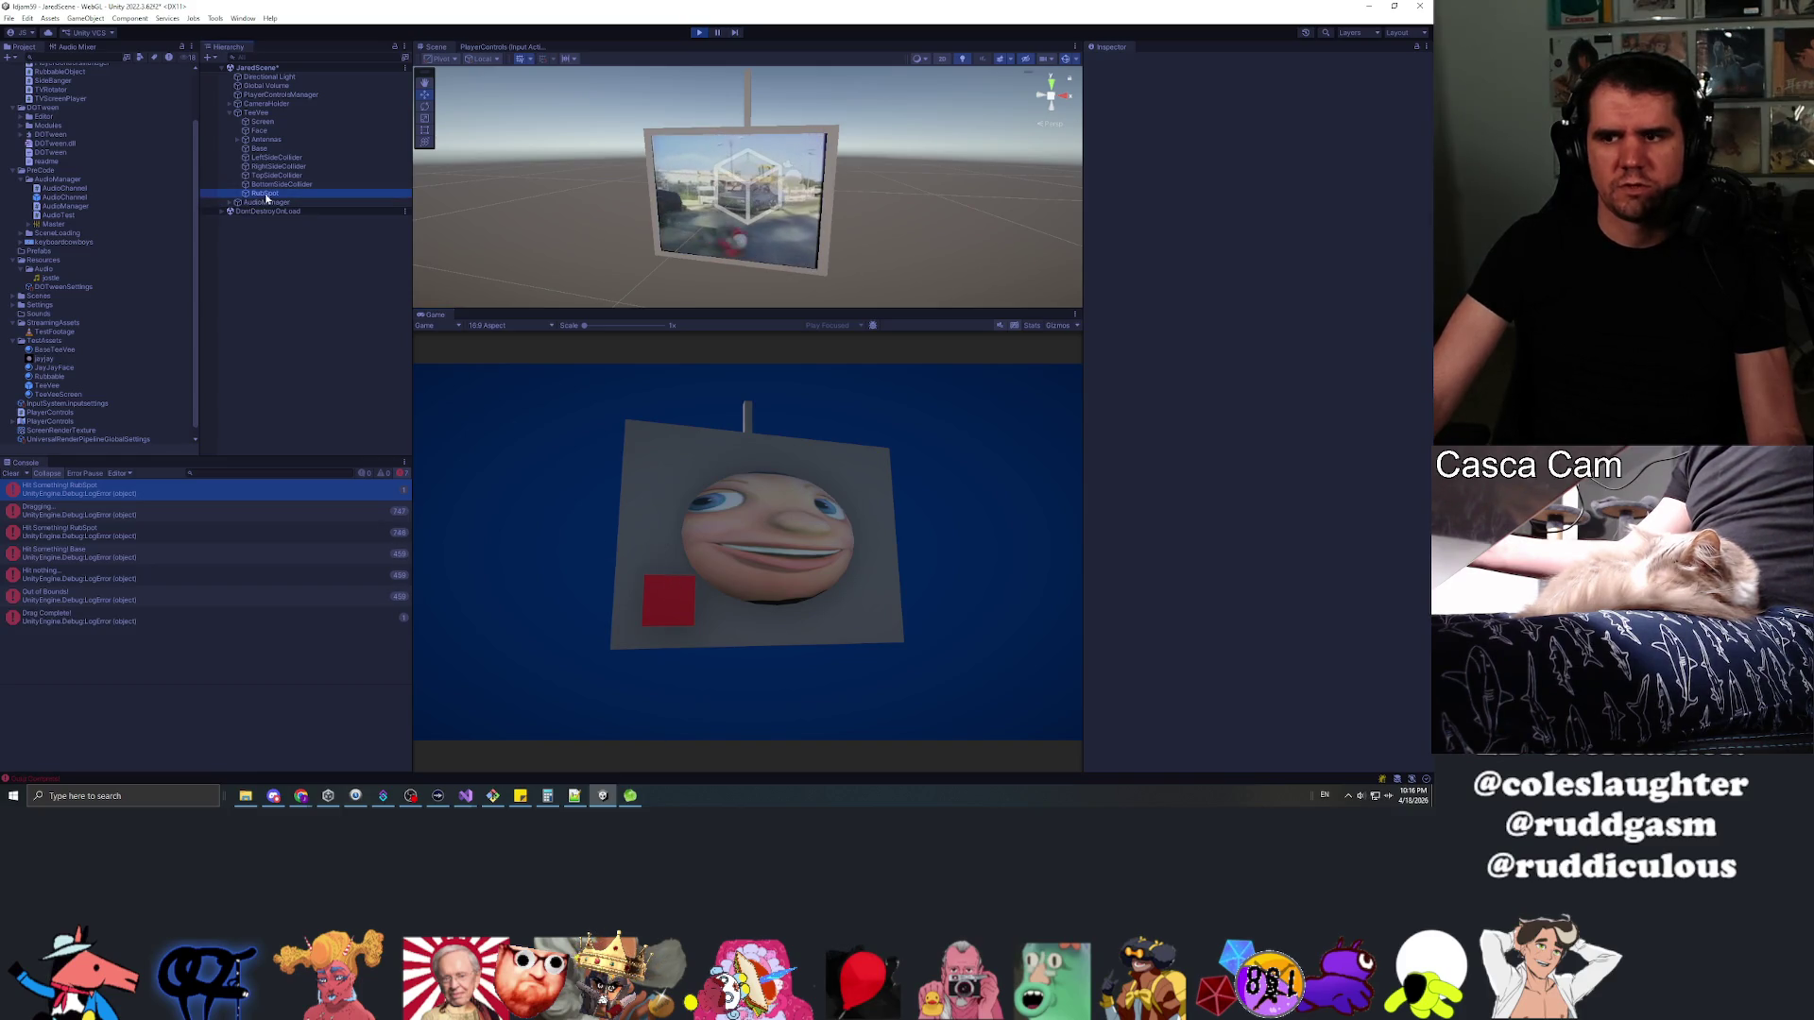
{"action": "left_click_drag", "start_coordinate": [663, 603], "coordinate": [667, 599]}
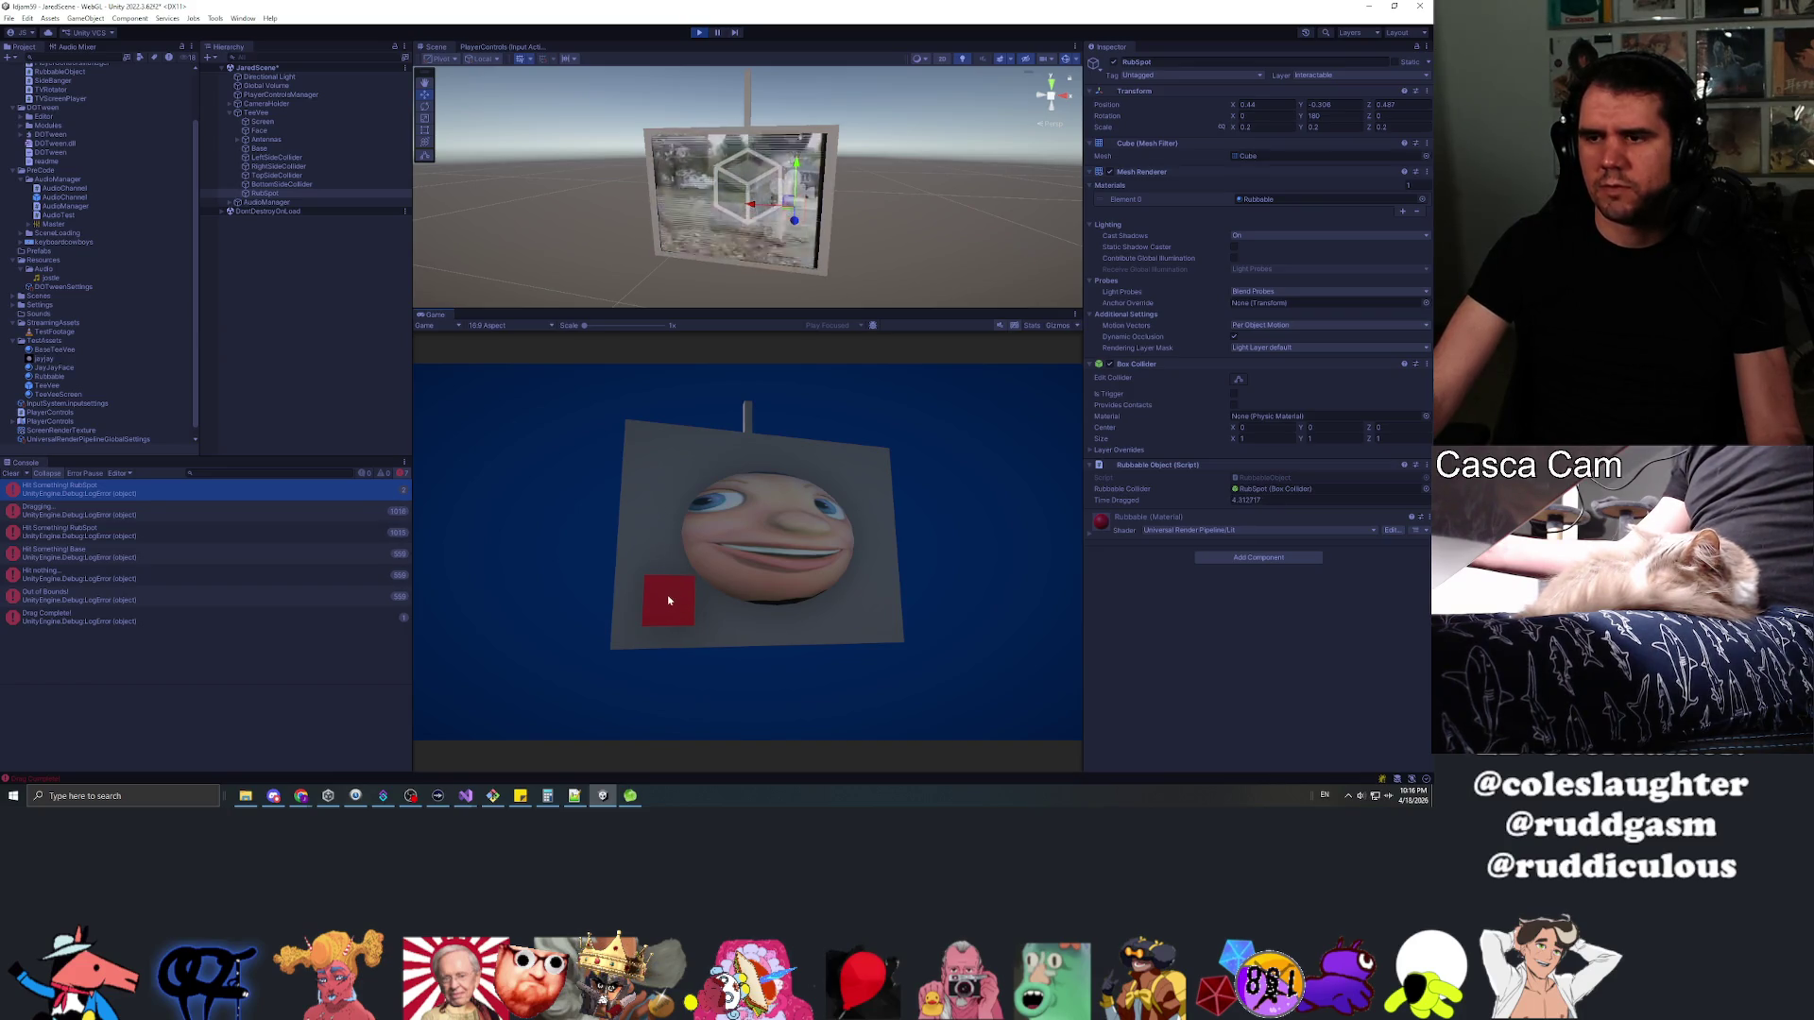
{"action": "left_click_drag", "start_coordinate": [679, 598], "coordinate": [667, 561]}
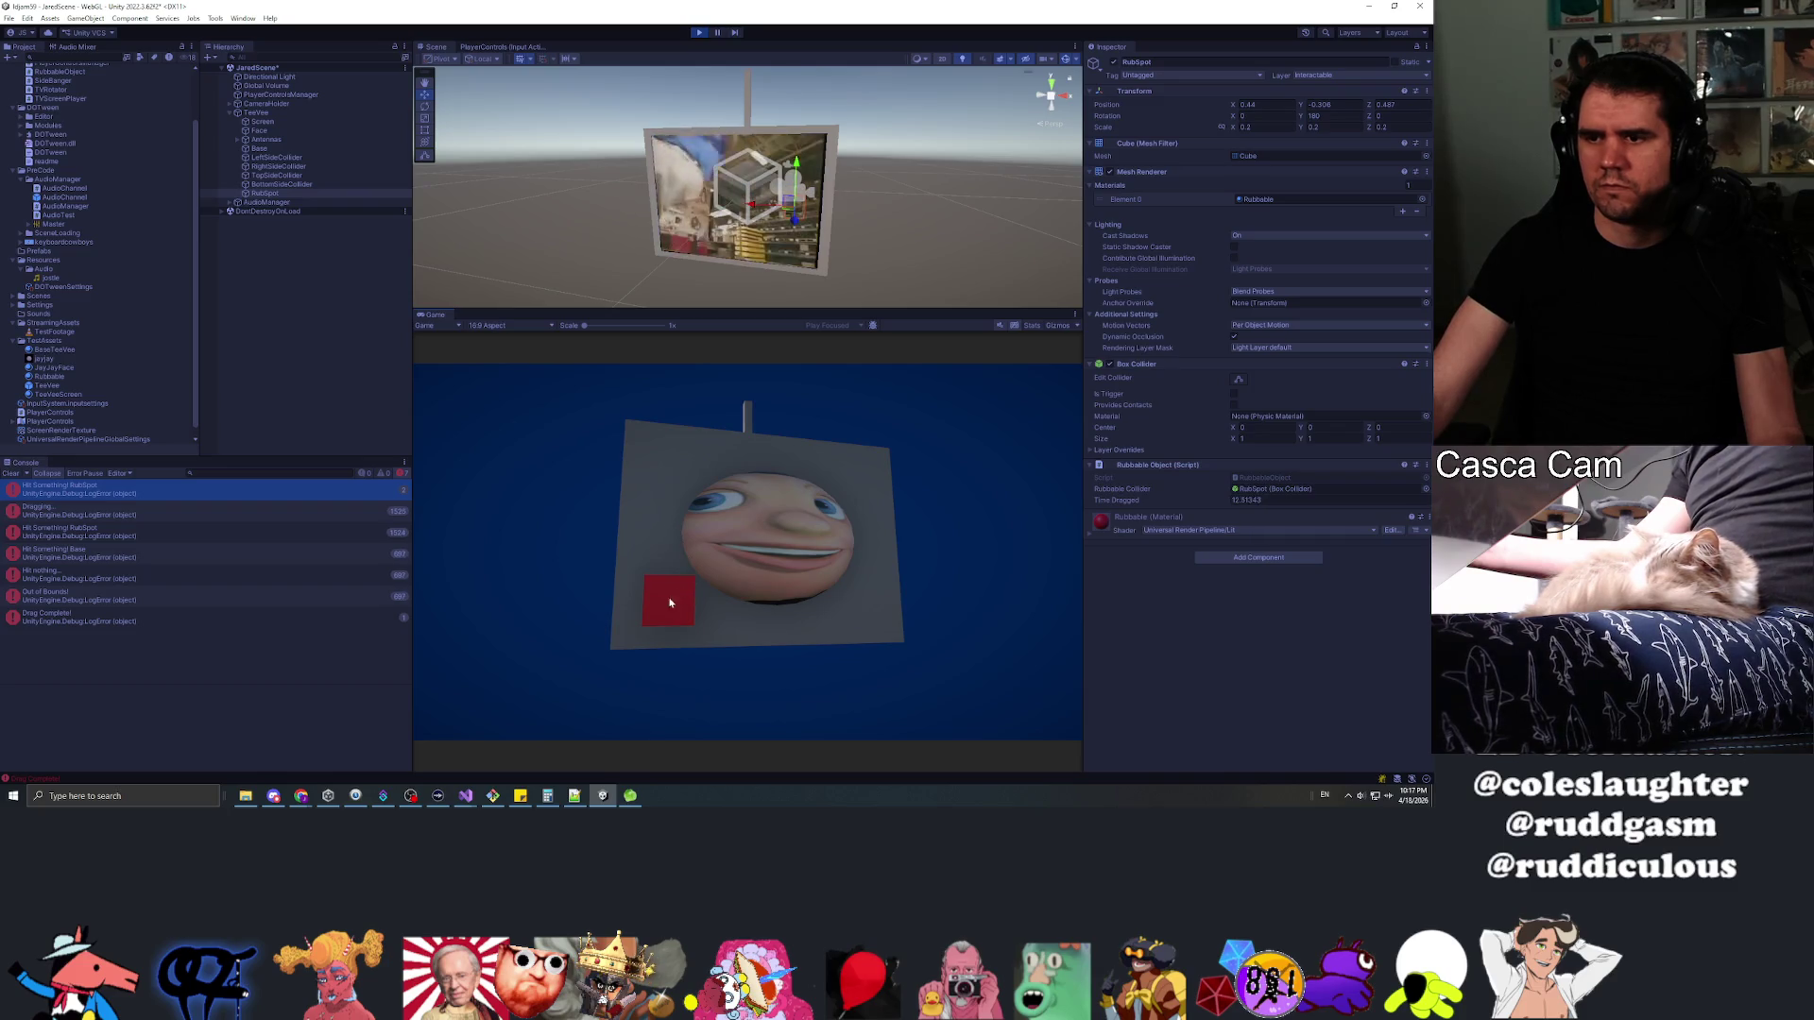
{"action": "left_click", "coordinate": [660, 602]}
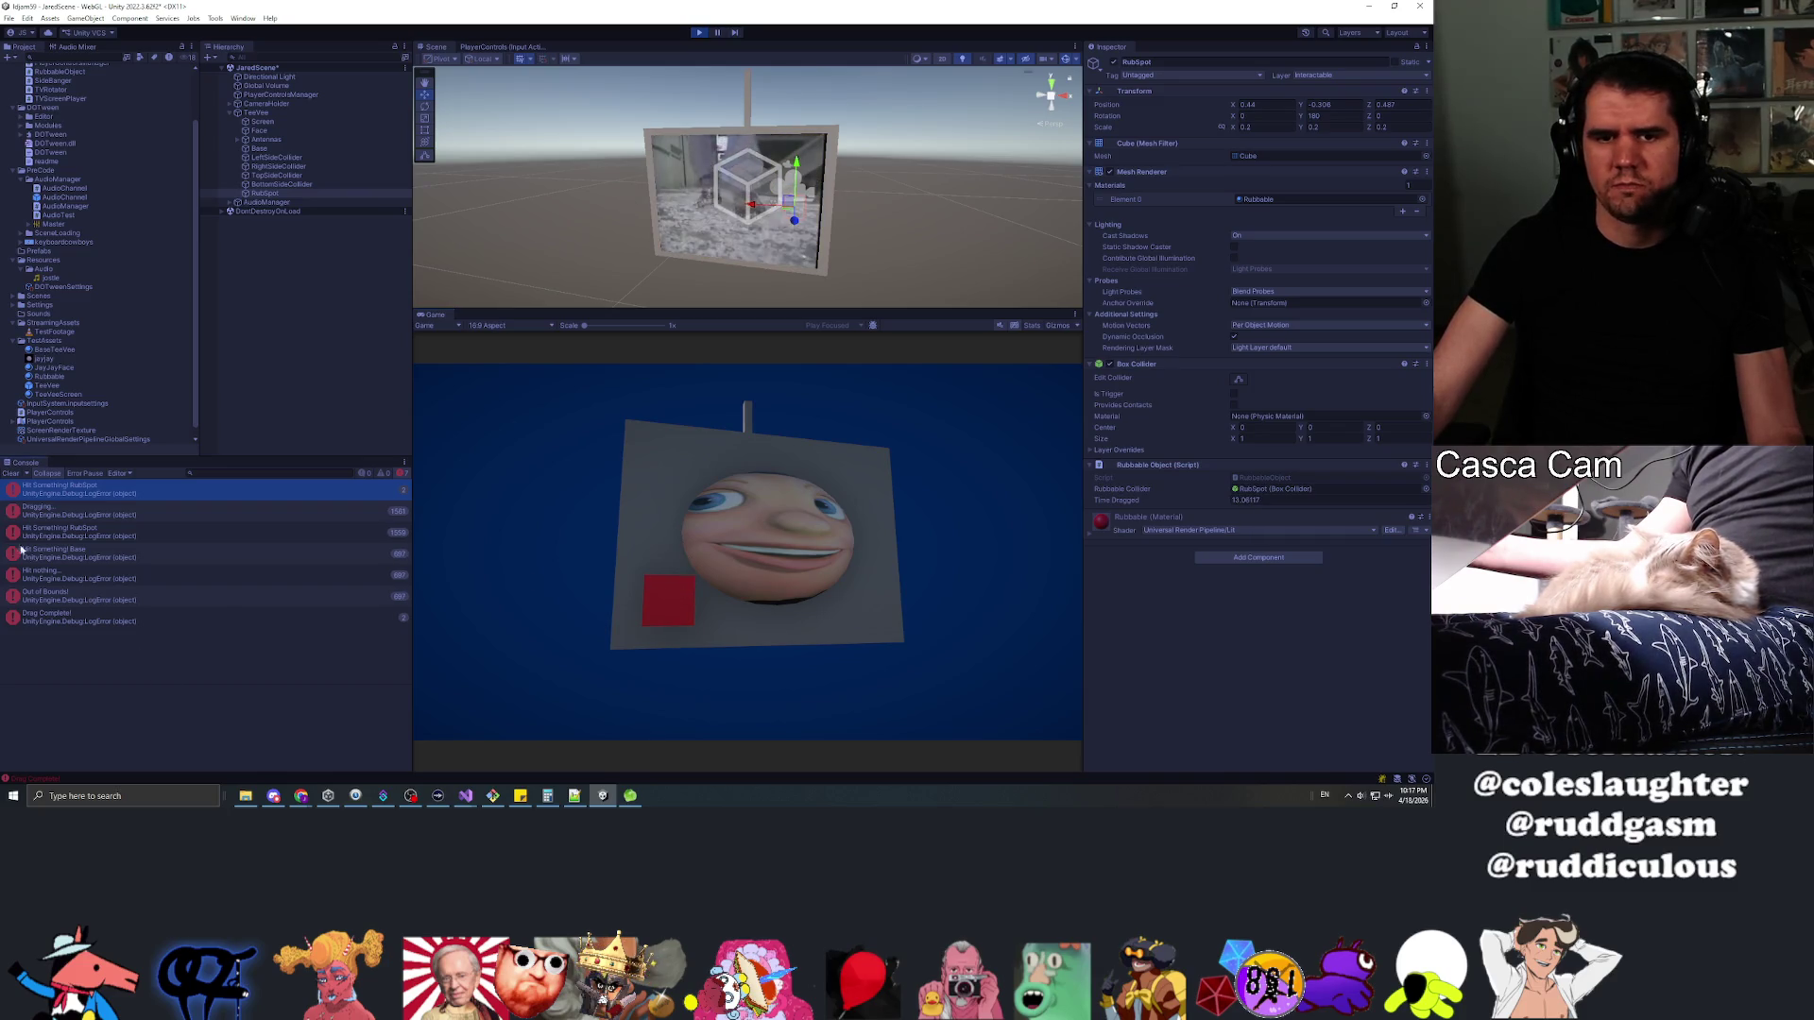
{"action": "left_click", "coordinate": [11, 473]}
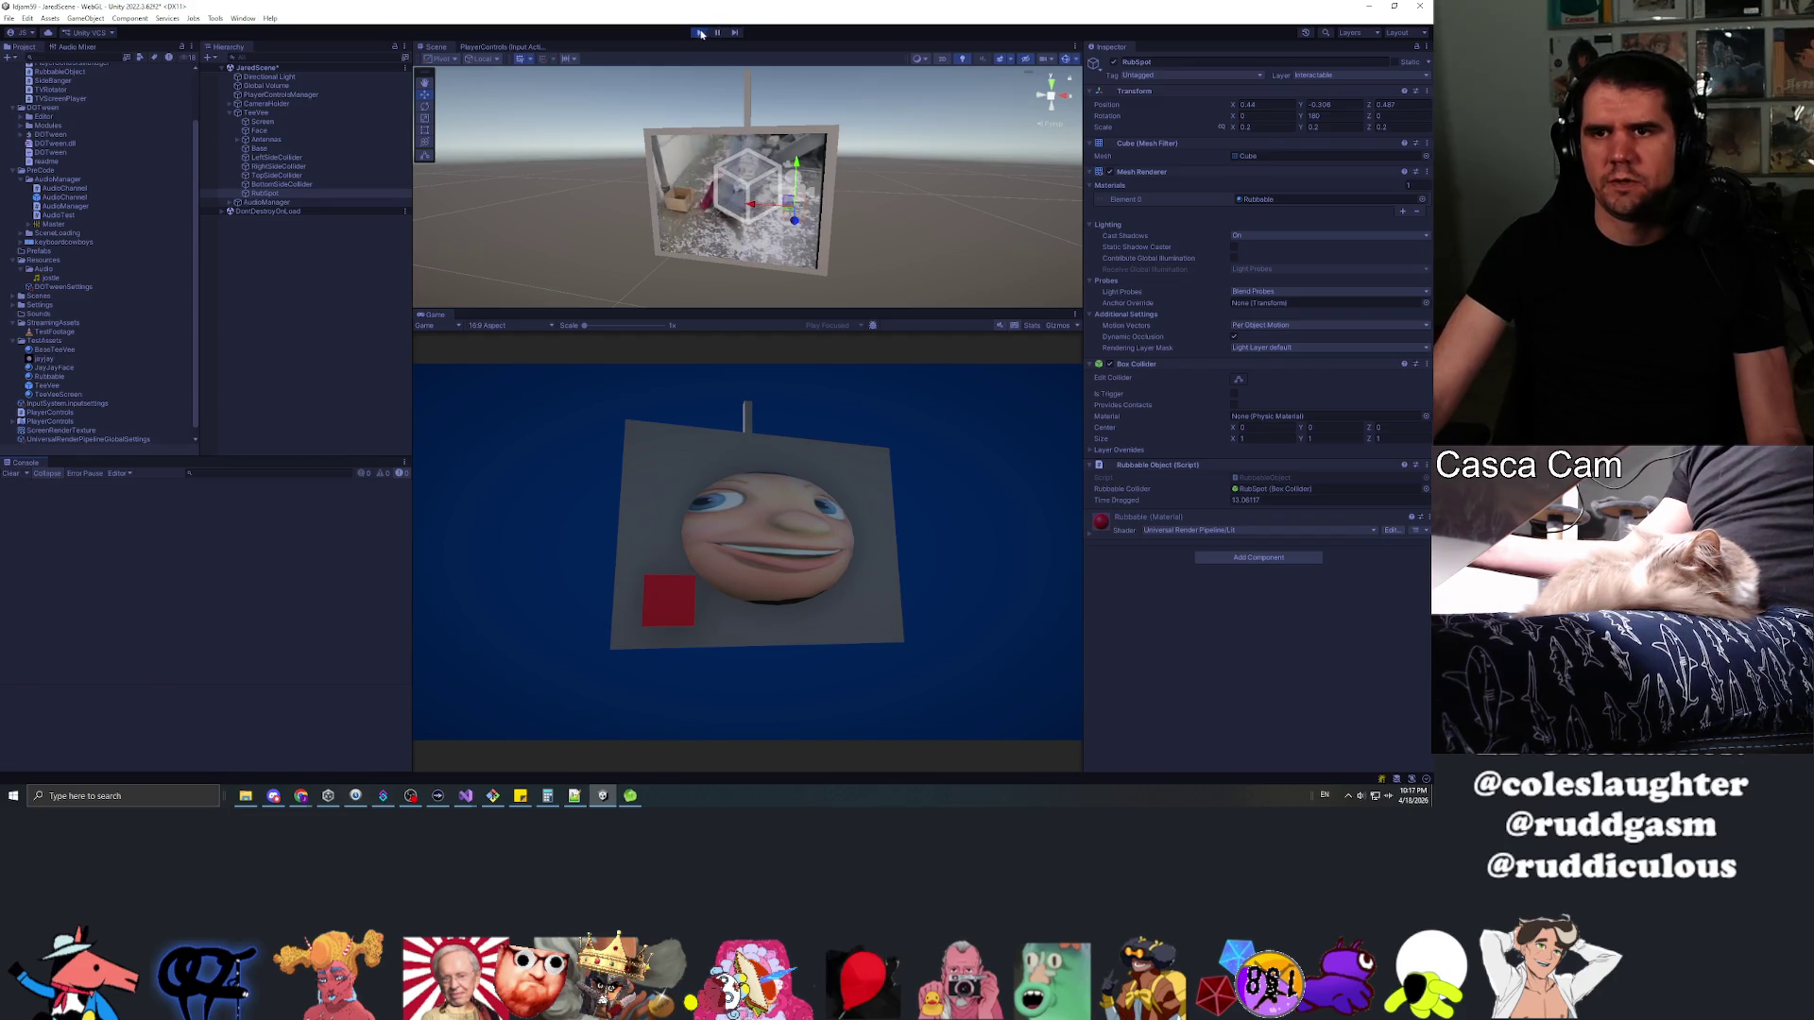
{"action": "left_click", "coordinate": [701, 34]}
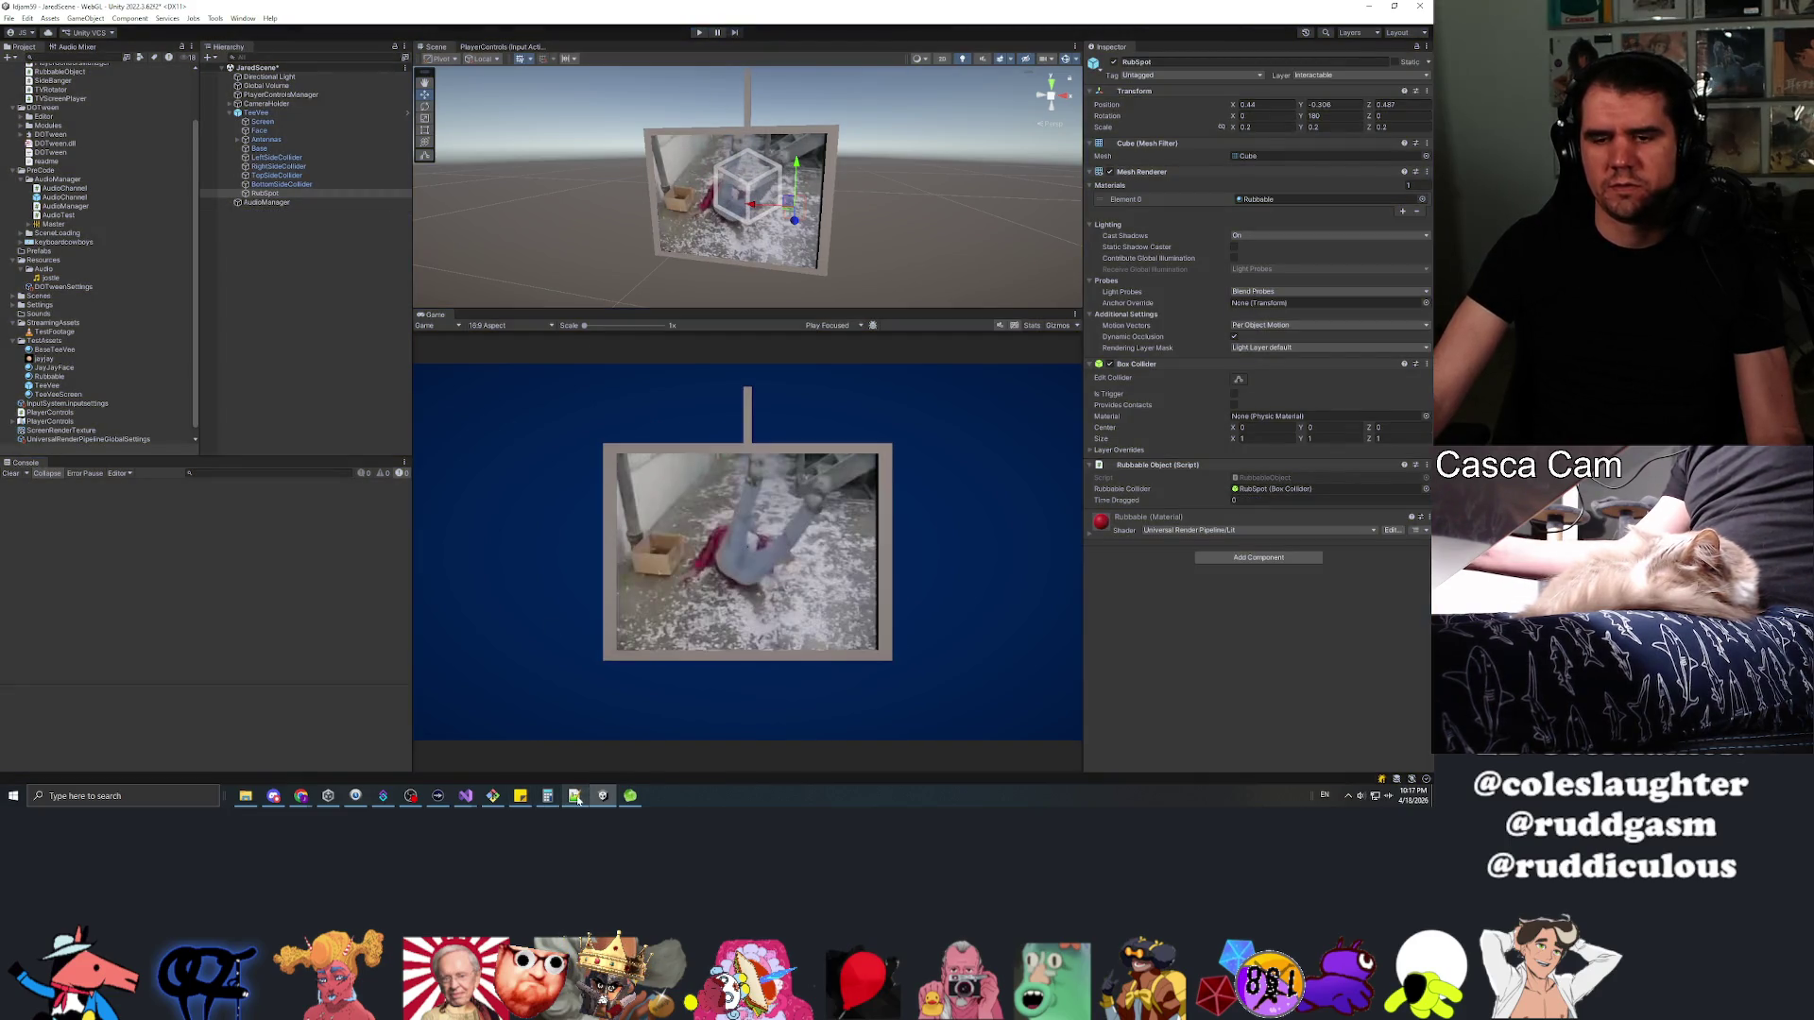
Leave the Unity editor for the separate document window on the taskbar
{"action": "mouse_move", "coordinate": [578, 800]}
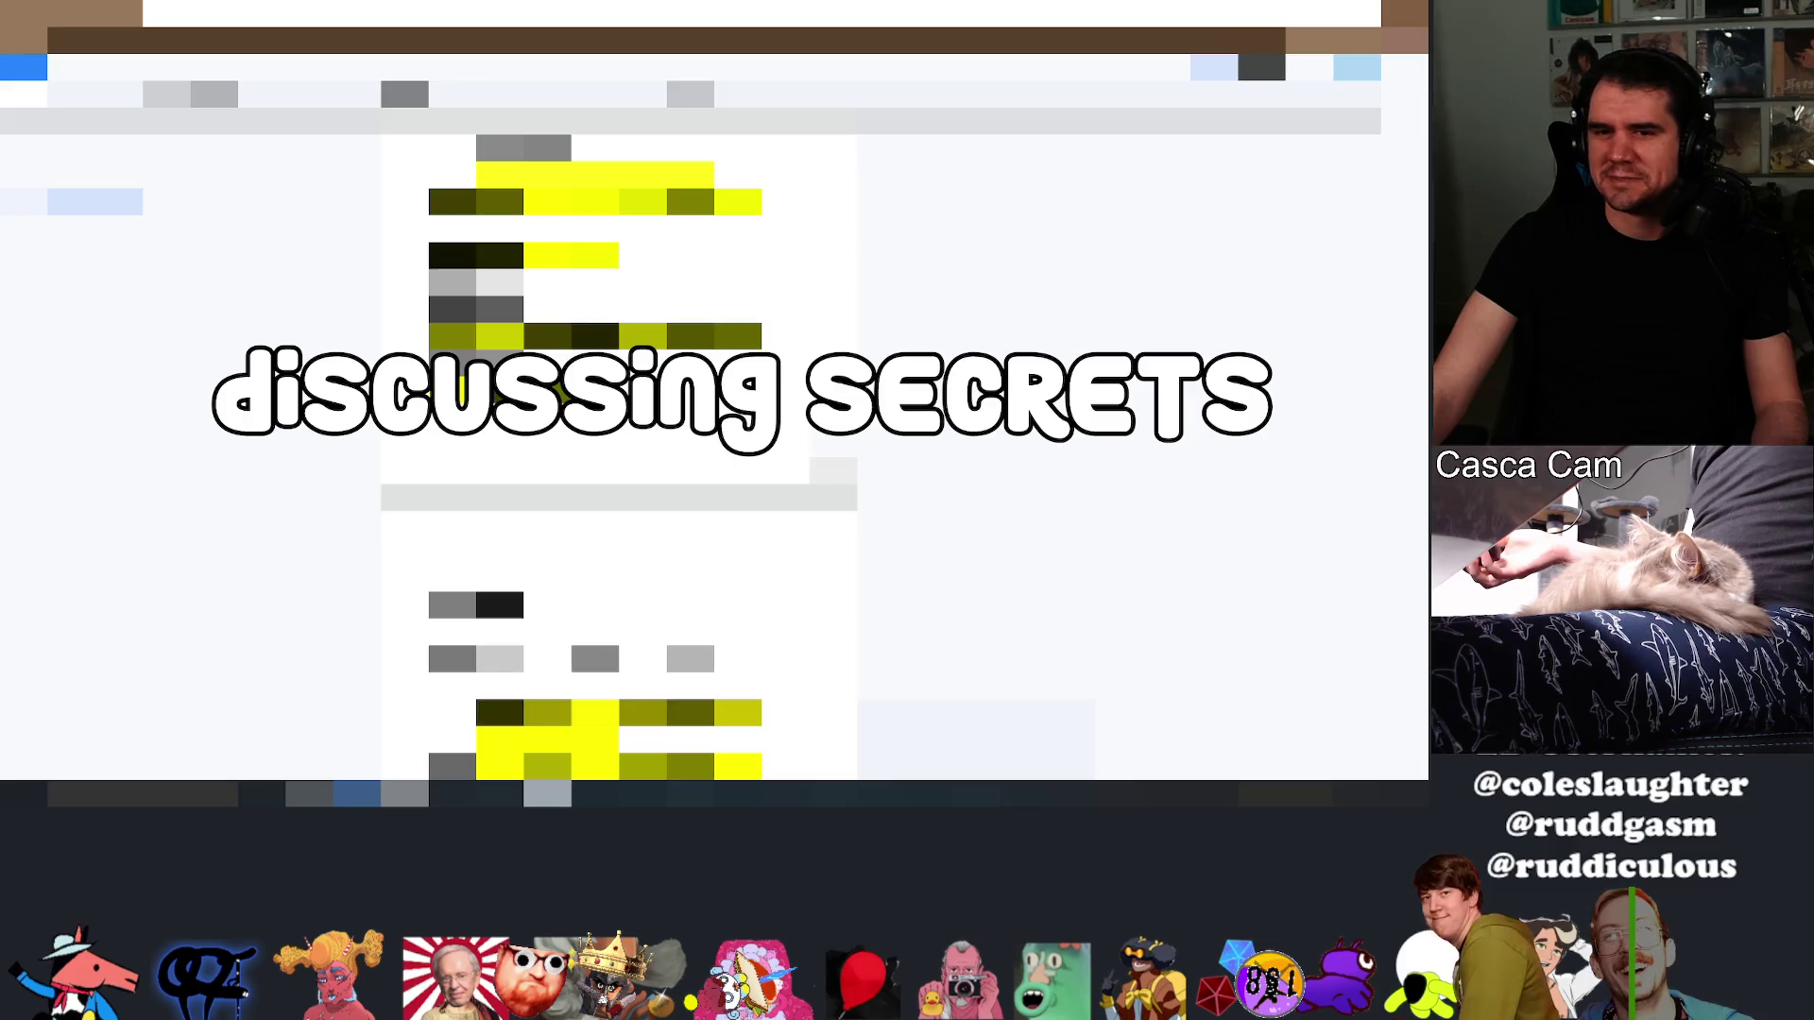
Browse the document's pages from the left sidebar: next page, the one after, then back
{"action": "scroll", "coordinate": [714, 444], "scroll_direction": "down", "scroll_amount": 3}
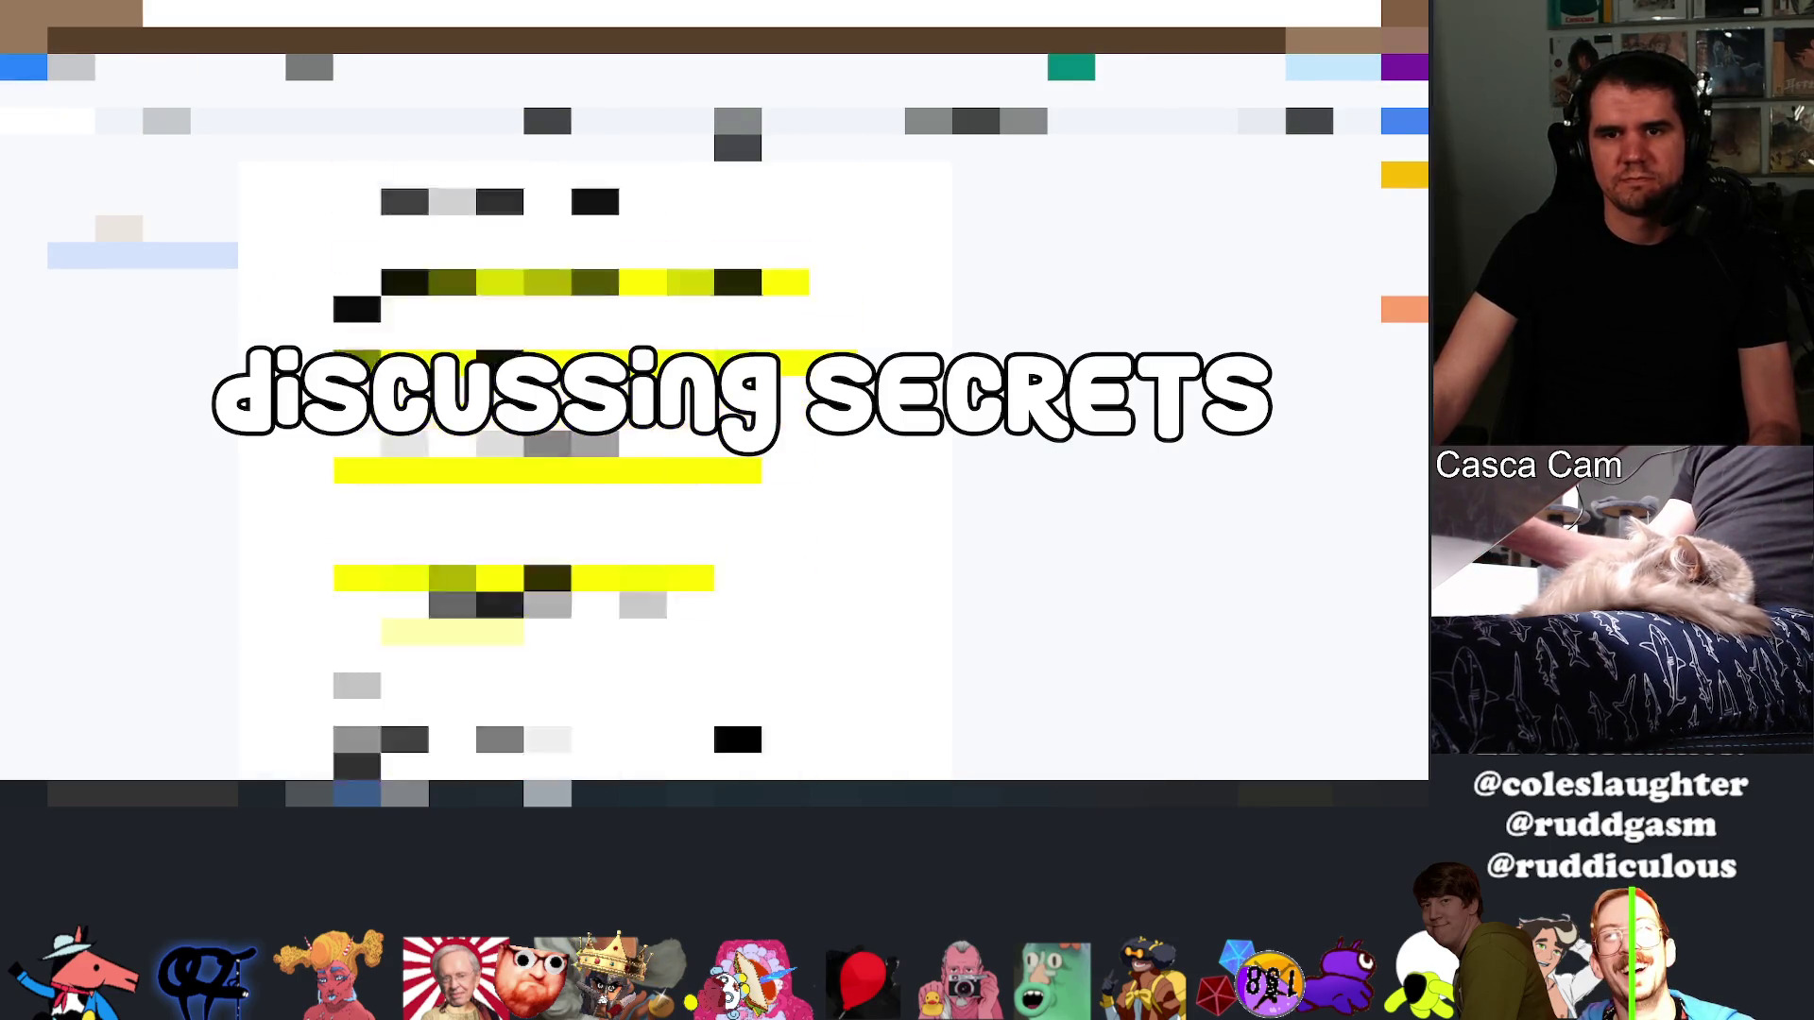
{"action": "left_click", "coordinate": [143, 296]}
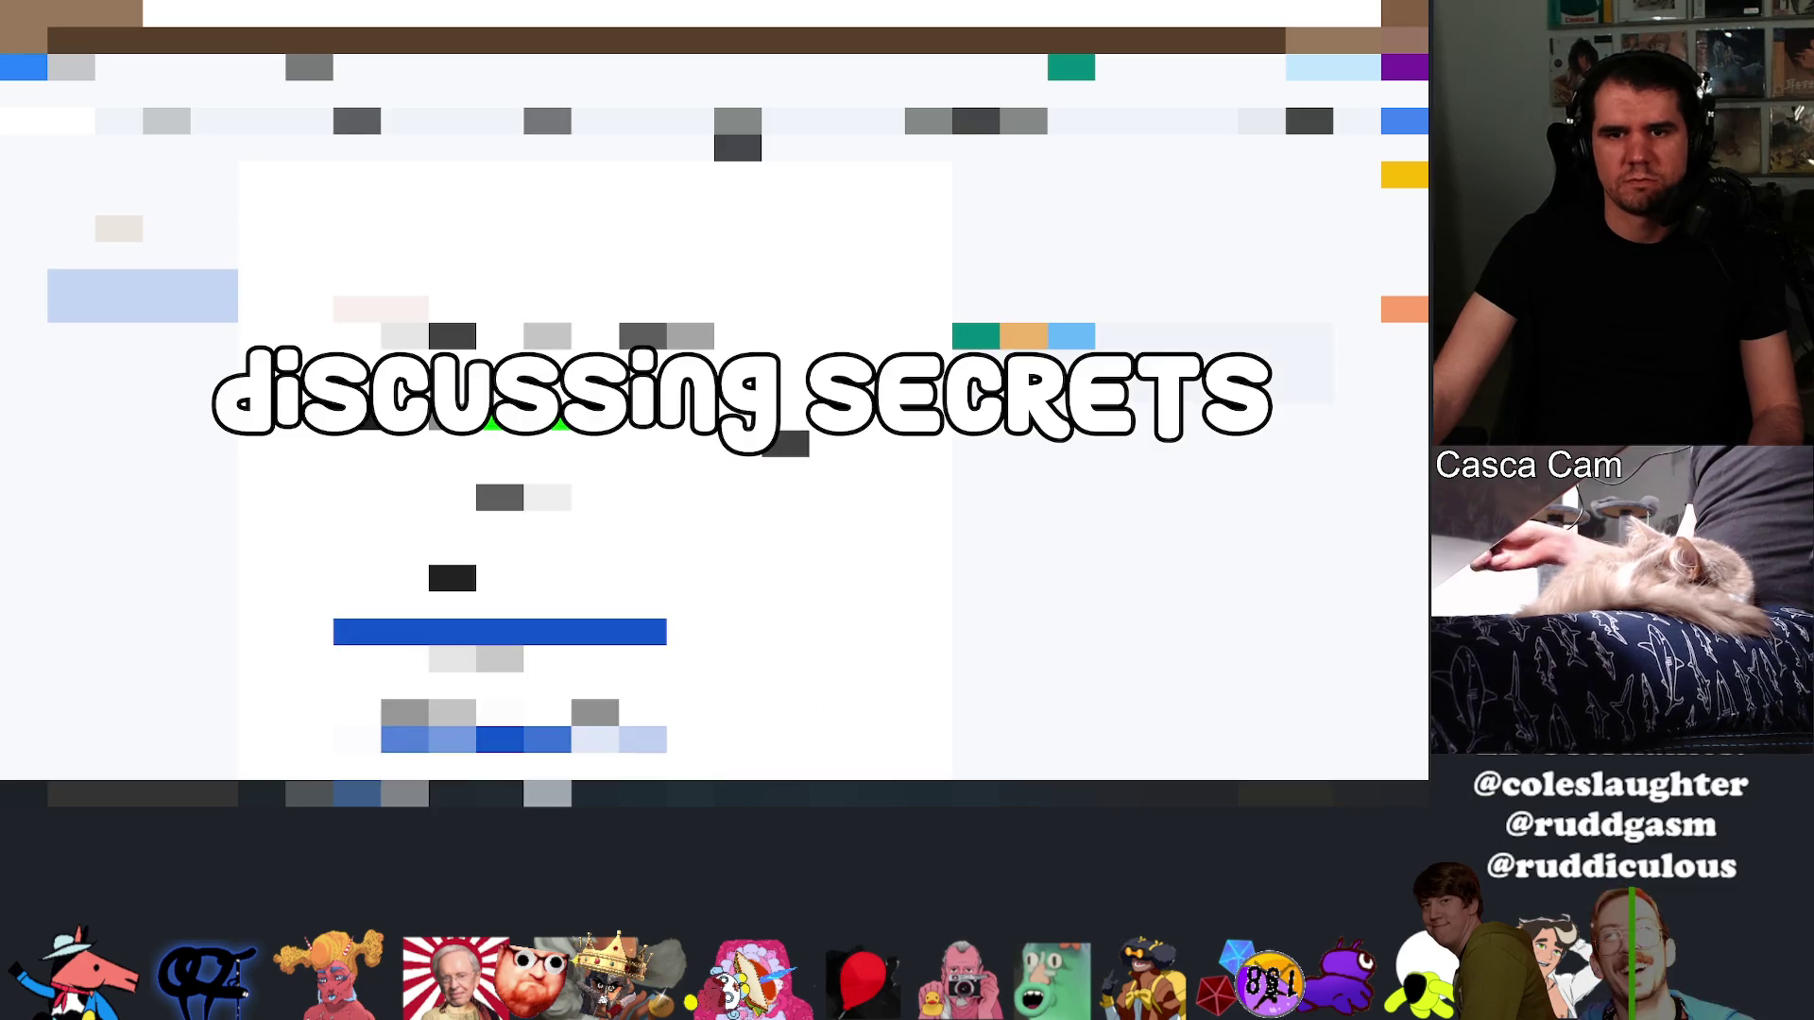
{"action": "left_click", "coordinate": [143, 336]}
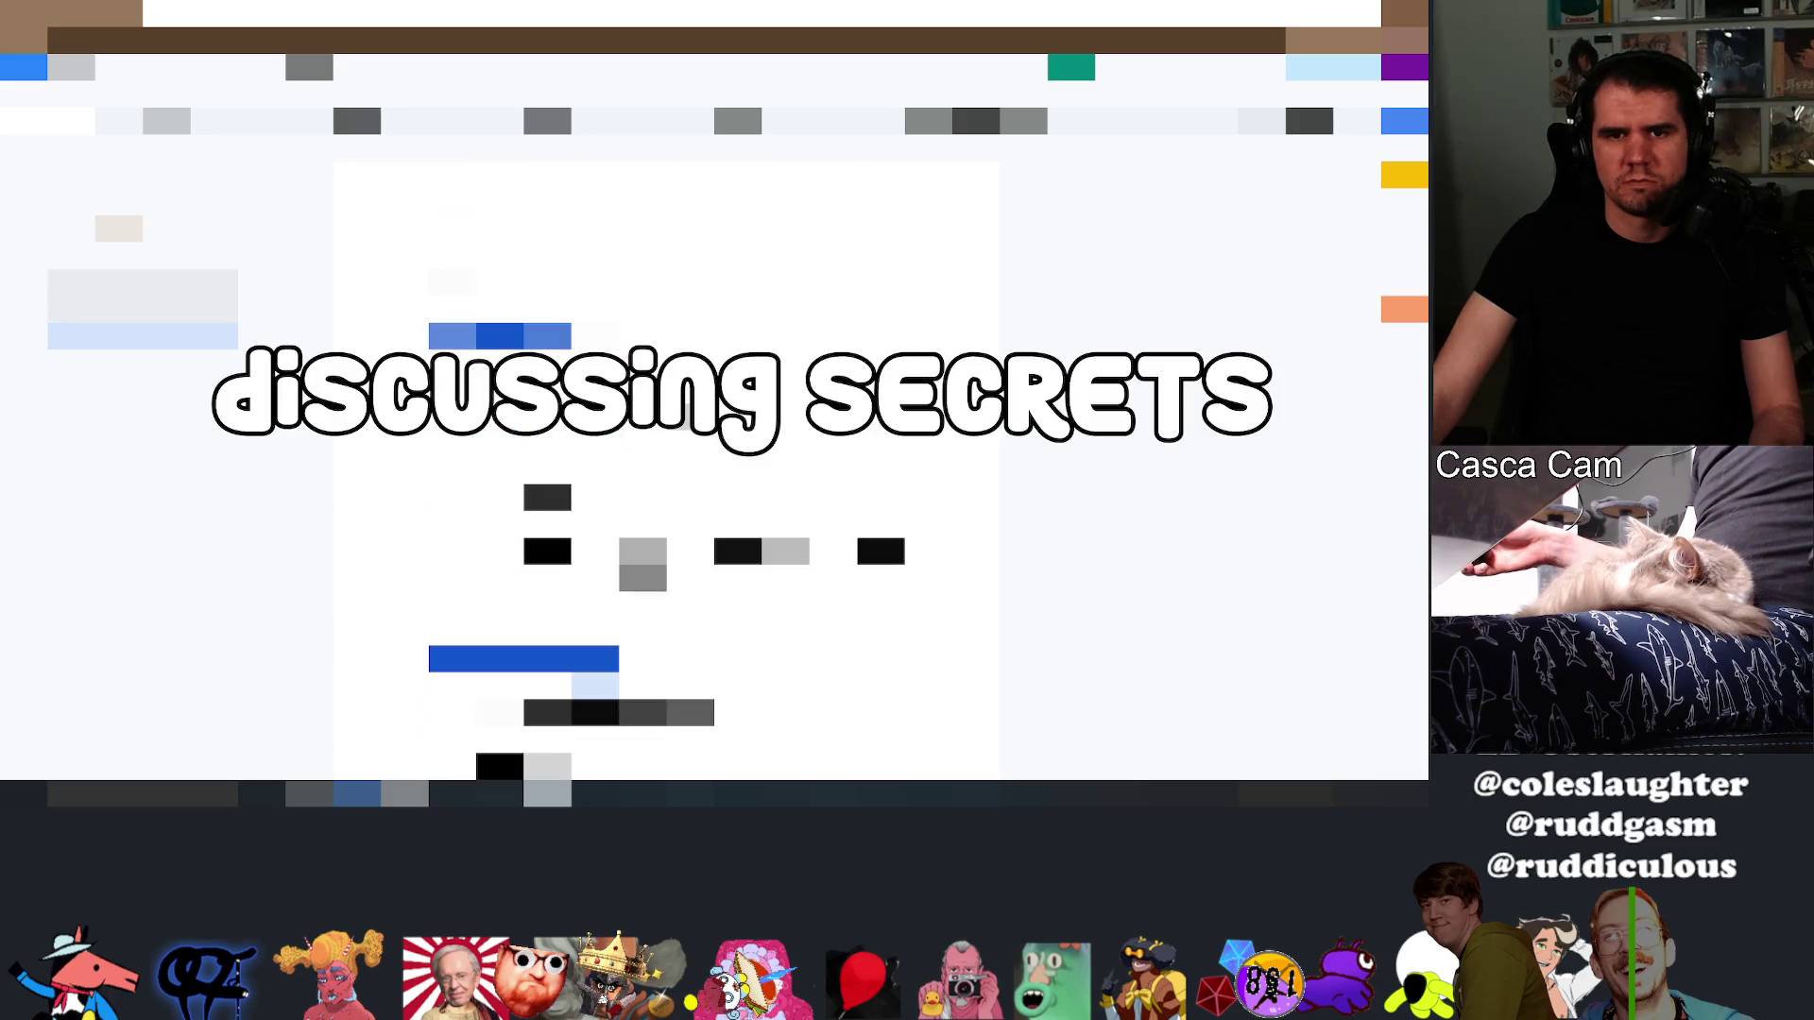
{"action": "left_click", "coordinate": [142, 296]}
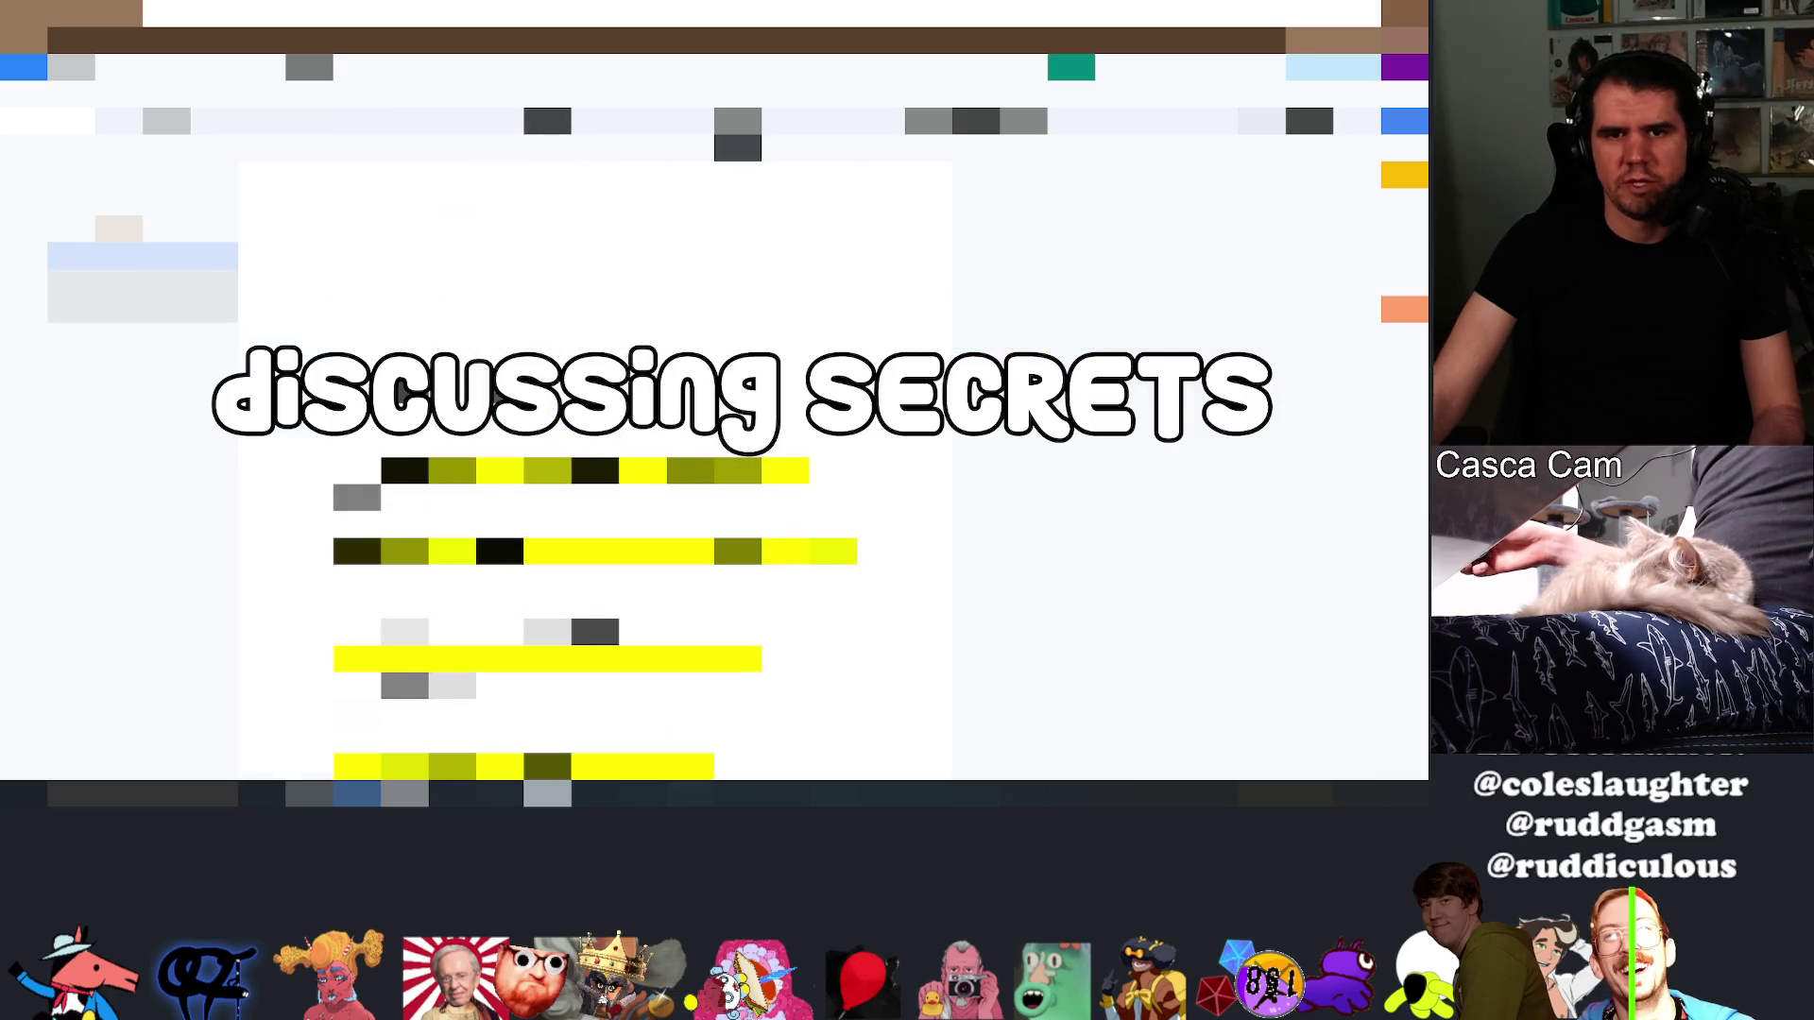
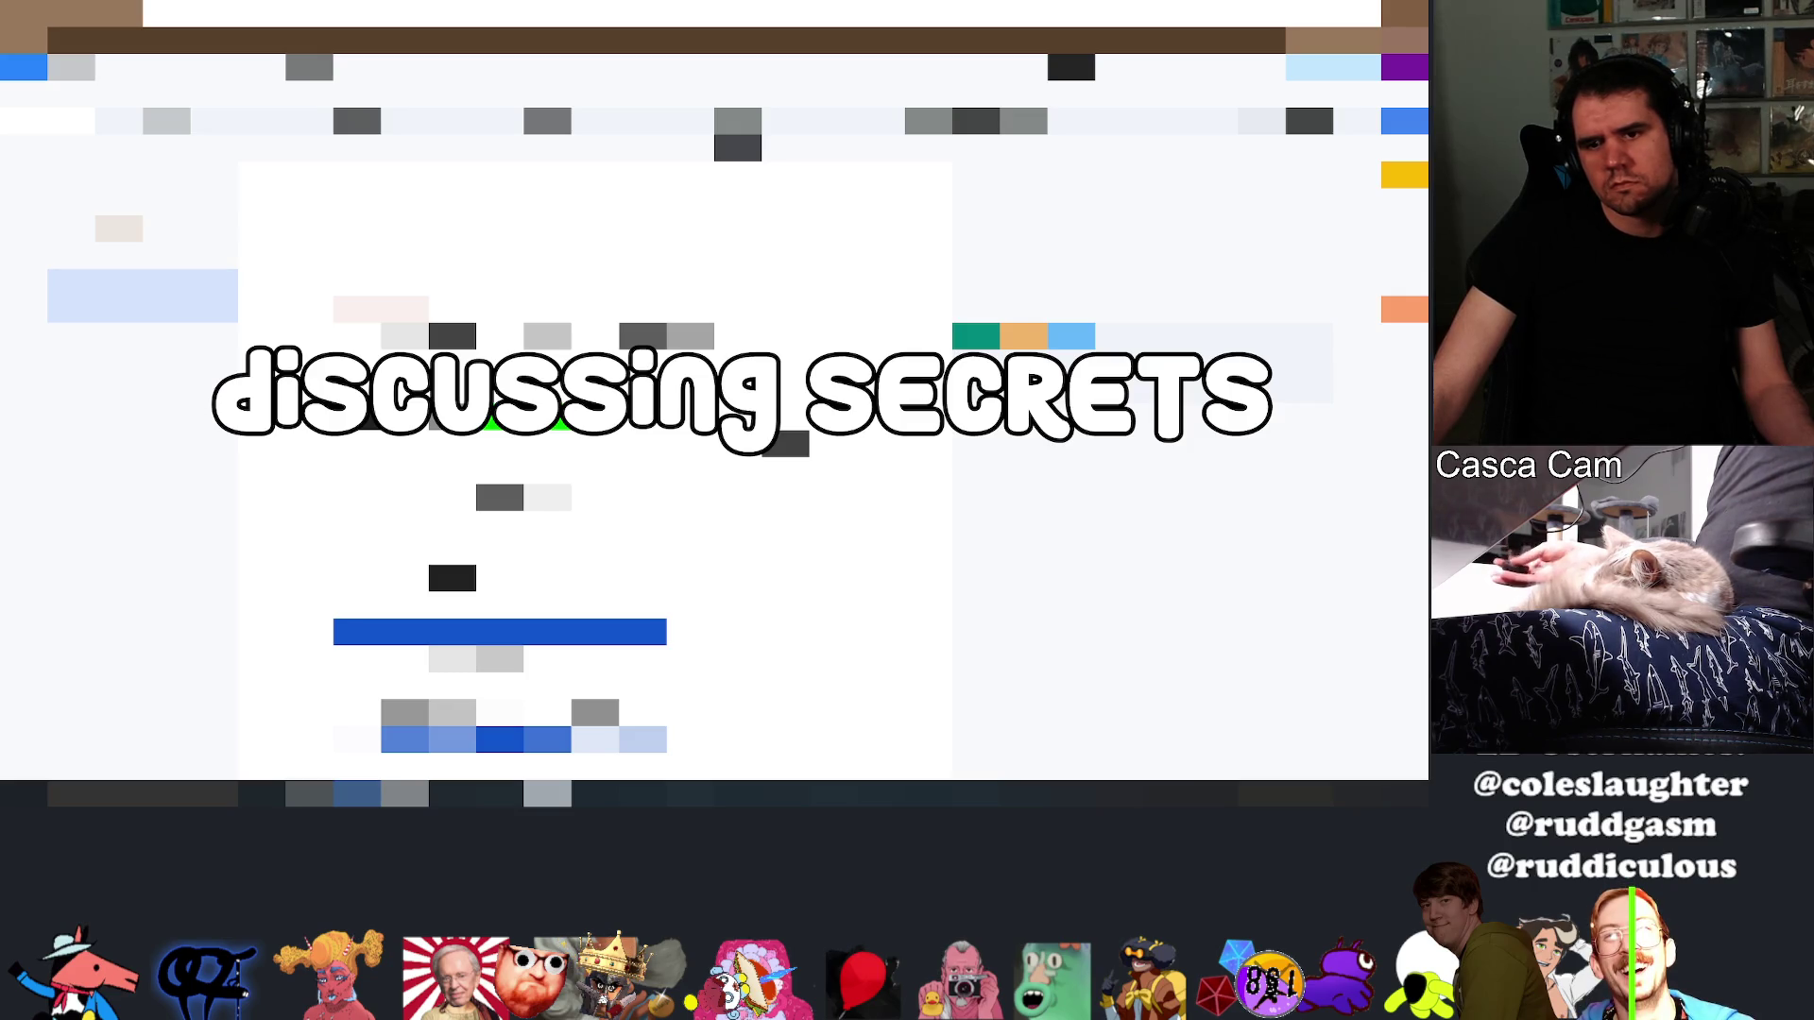
Jump back to the previous section from the outline sidebar and read through it
{"action": "scroll", "coordinate": [595, 472], "scroll_direction": "down", "scroll_amount": 1}
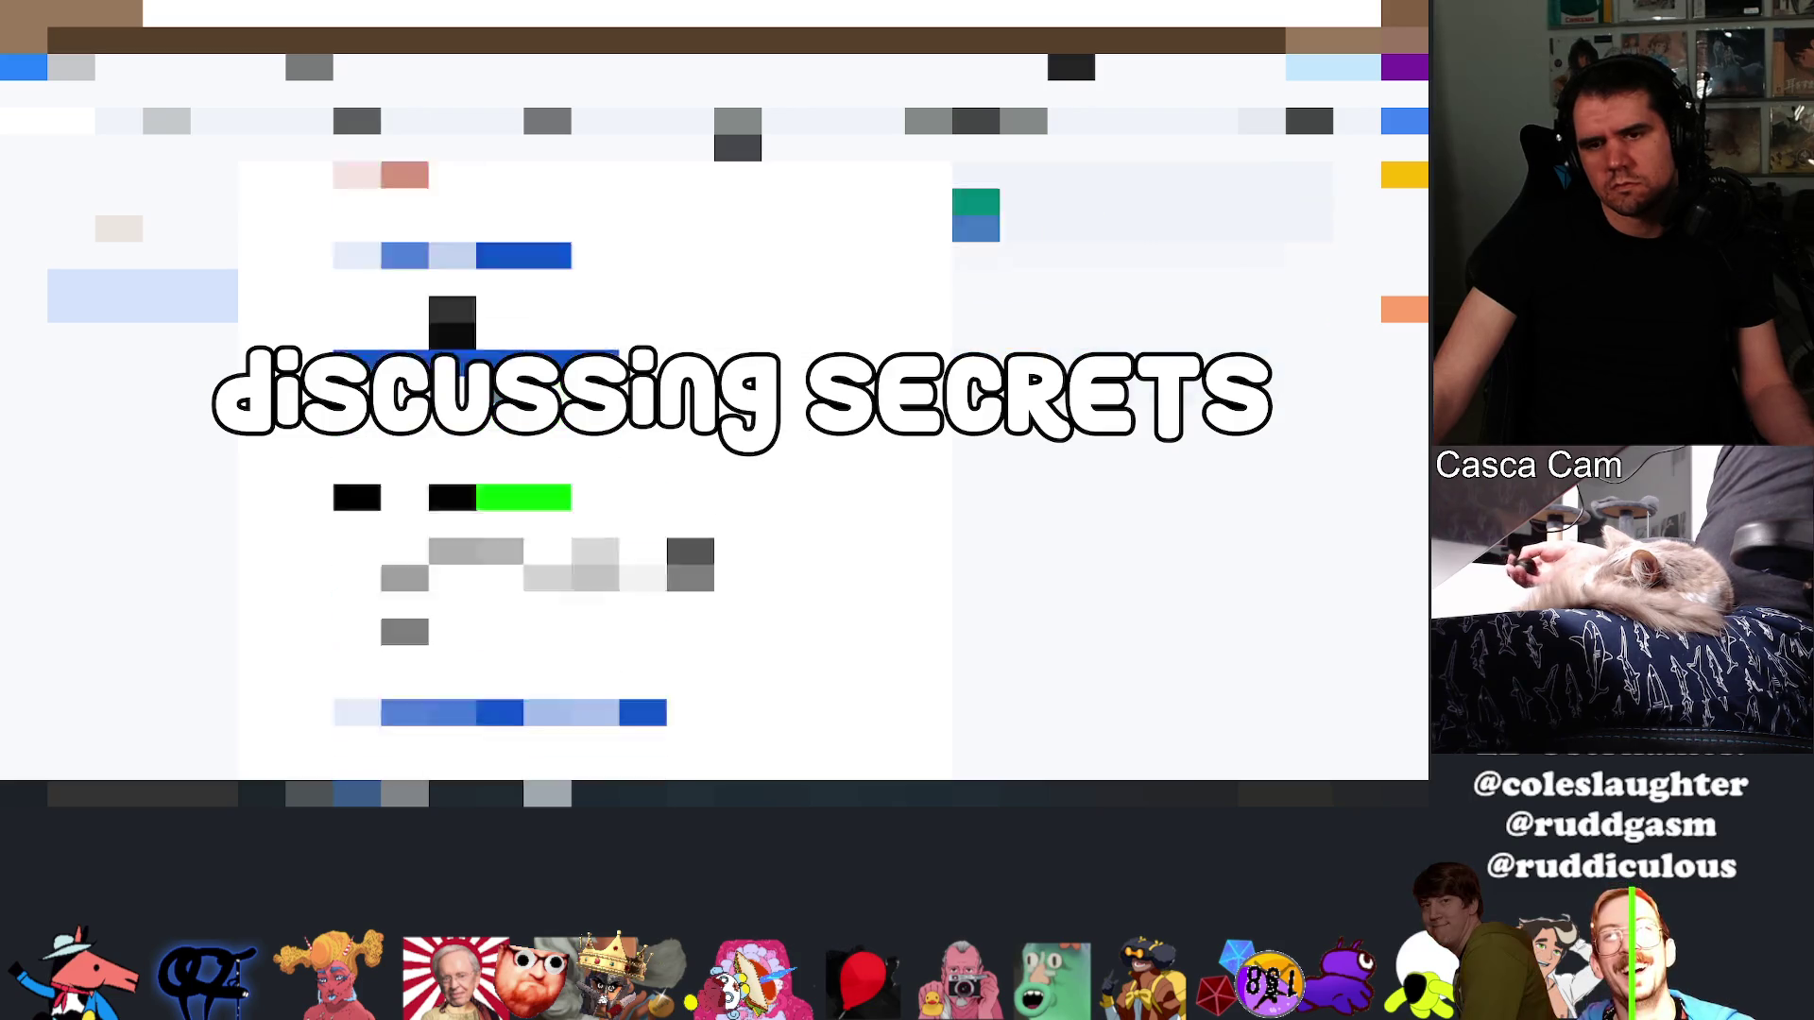
{"action": "scroll", "coordinate": [596, 471], "scroll_direction": "down", "scroll_amount": 1}
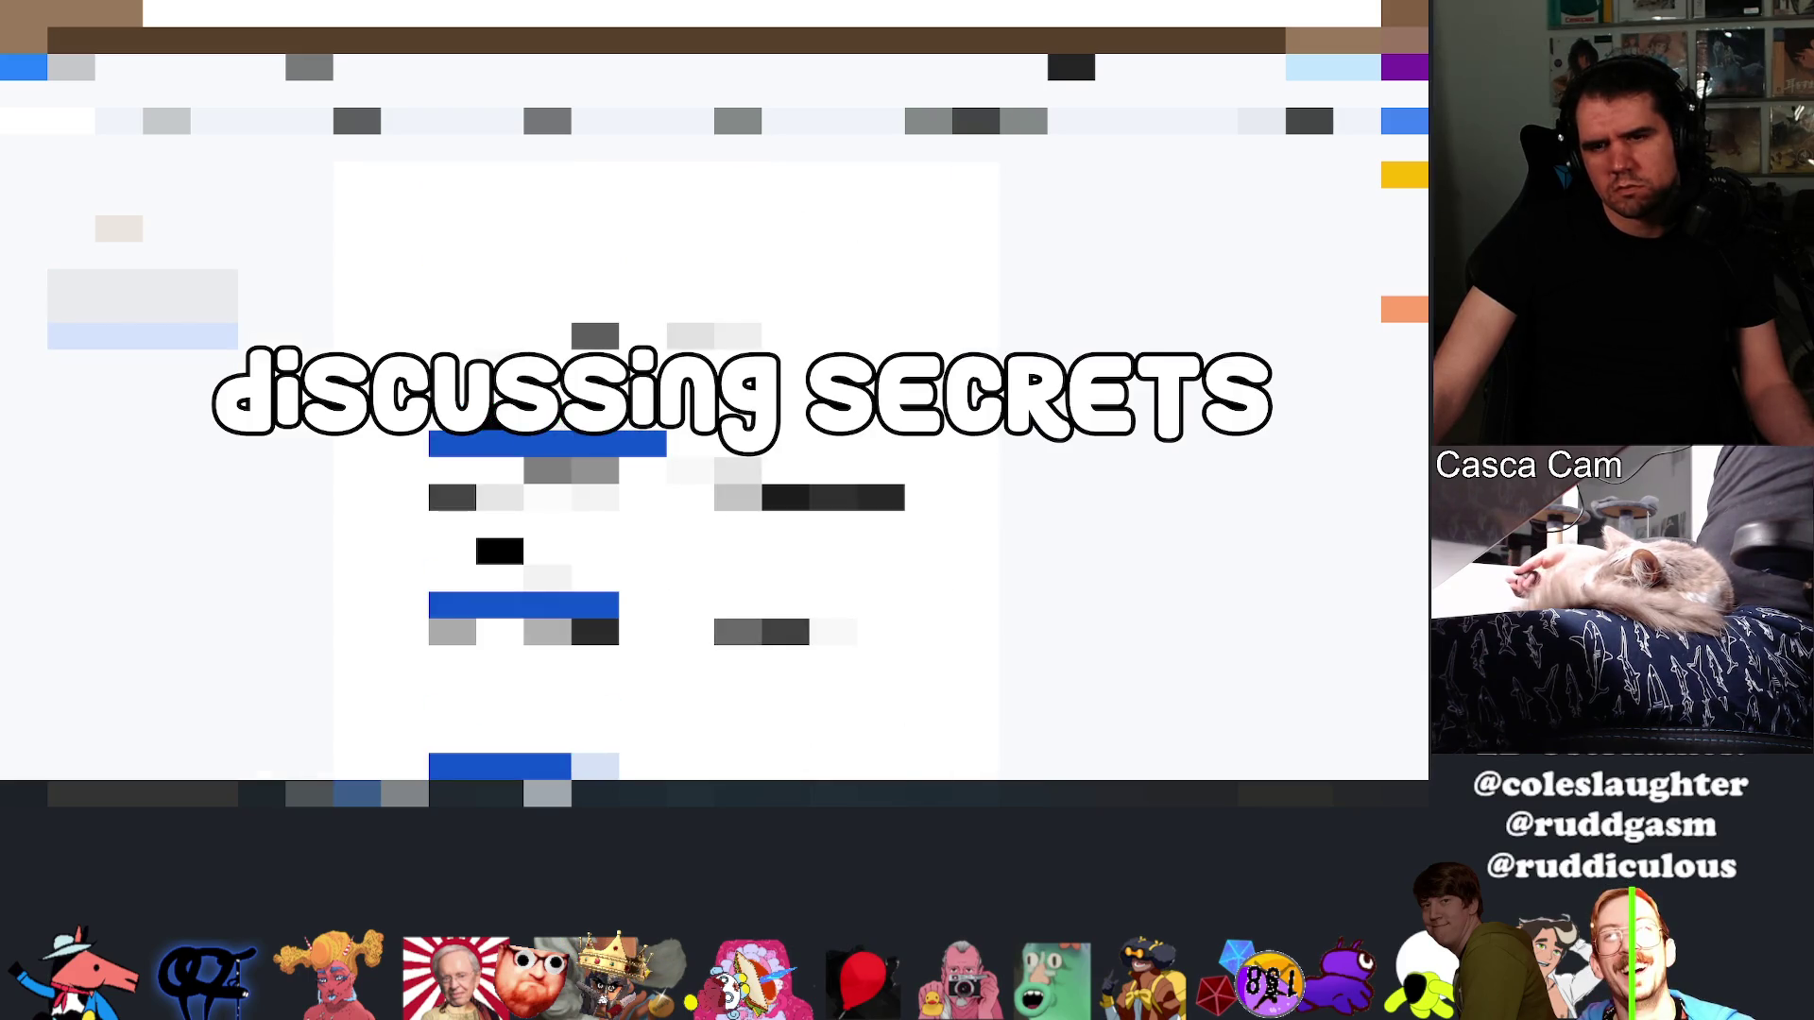
{"action": "left_click", "coordinate": [142, 297]}
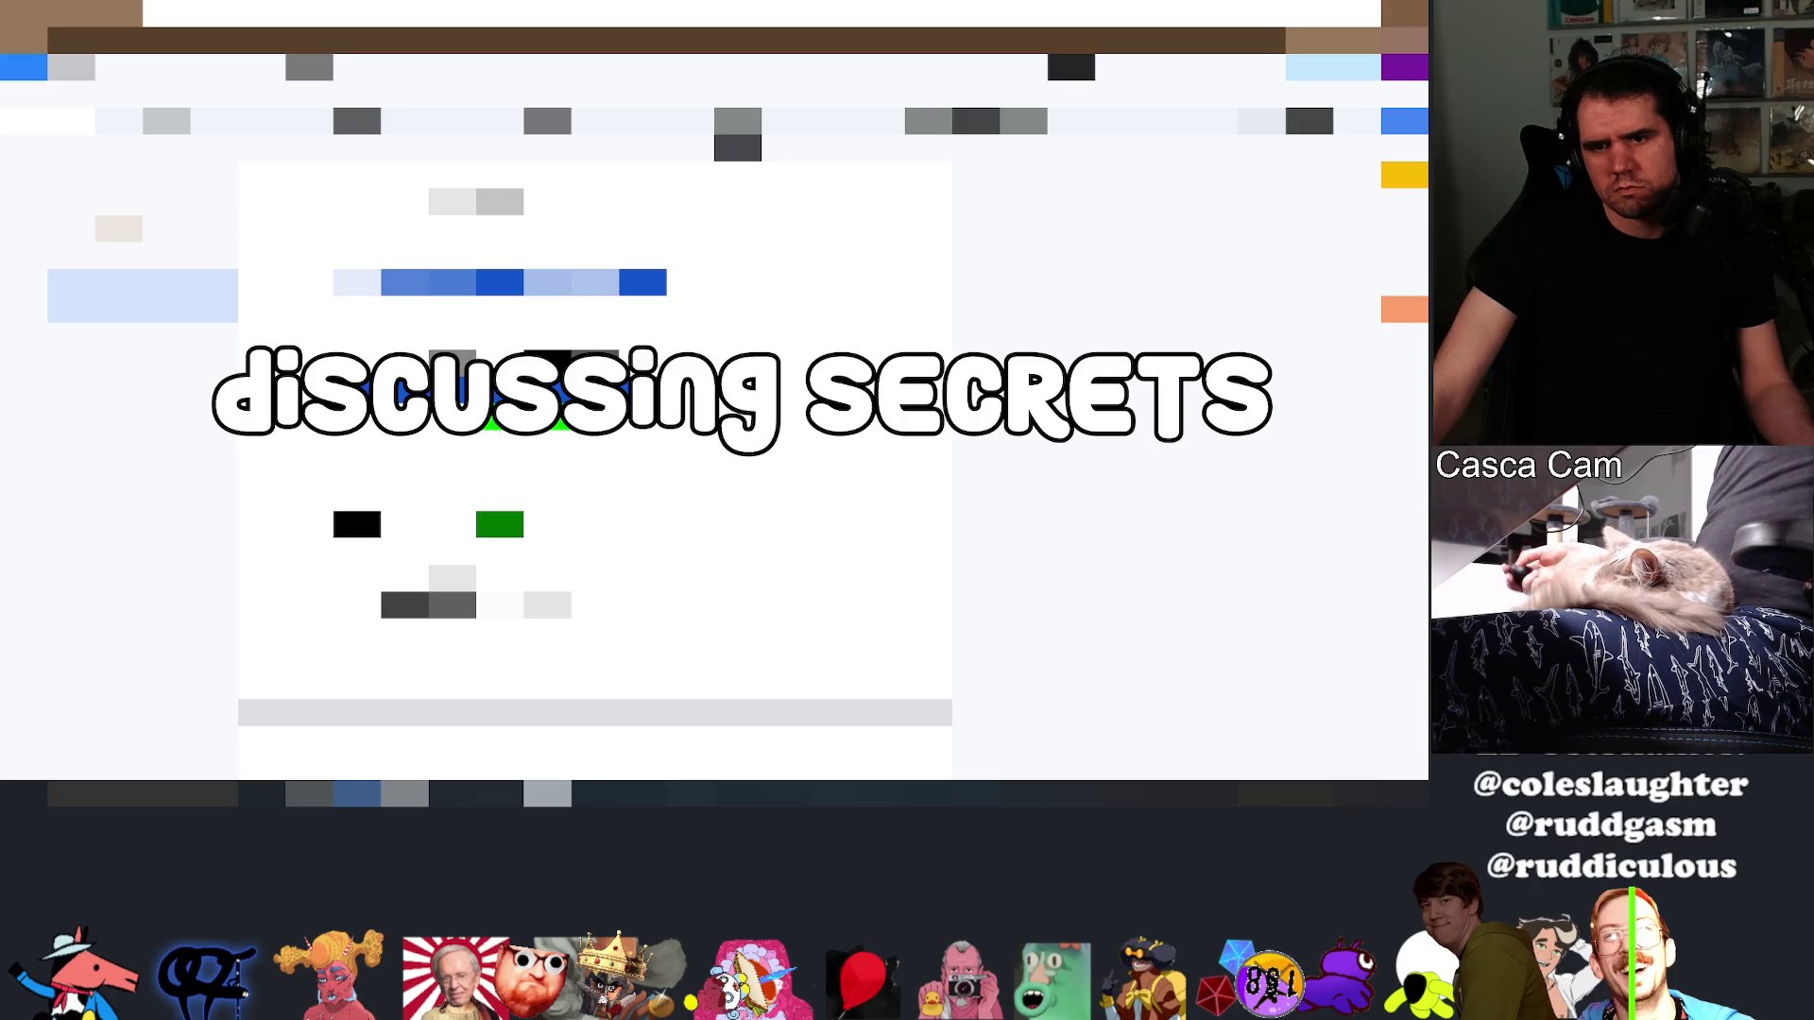
{"action": "scroll", "coordinate": [596, 472], "scroll_direction": "down", "scroll_amount": 3}
{"action": "scroll", "coordinate": [596, 472], "scroll_direction": "down", "scroll_amount": 3}
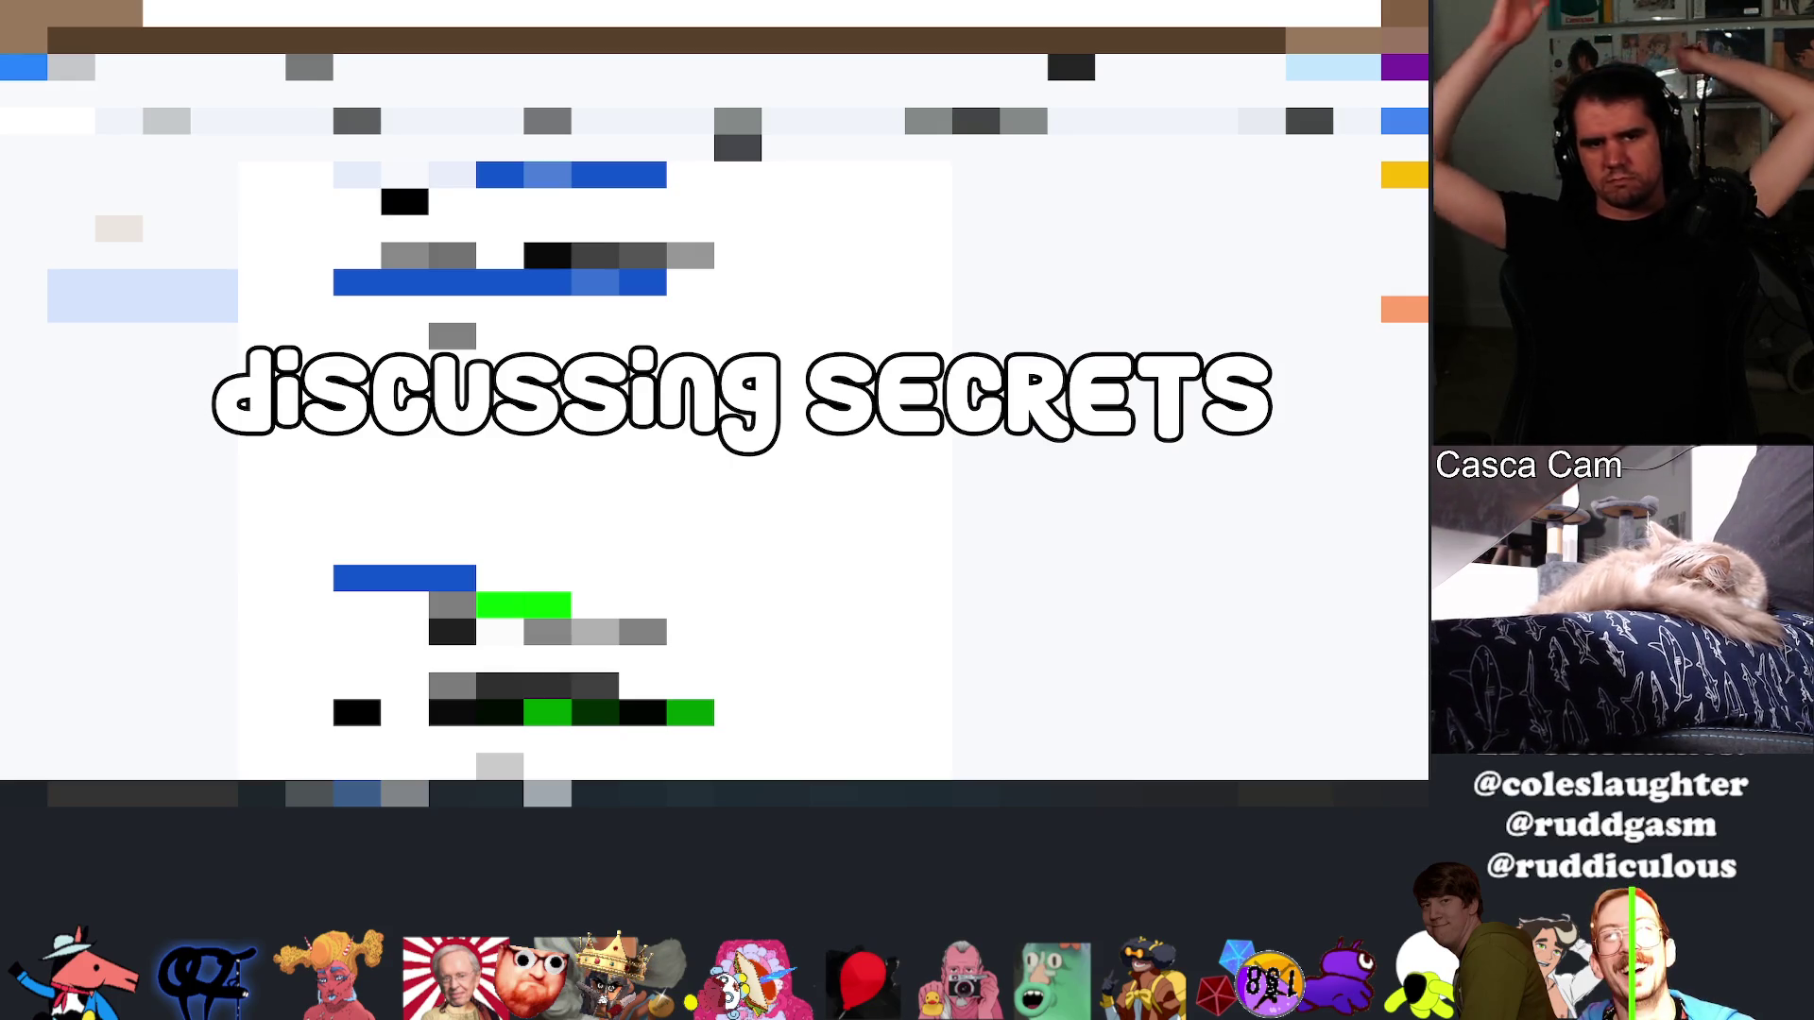
{"action": "left_click", "coordinate": [143, 337]}
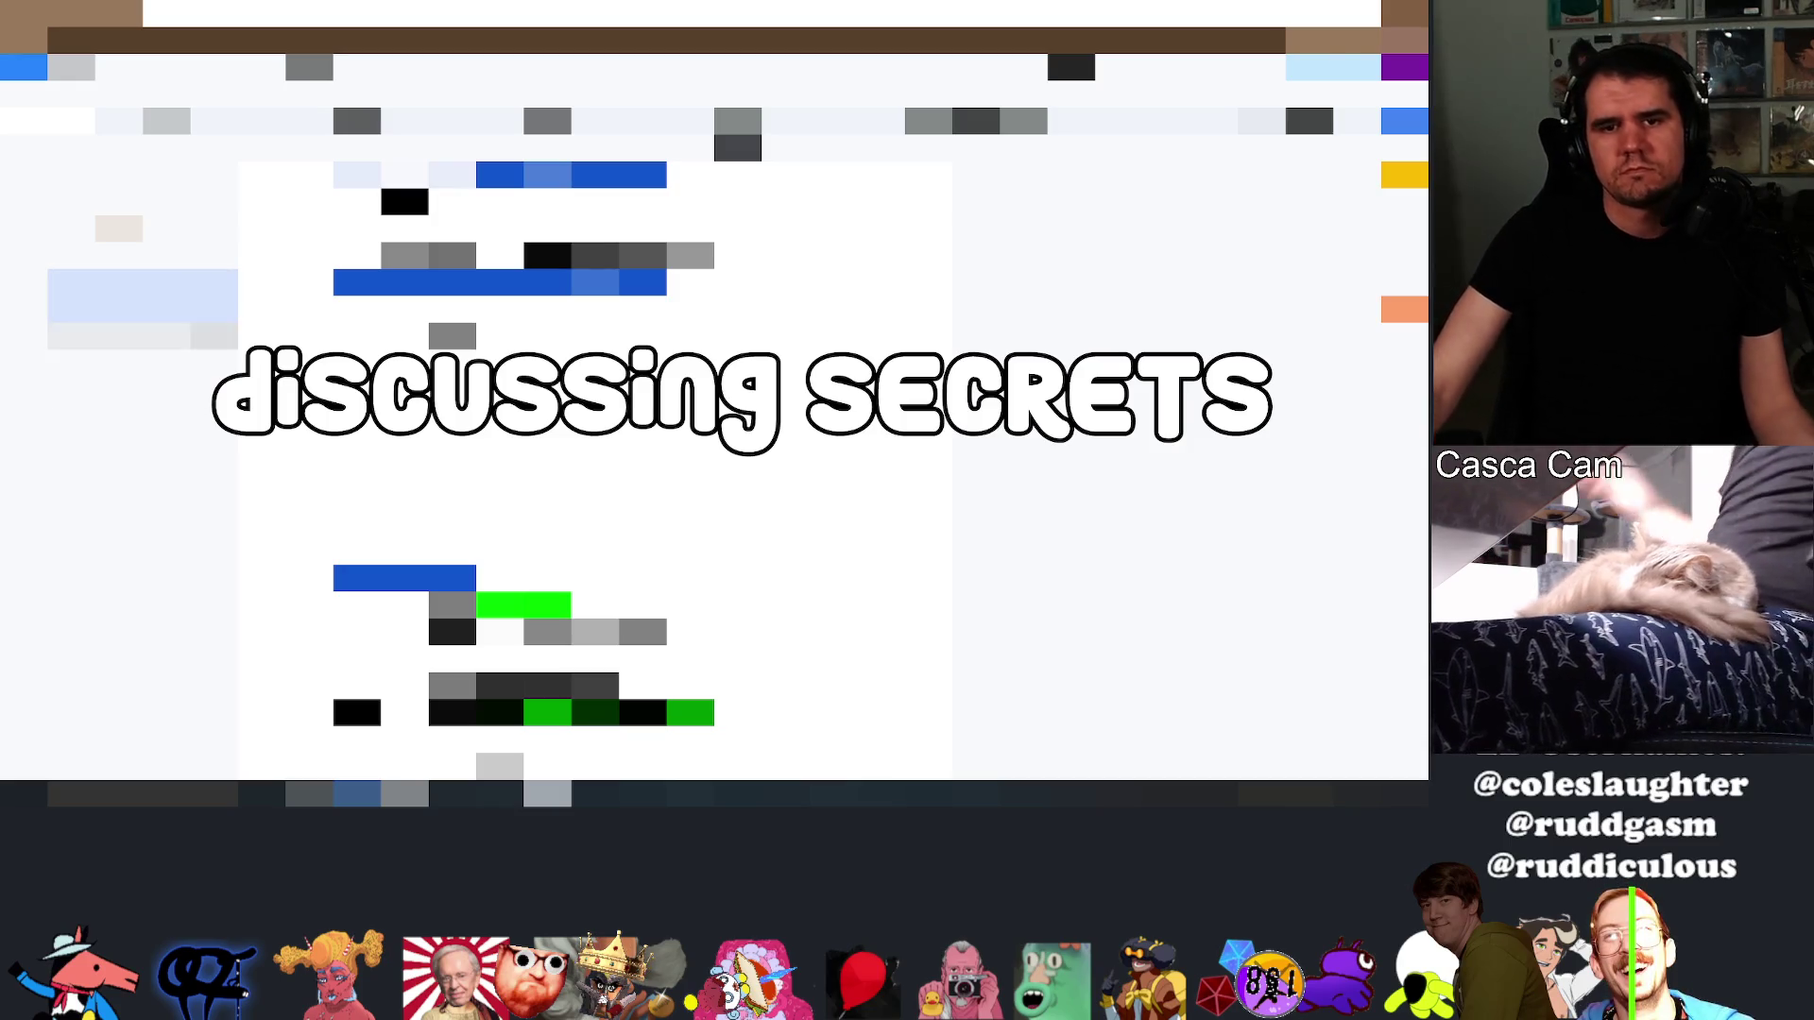
{"action": "scroll", "coordinate": [666, 473], "scroll_direction": "down", "scroll_amount": 3}
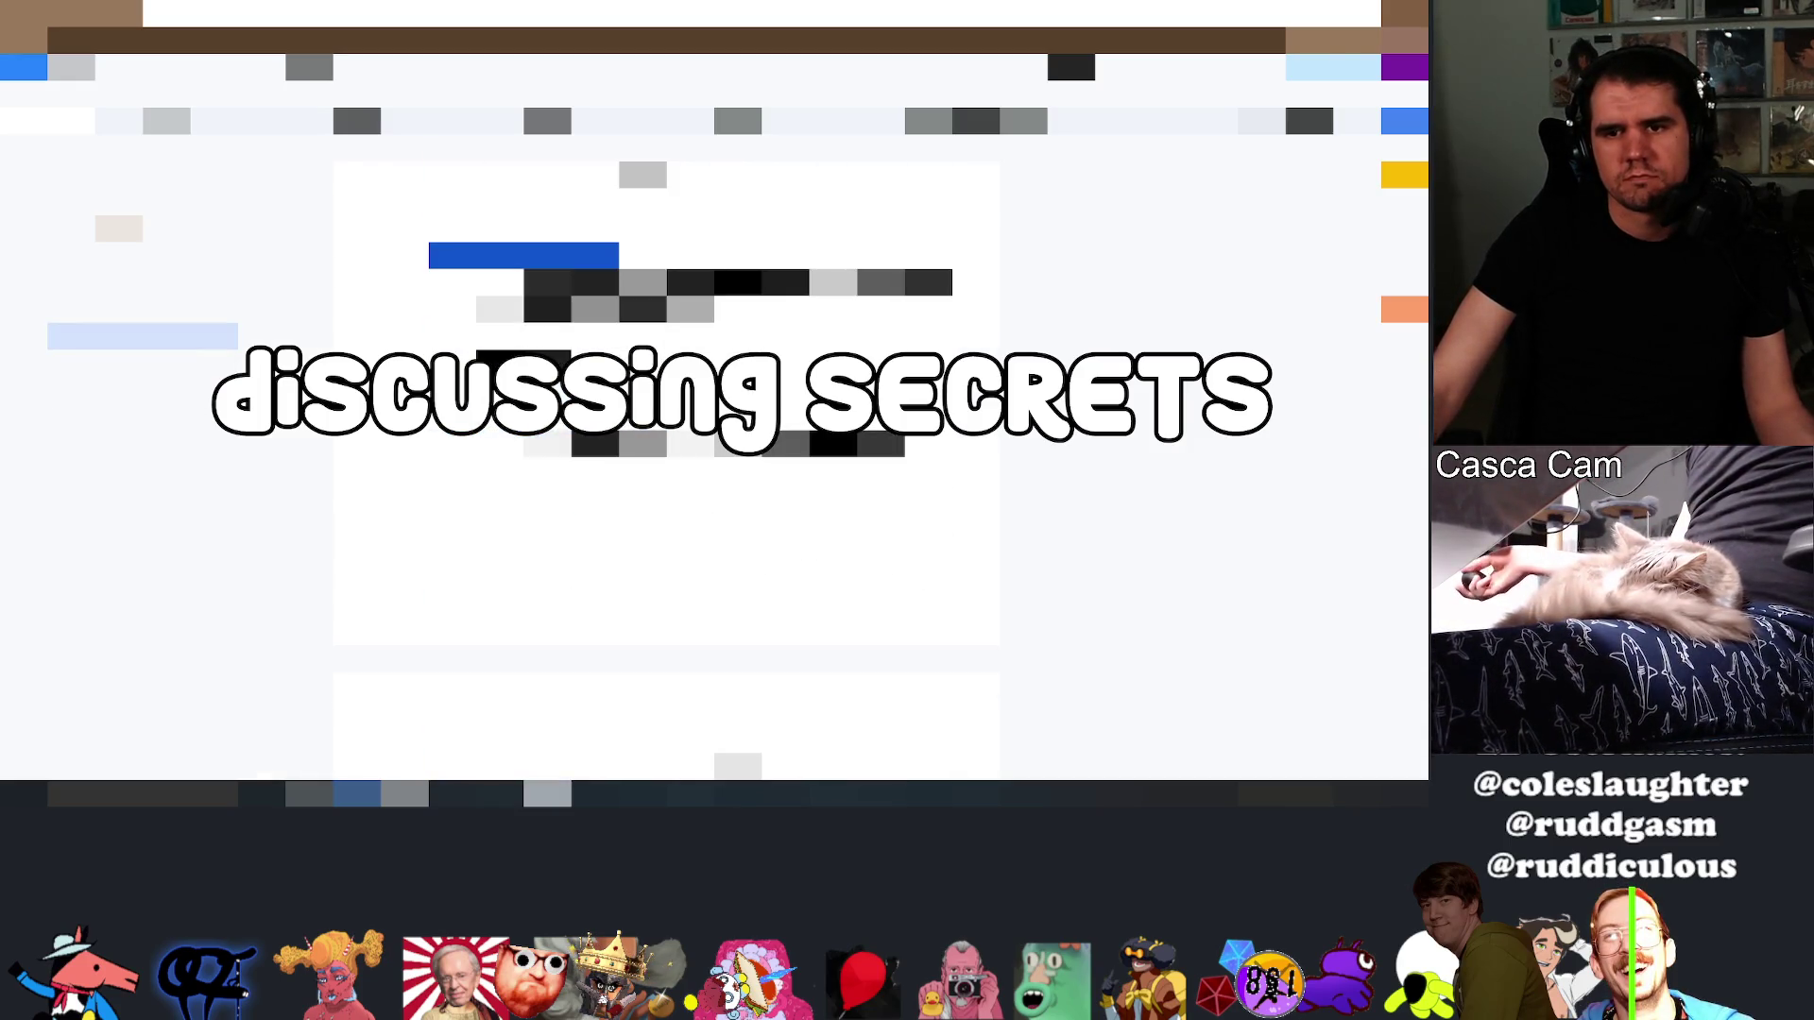
{"action": "scroll", "coordinate": [667, 472], "scroll_direction": "down", "scroll_amount": 2}
{"action": "scroll", "coordinate": [666, 473], "scroll_direction": "down", "scroll_amount": 4}
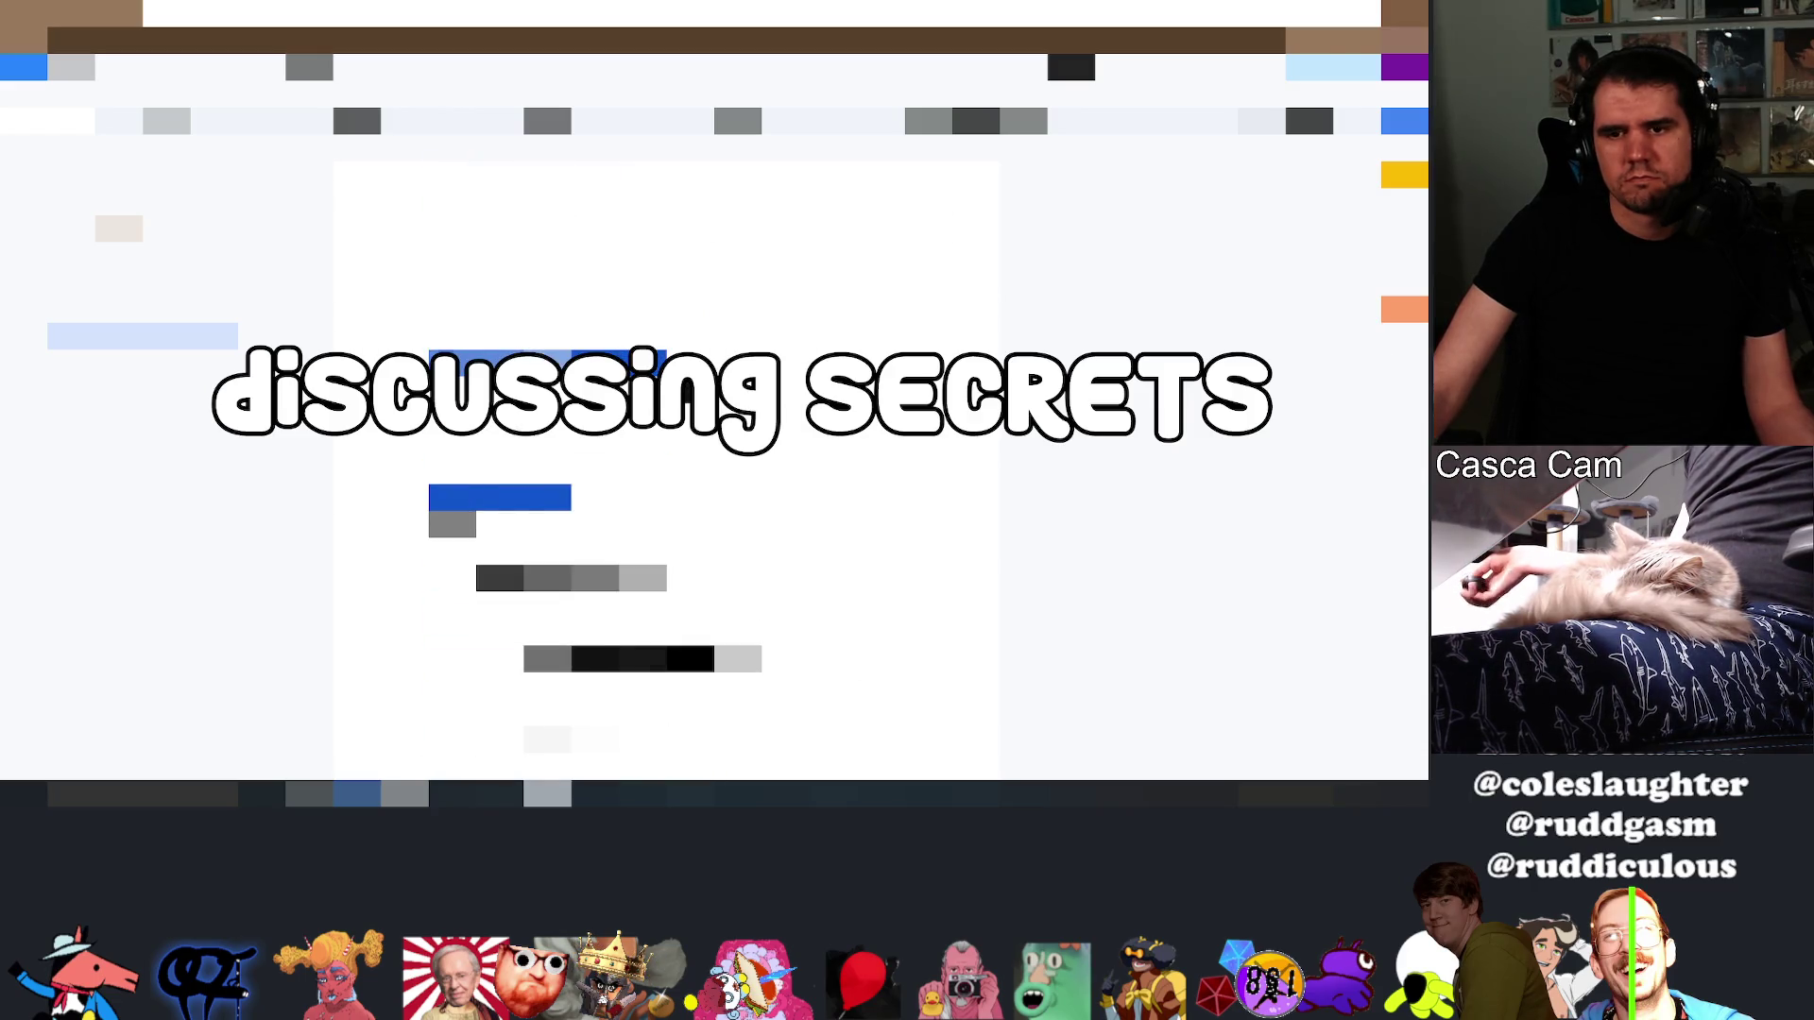
{"action": "scroll", "coordinate": [666, 471], "scroll_direction": "down", "scroll_amount": 1}
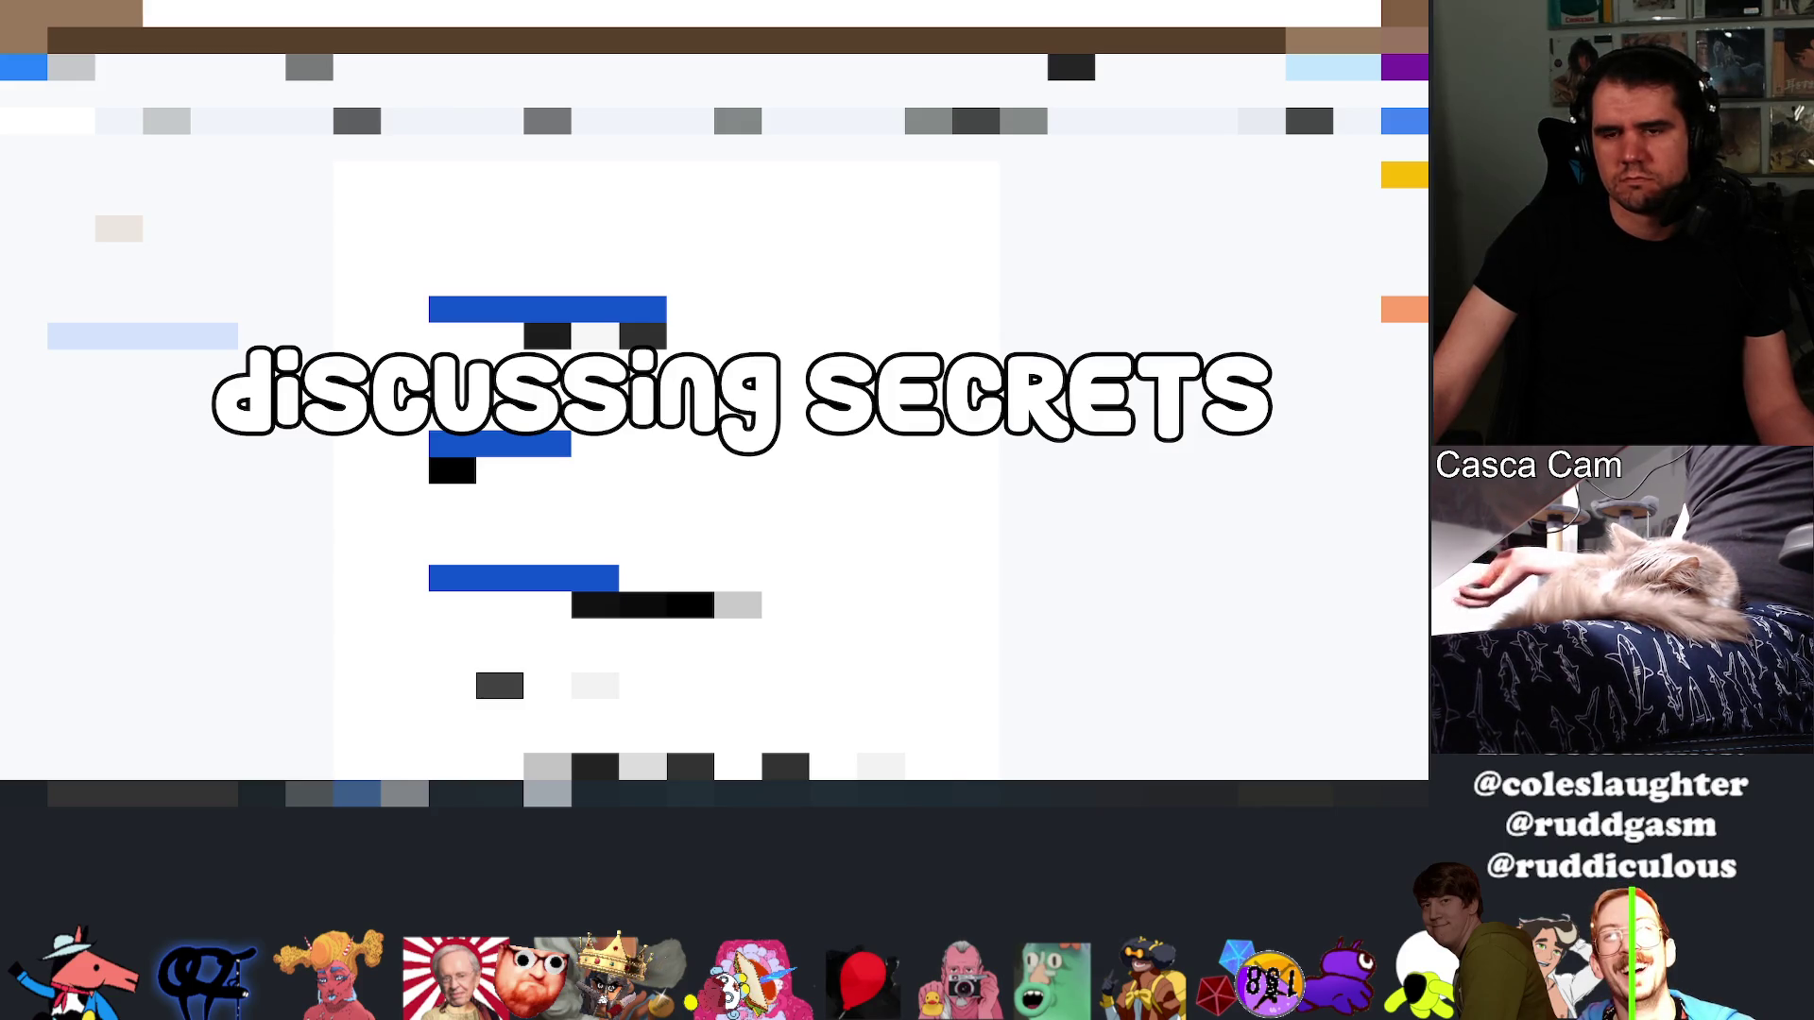
{"action": "scroll", "coordinate": [666, 472], "scroll_direction": "down", "scroll_amount": 2}
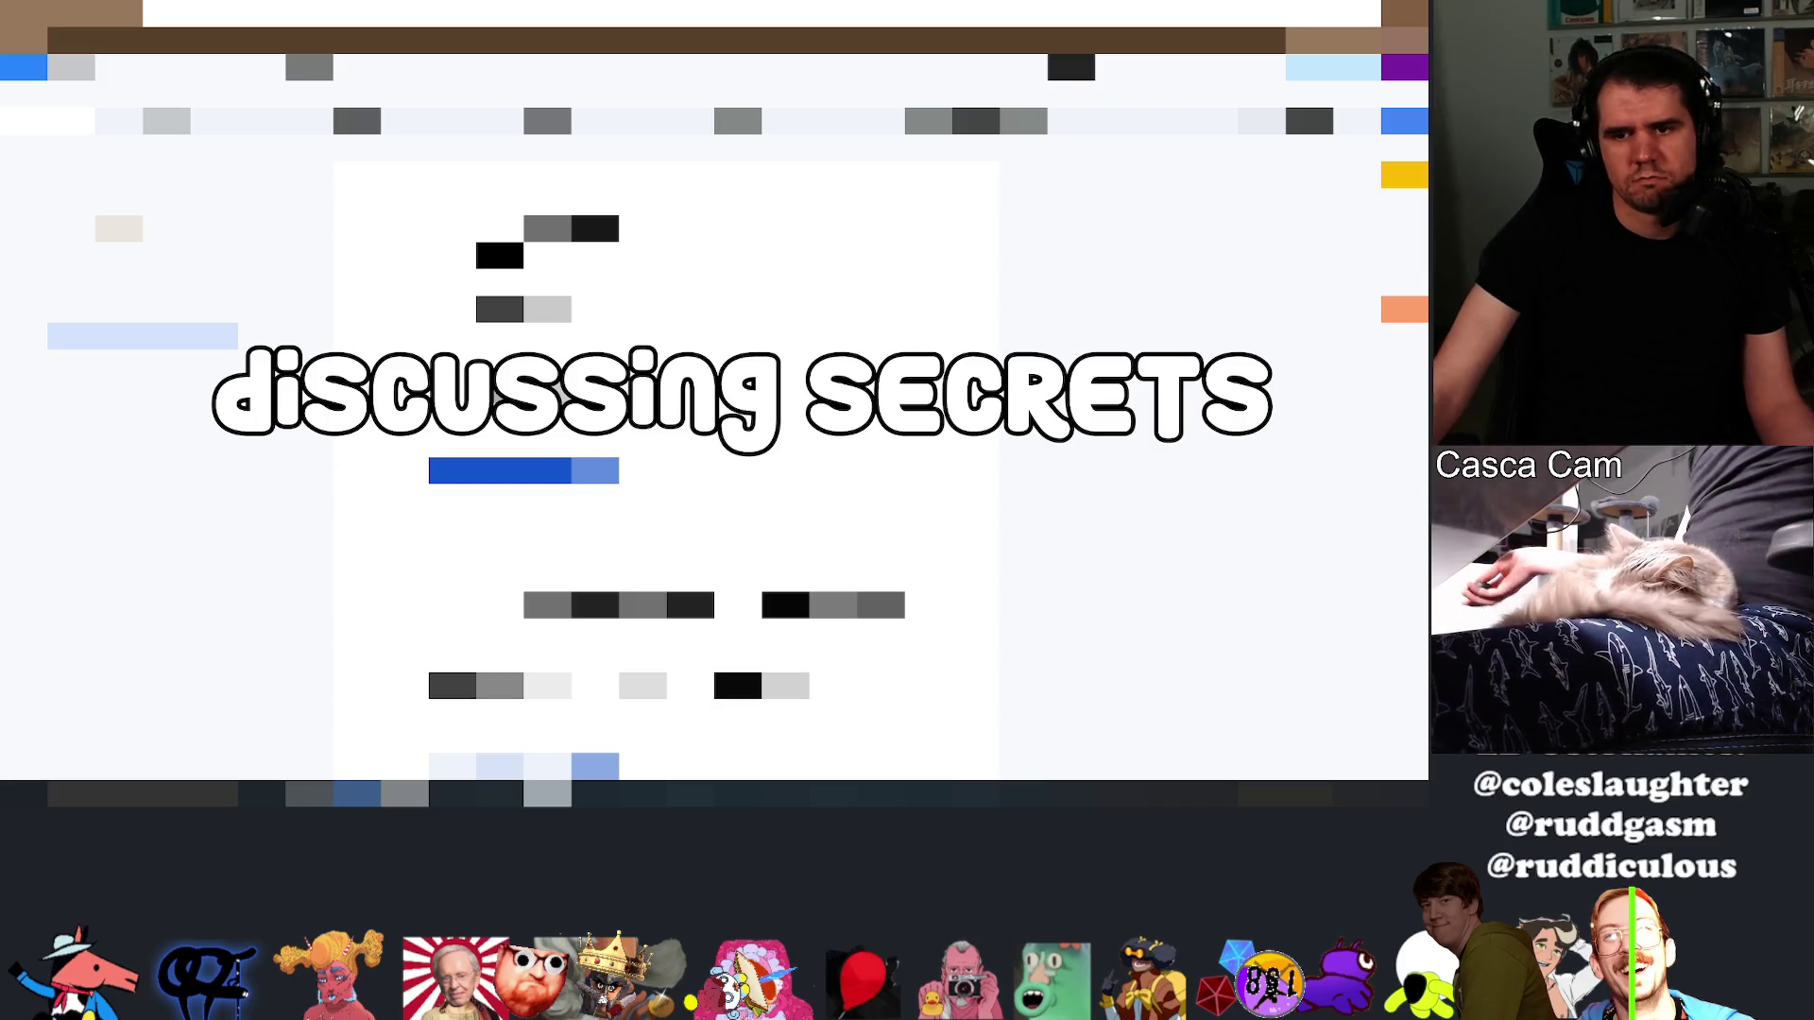
{"action": "scroll", "coordinate": [666, 473], "scroll_direction": "down", "scroll_amount": 2}
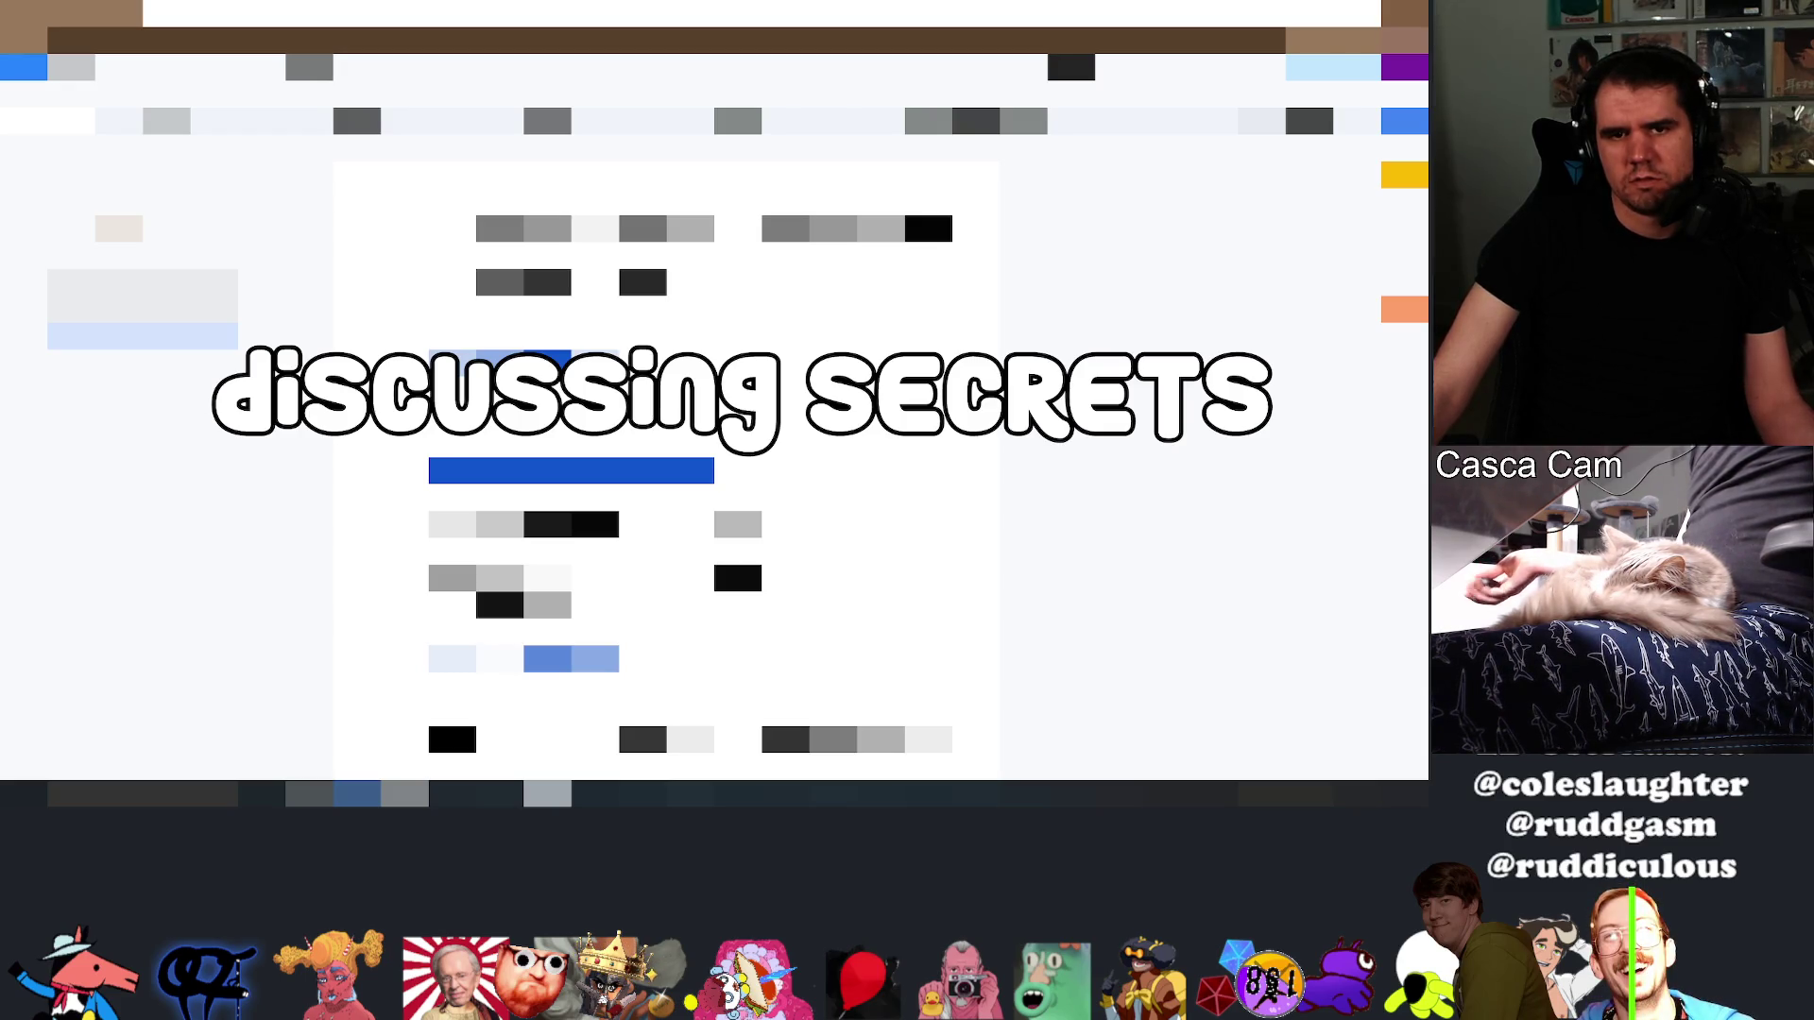
{"action": "left_click", "coordinate": [142, 297]}
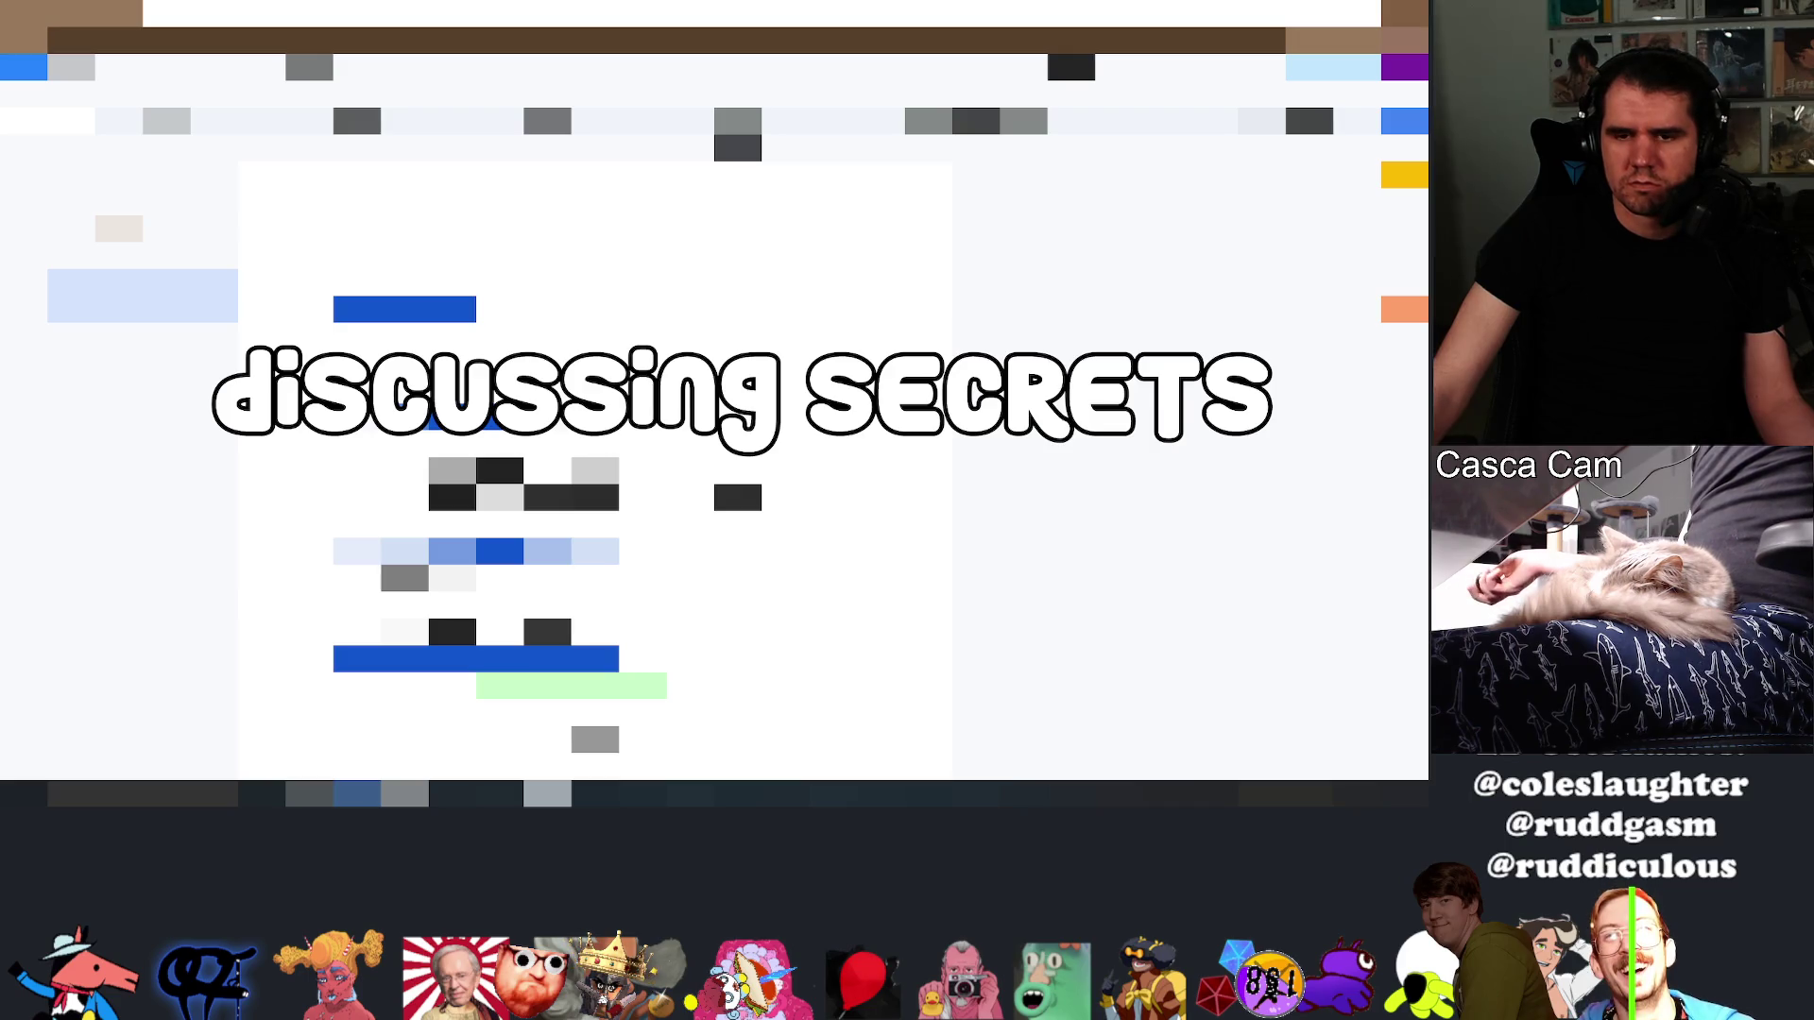
Read down through the newly opened section's headings and short lines
{"action": "scroll", "coordinate": [443, 461], "scroll_direction": "down", "scroll_amount": 2}
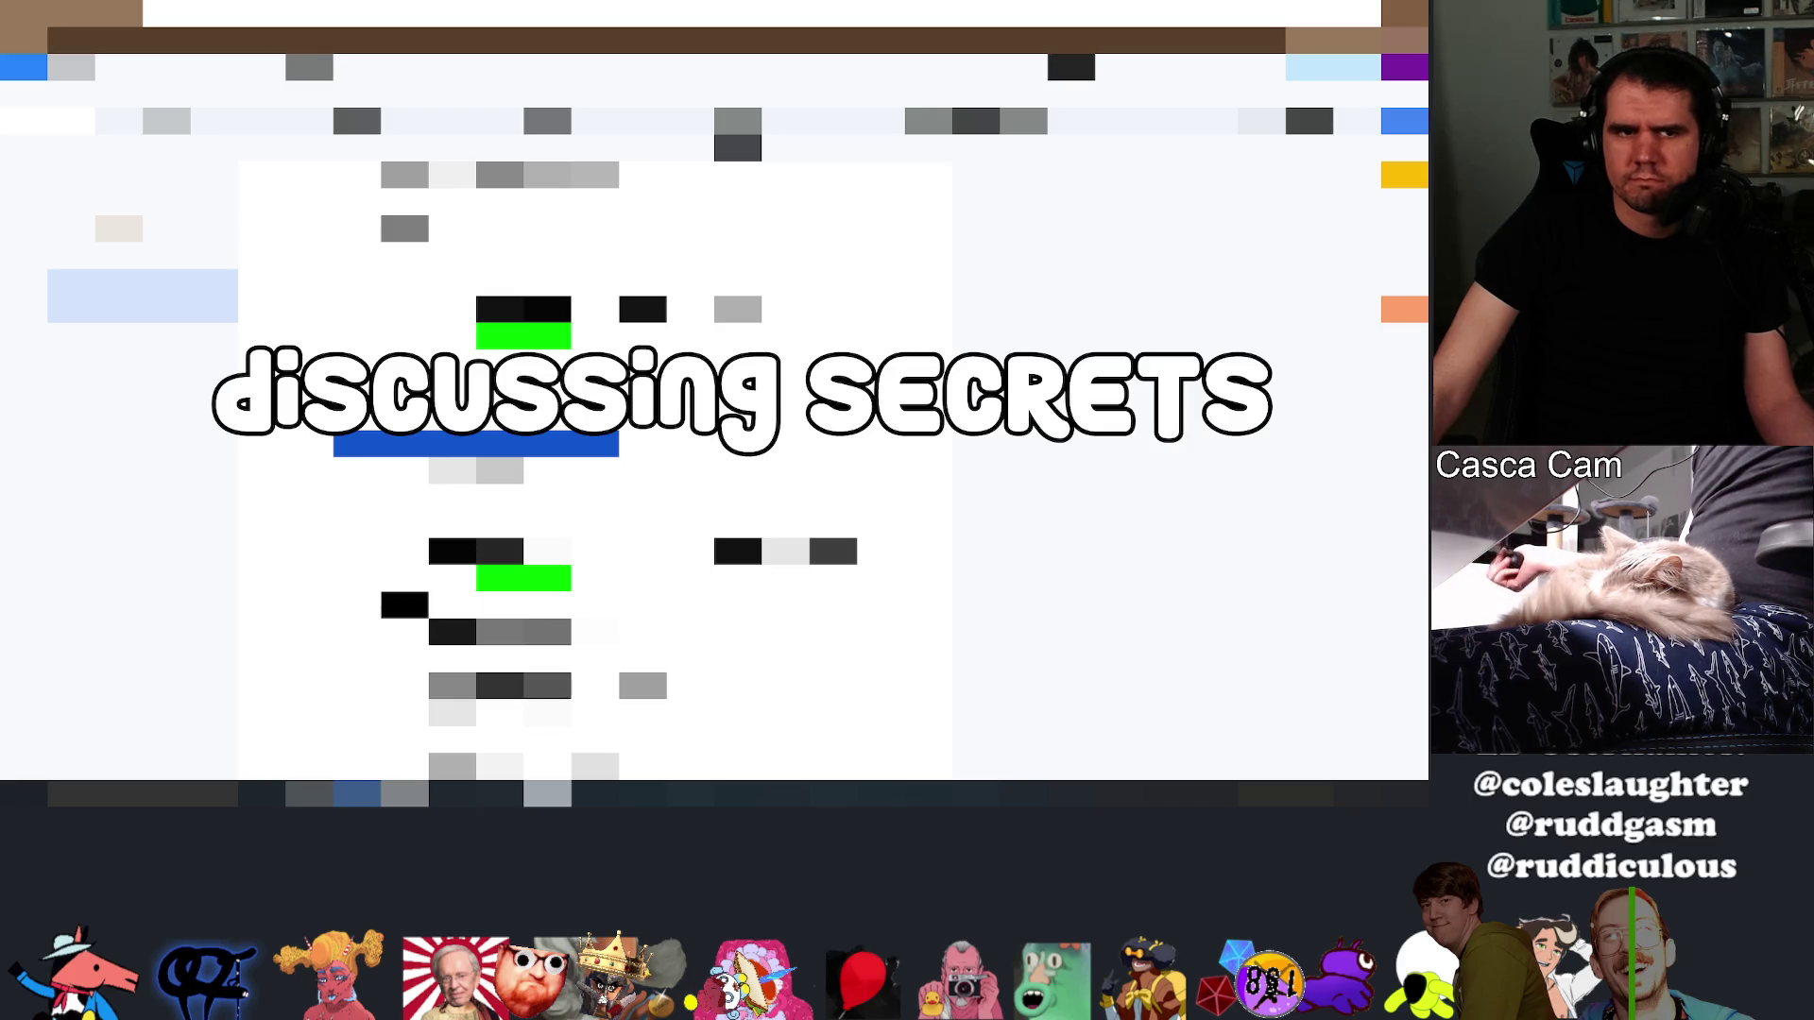
{"action": "scroll", "coordinate": [595, 473], "scroll_direction": "down", "scroll_amount": 3}
{"action": "scroll", "coordinate": [595, 426], "scroll_direction": "down", "scroll_amount": 3}
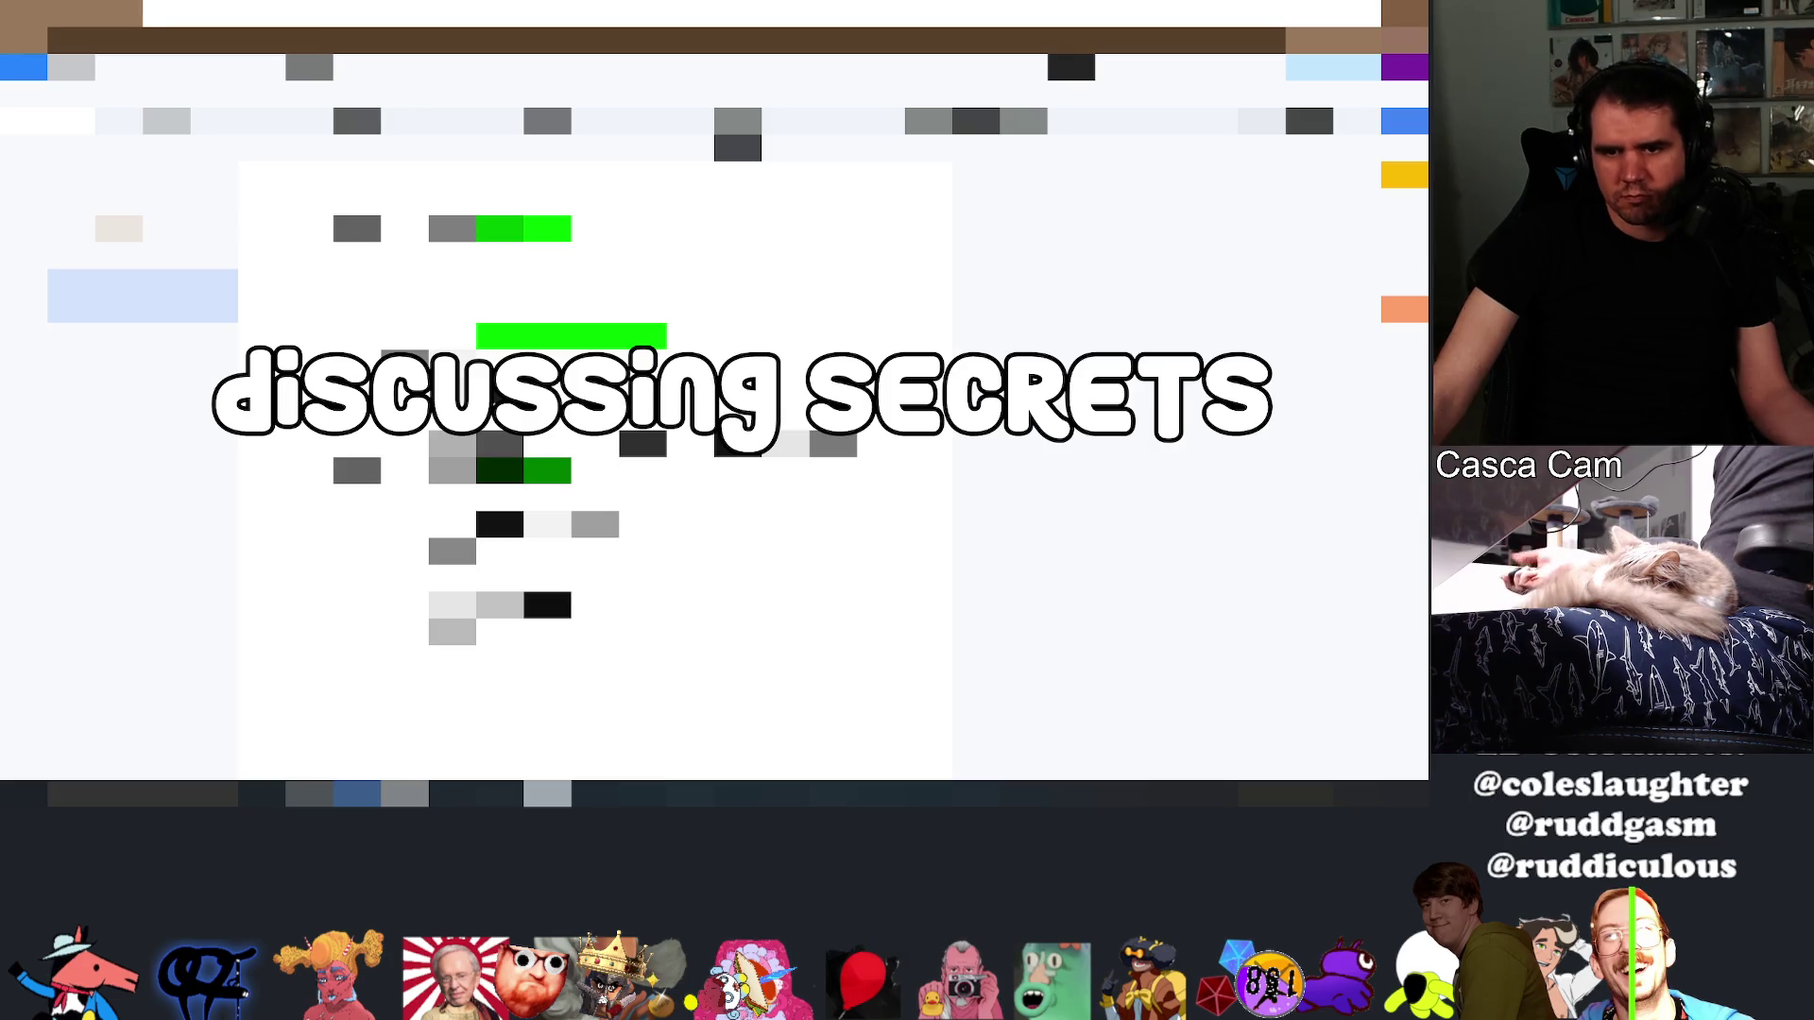
{"action": "scroll", "coordinate": [595, 472], "scroll_direction": "down", "scroll_amount": 5}
Scroll down the design document to a later section
{"action": "scroll", "coordinate": [595, 473], "scroll_direction": "down", "scroll_amount": 5}
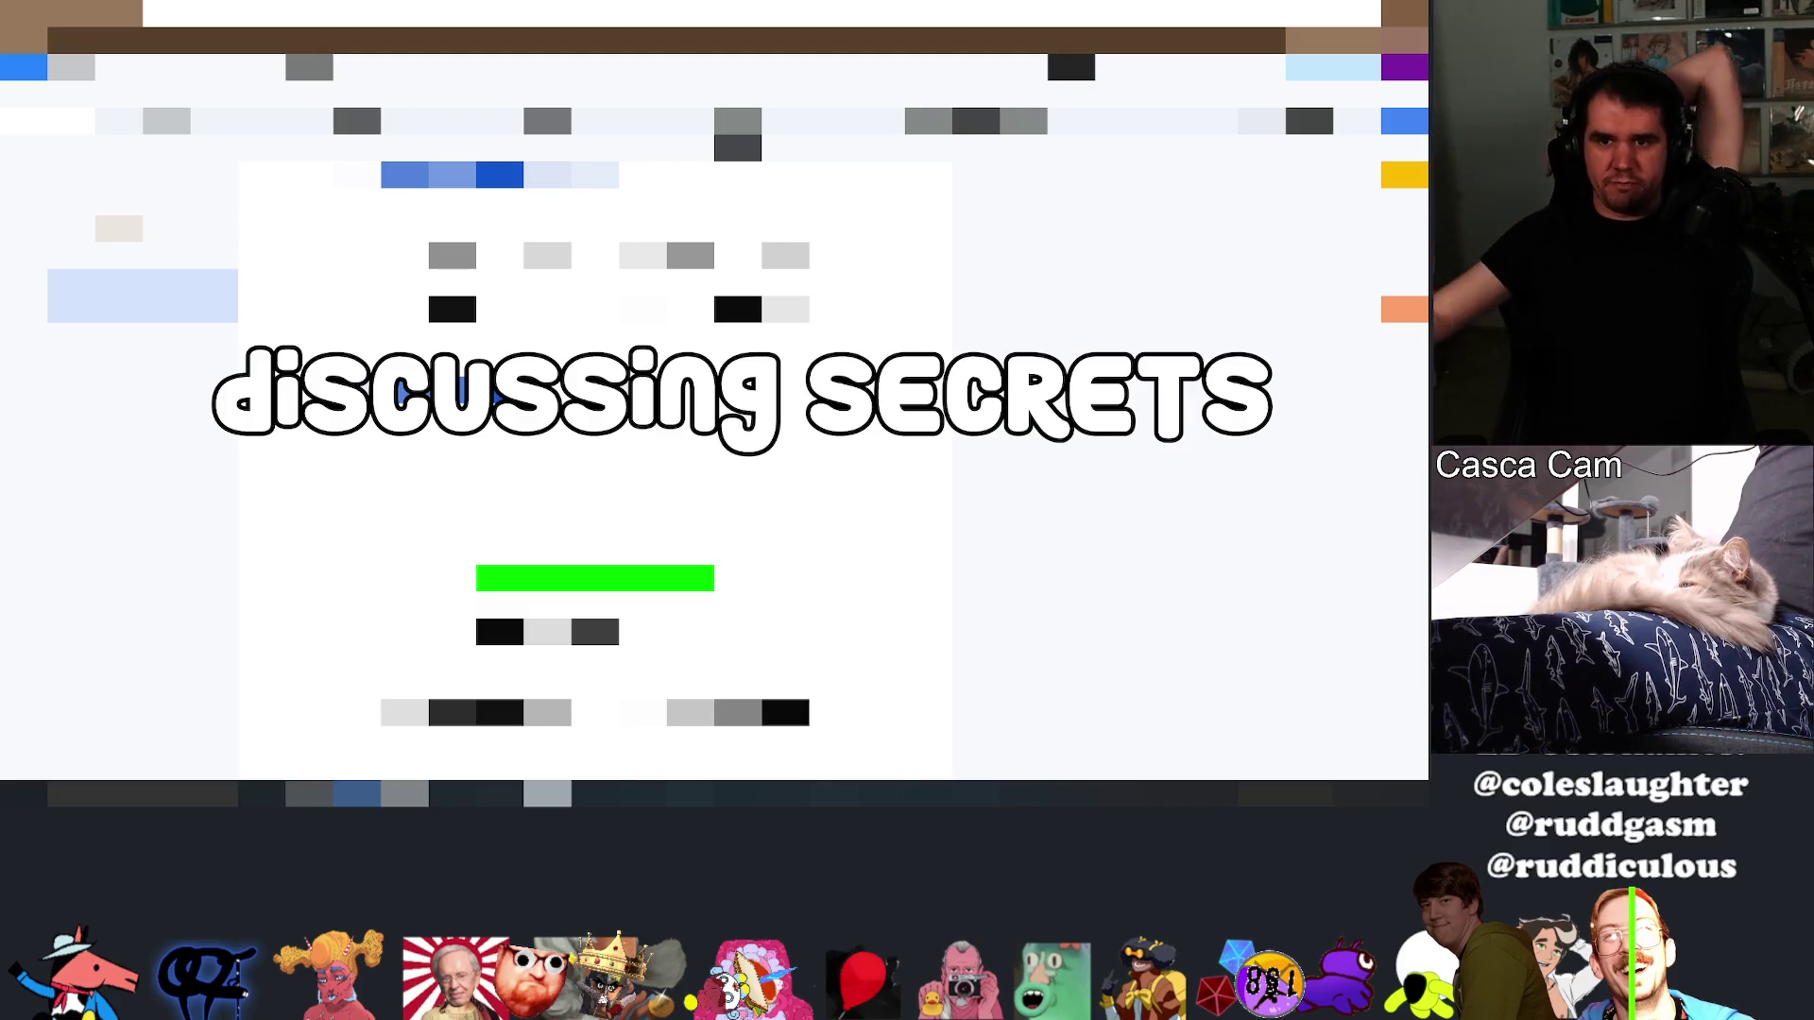
Scroll down through the design document, then back up to the earlier section
{"action": "scroll", "coordinate": [595, 473], "scroll_direction": "down", "scroll_amount": 5}
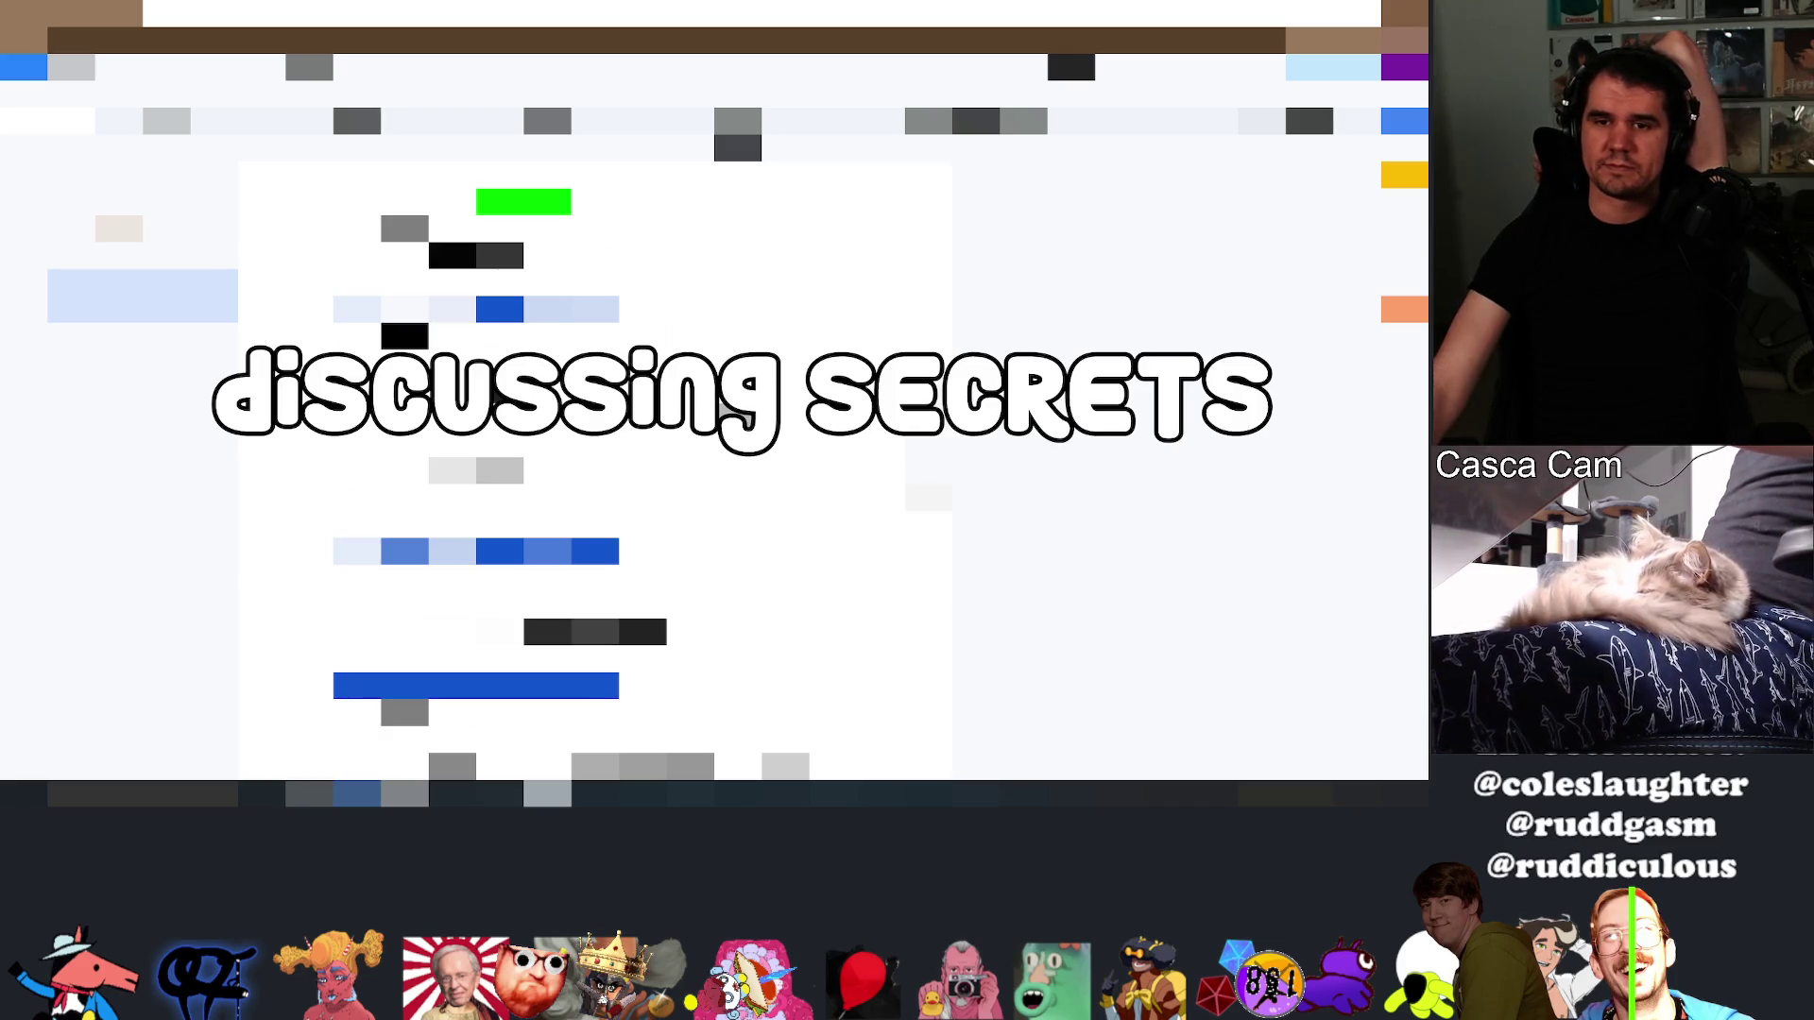
{"action": "scroll", "coordinate": [596, 472], "scroll_direction": "down", "scroll_amount": 5}
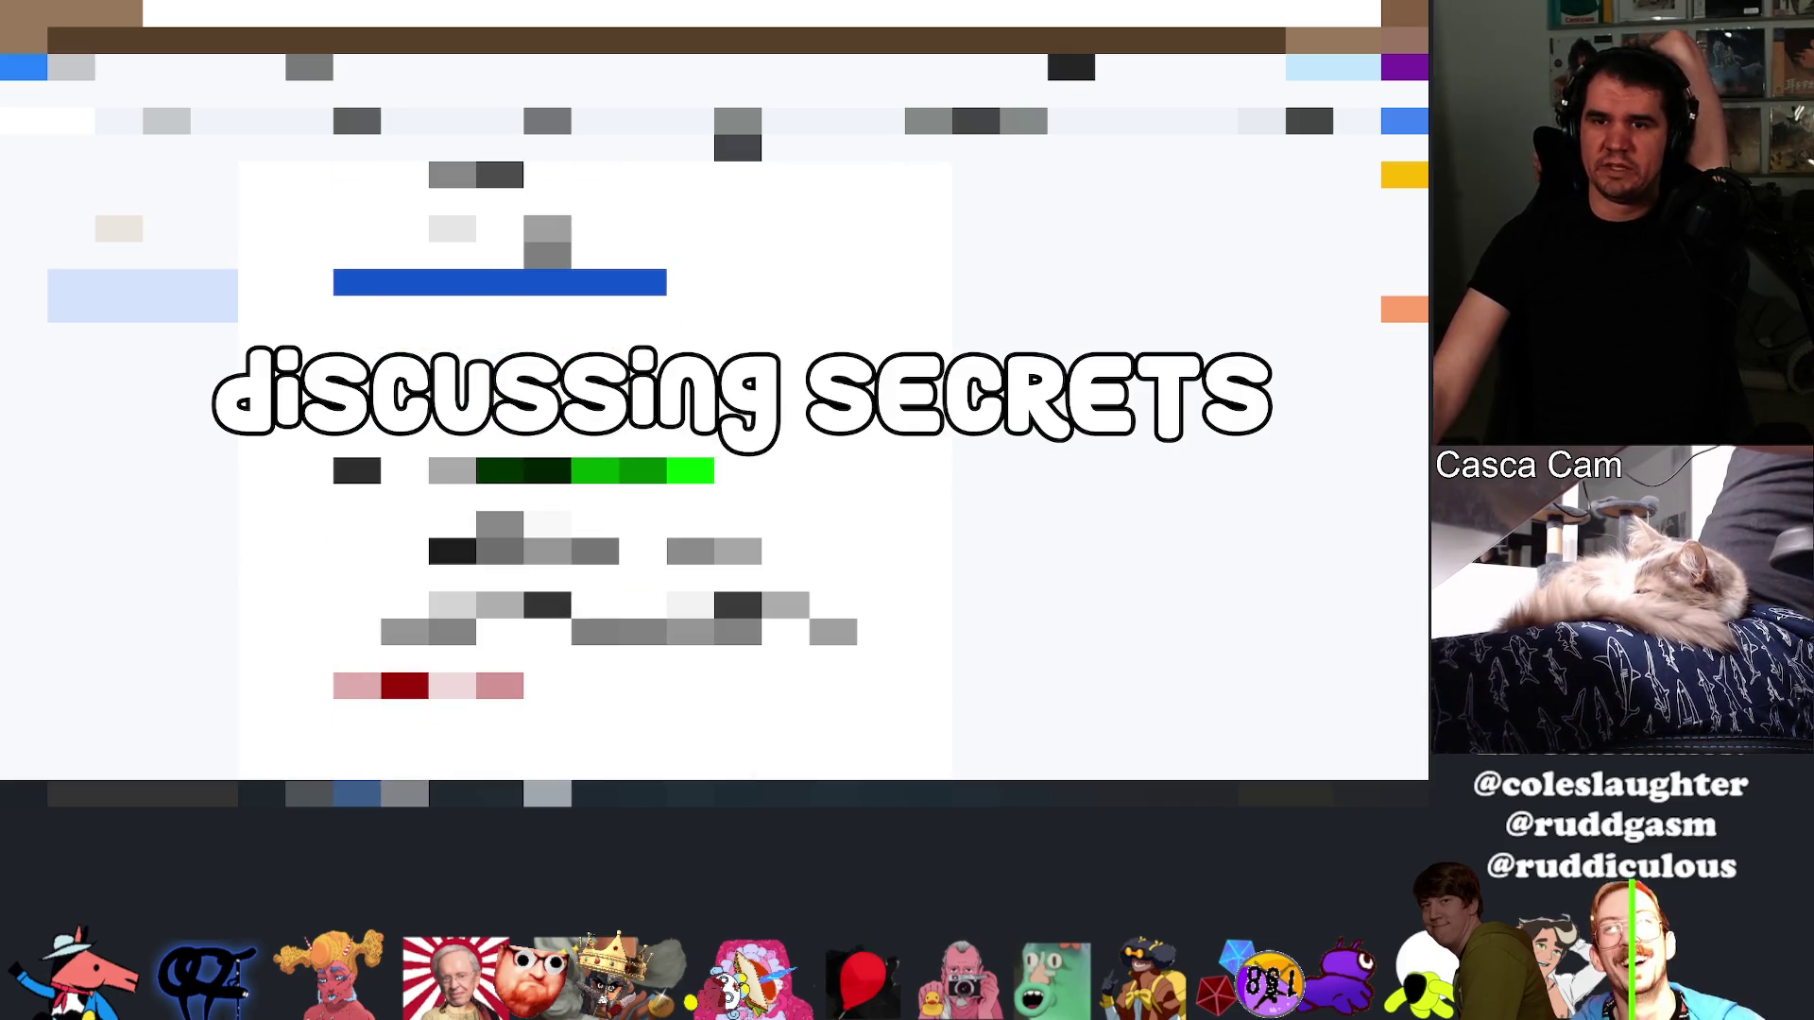
{"action": "scroll", "coordinate": [596, 471], "scroll_direction": "down", "scroll_amount": 3}
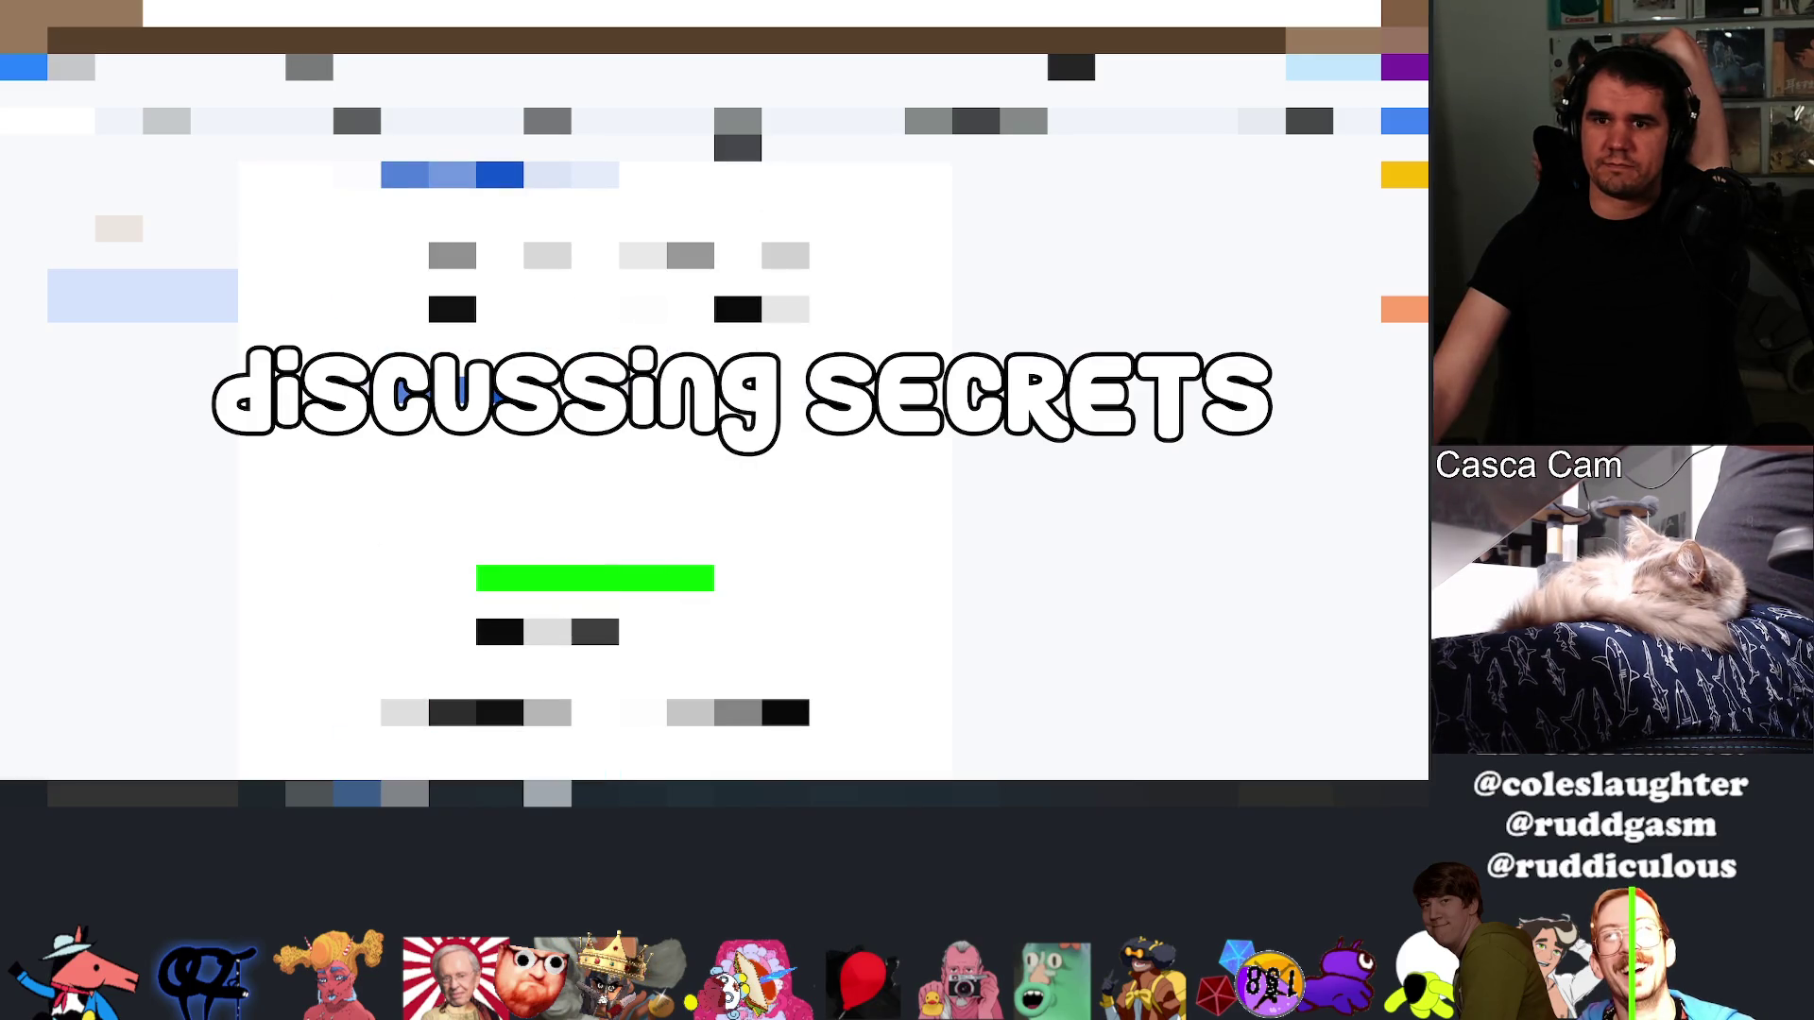
{"action": "scroll", "coordinate": [595, 472], "scroll_direction": "up", "scroll_amount": 5}
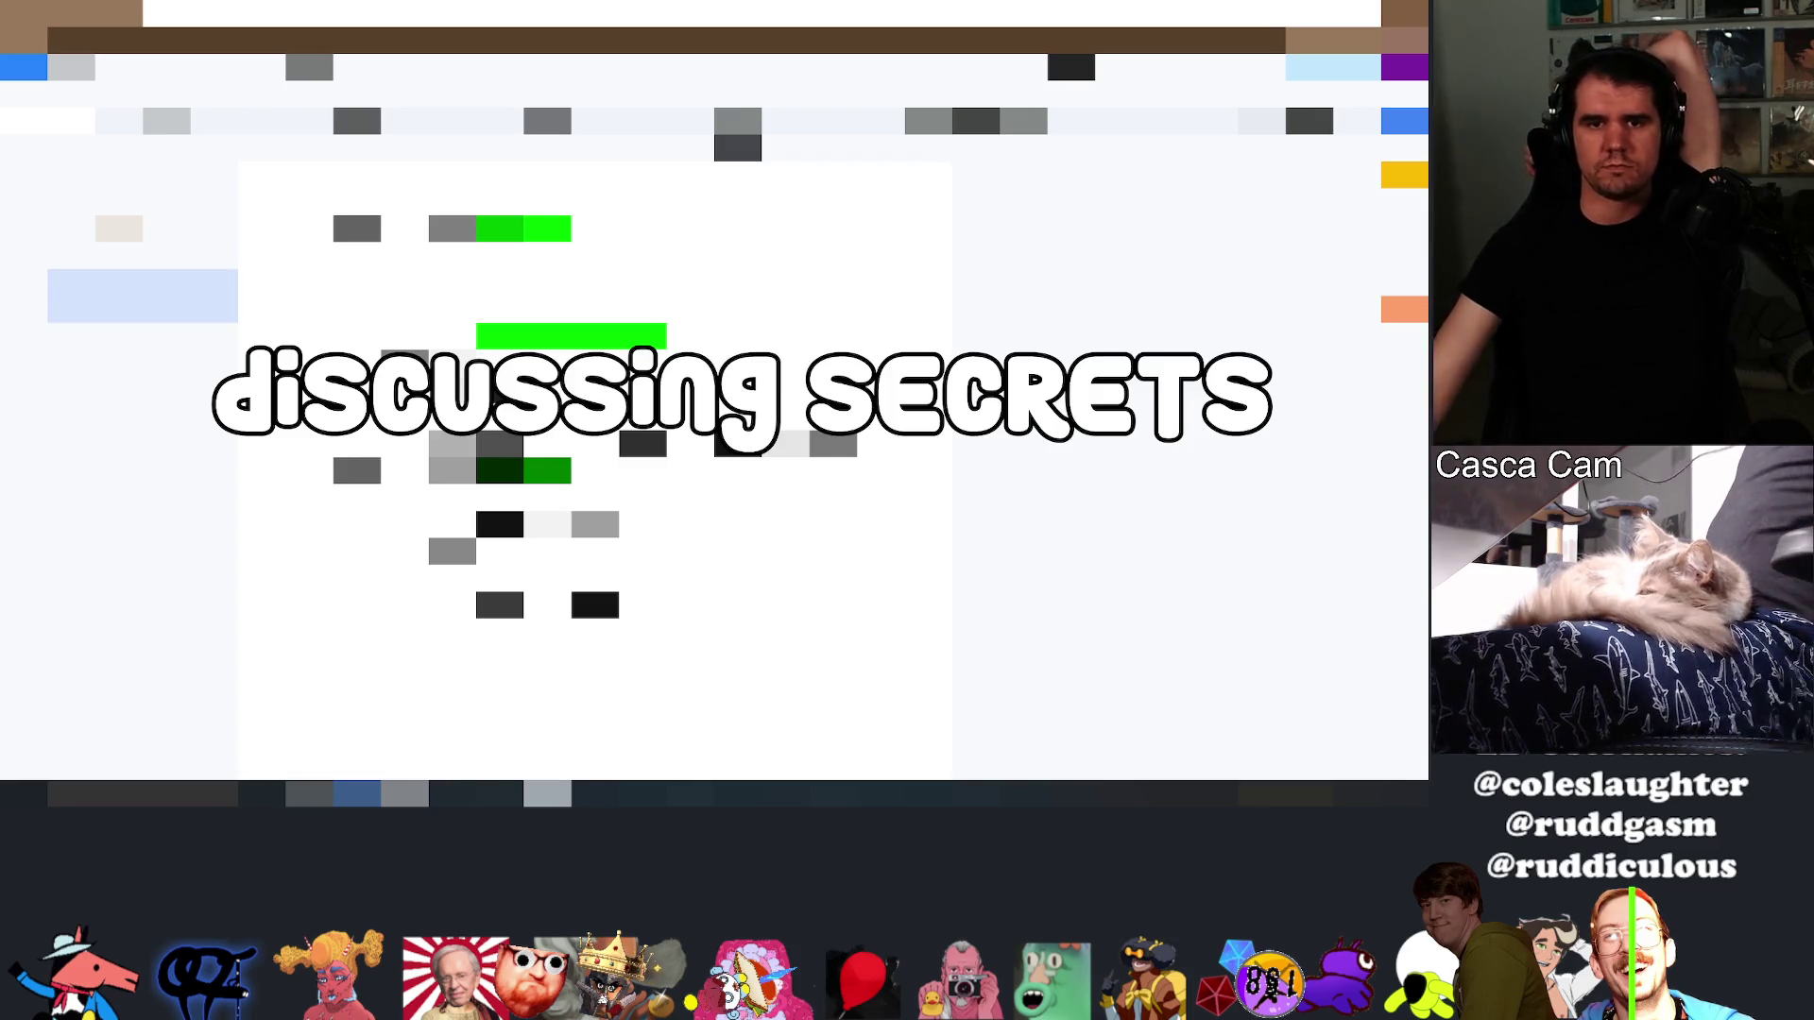
{"action": "left_click", "coordinate": [142, 336]}
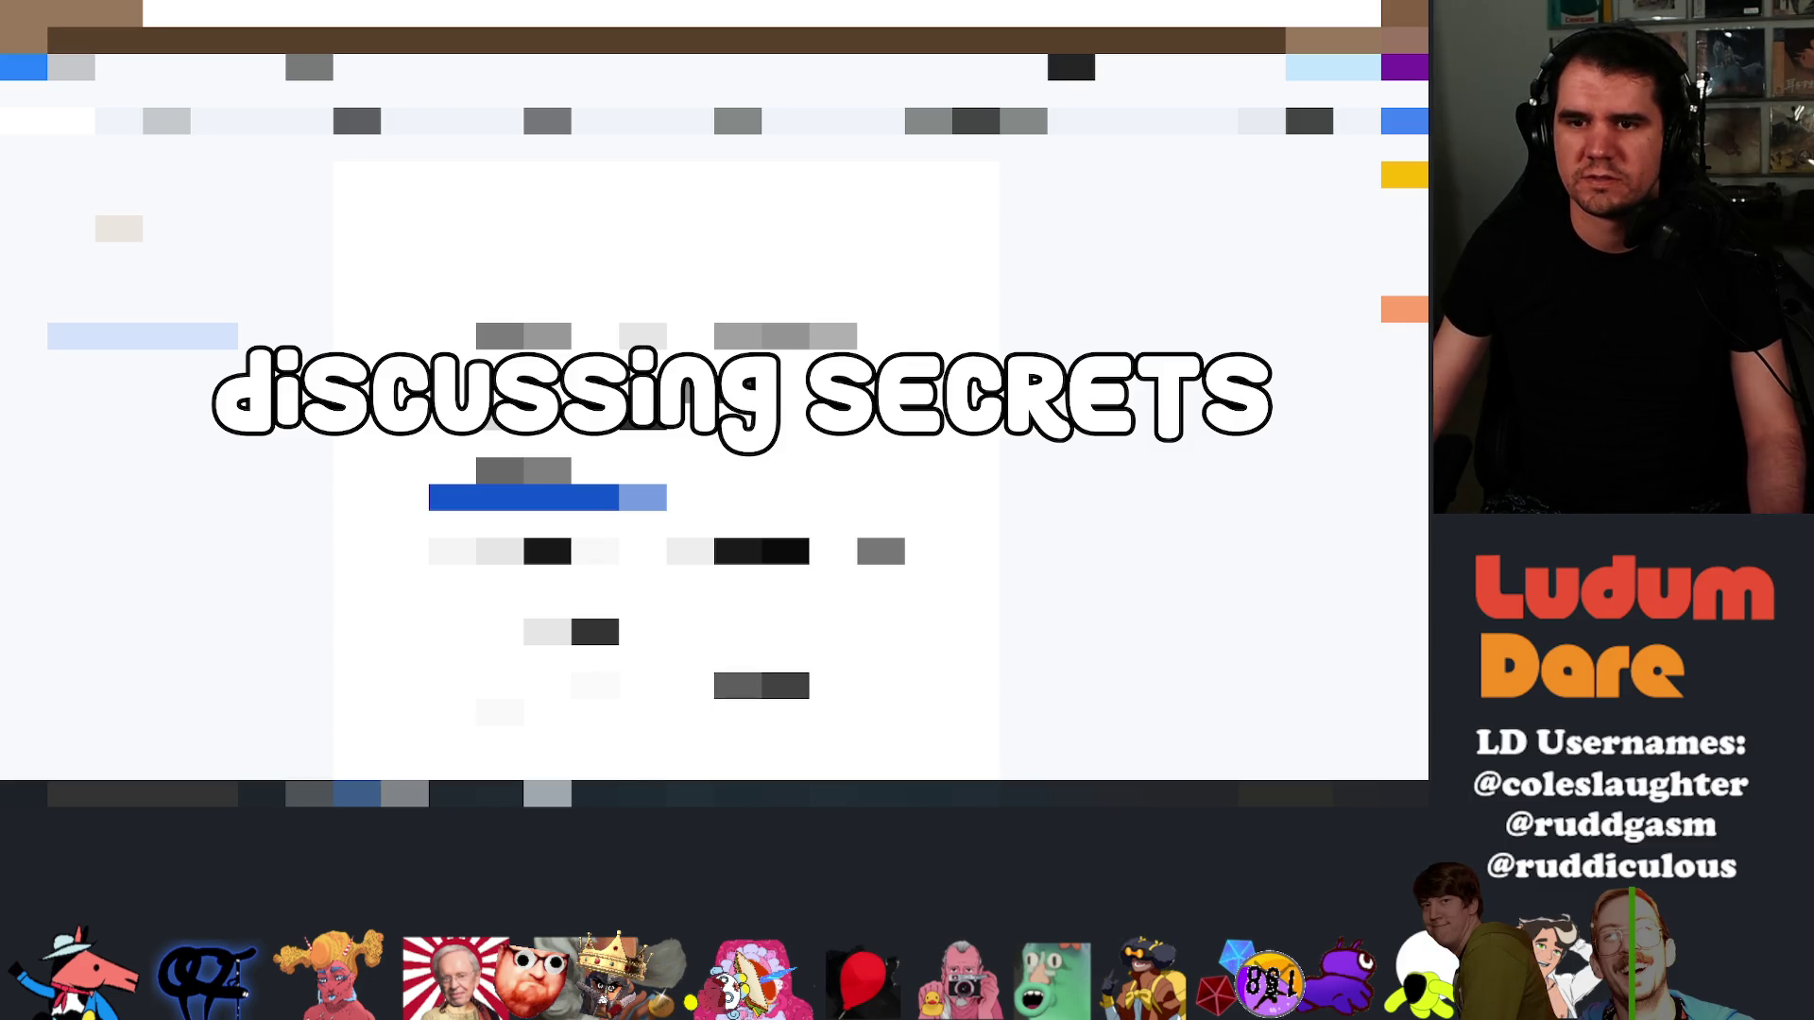
{"action": "scroll", "coordinate": [666, 472], "scroll_direction": "down", "scroll_amount": 3}
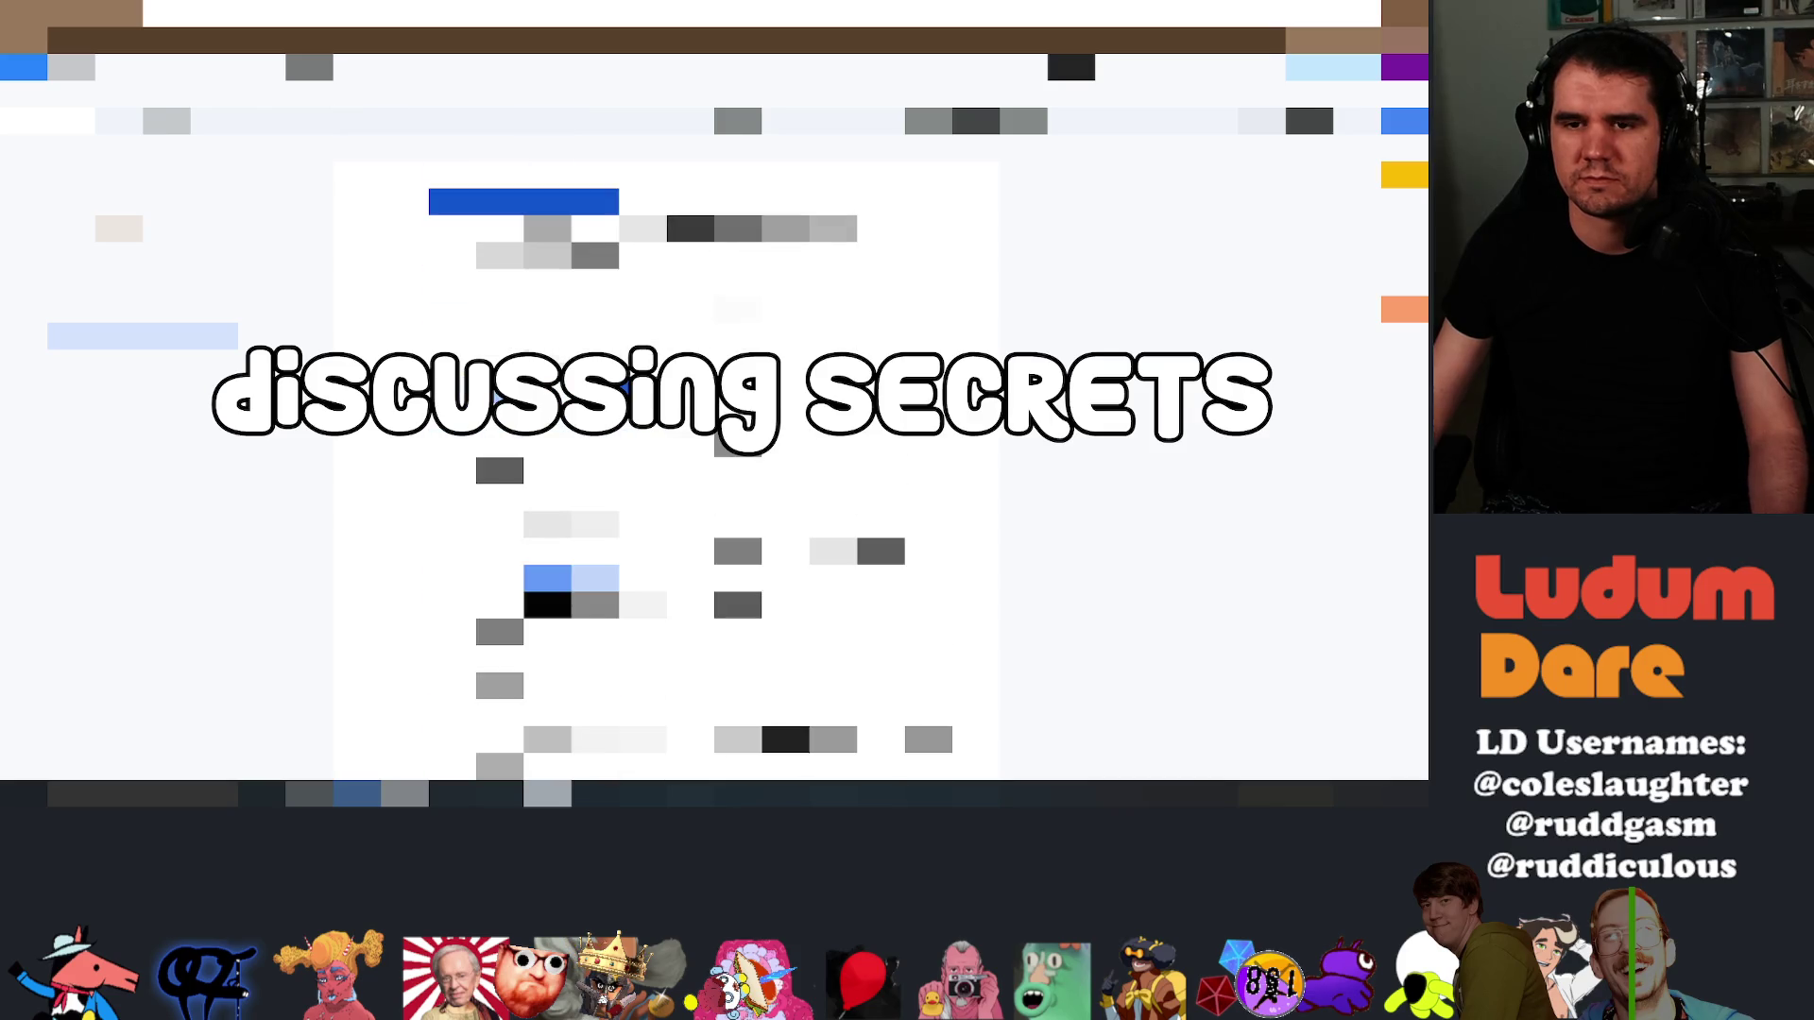
{"action": "scroll", "coordinate": [666, 472], "scroll_direction": "up", "scroll_amount": 3}
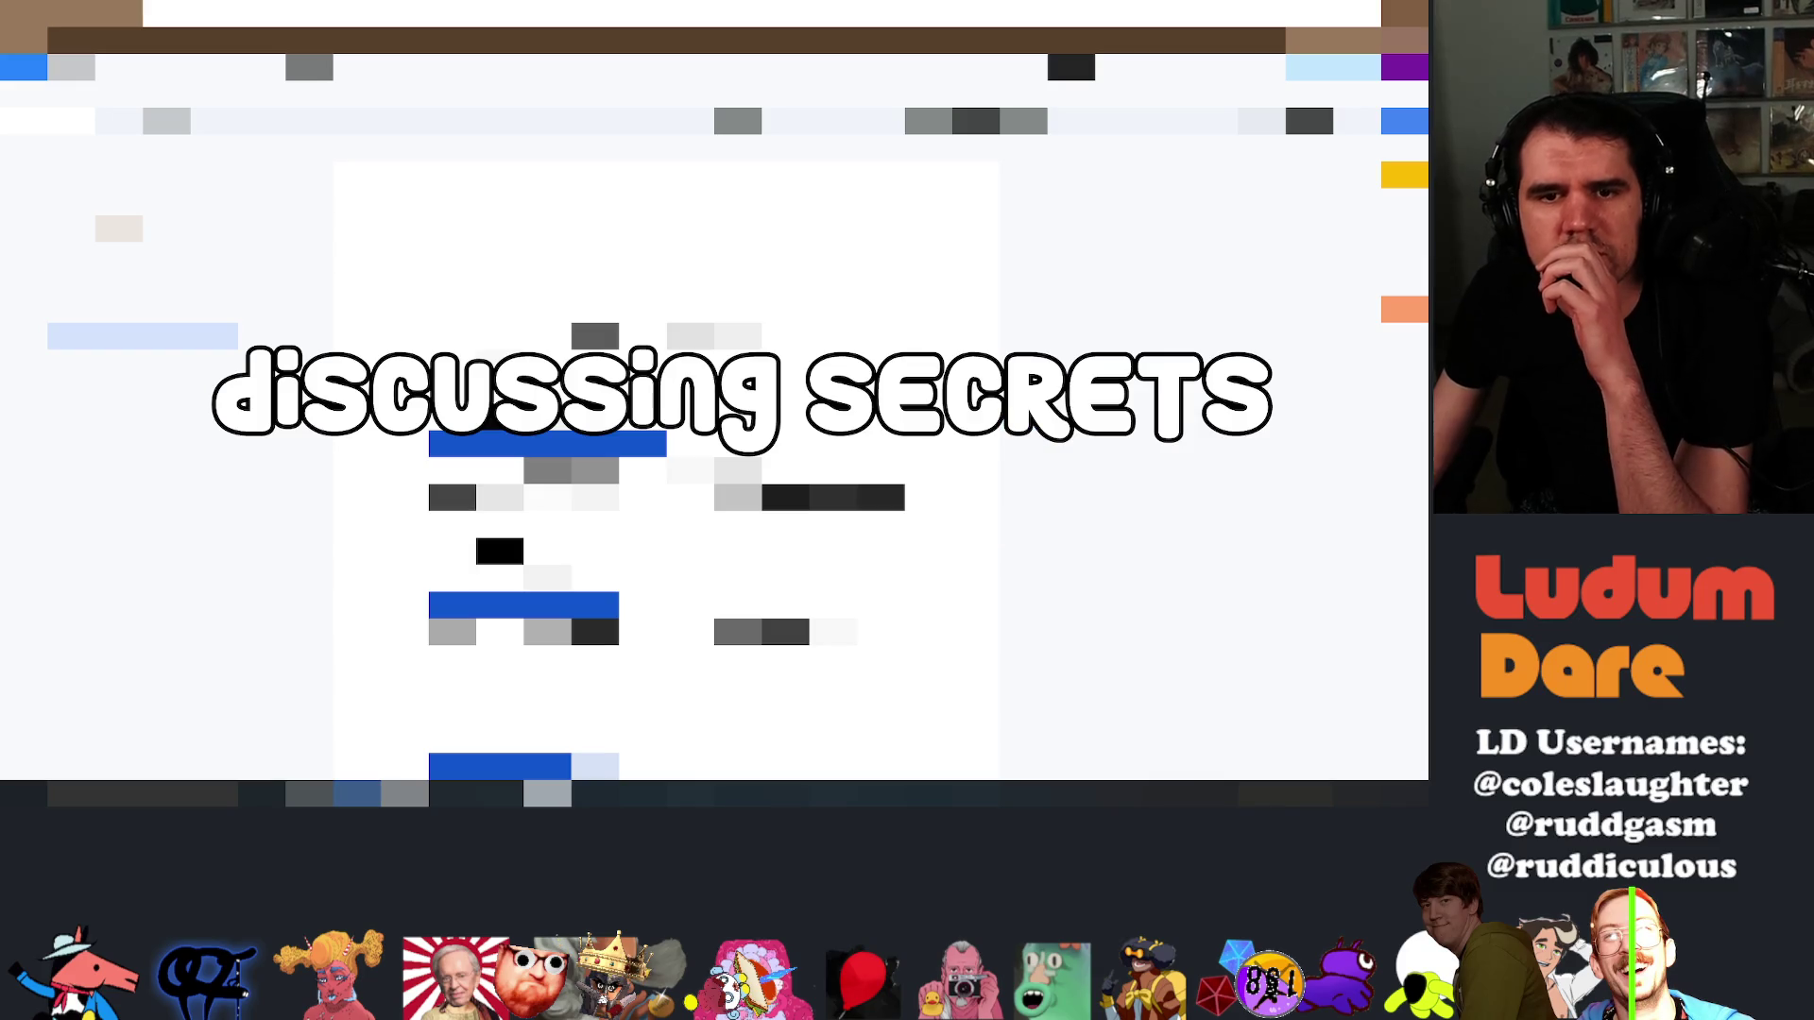
{"action": "left_click", "coordinate": [735, 121]}
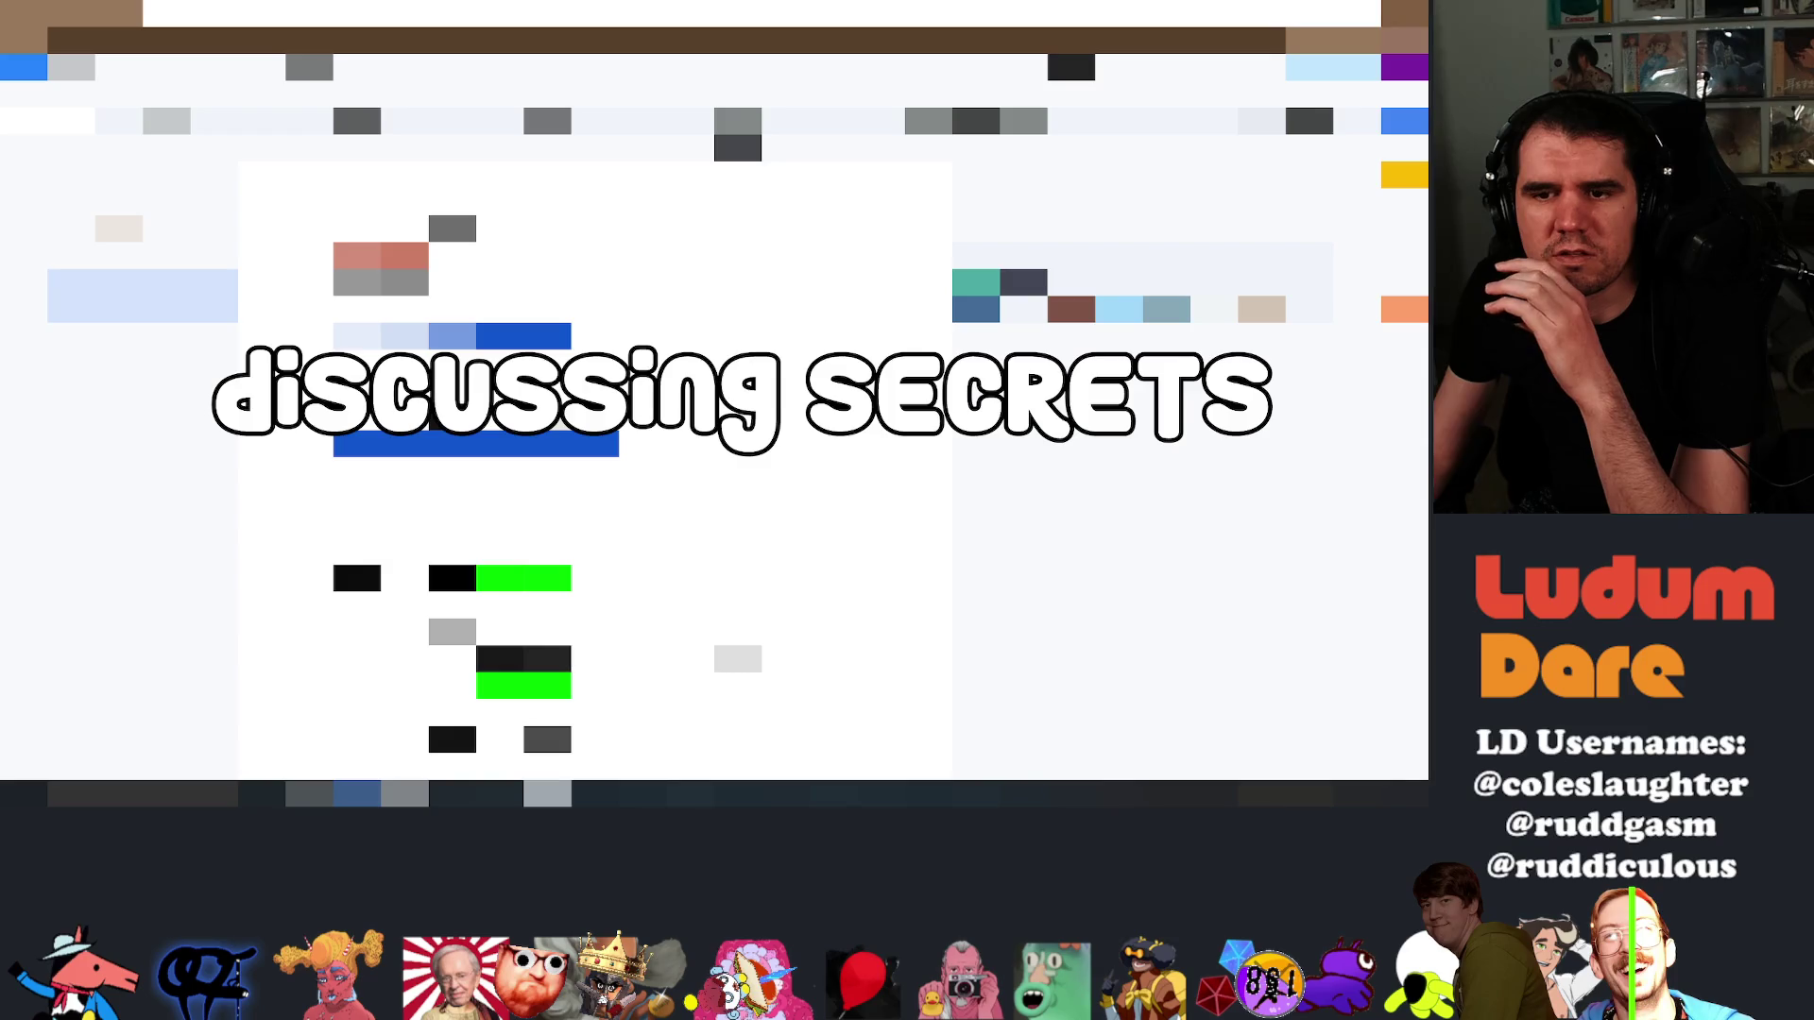
{"action": "left_click", "coordinate": [141, 336]}
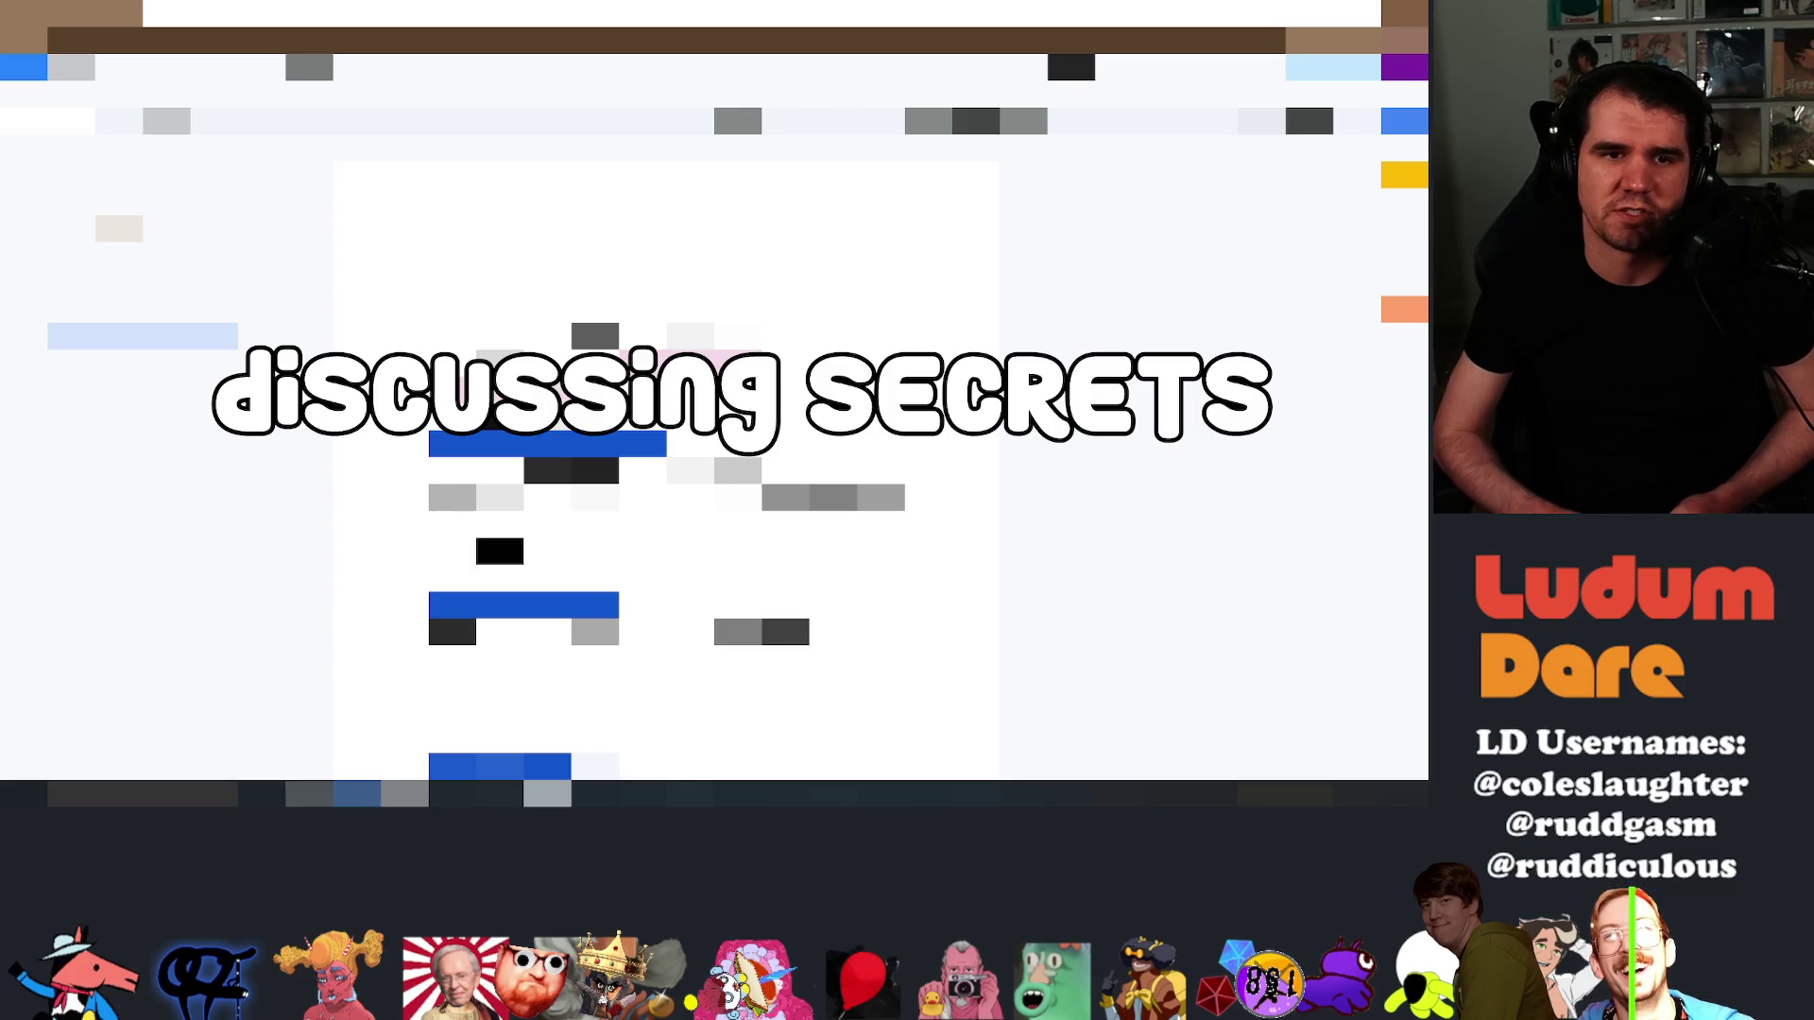
{"action": "scroll", "coordinate": [666, 473], "scroll_direction": "down", "scroll_amount": 1}
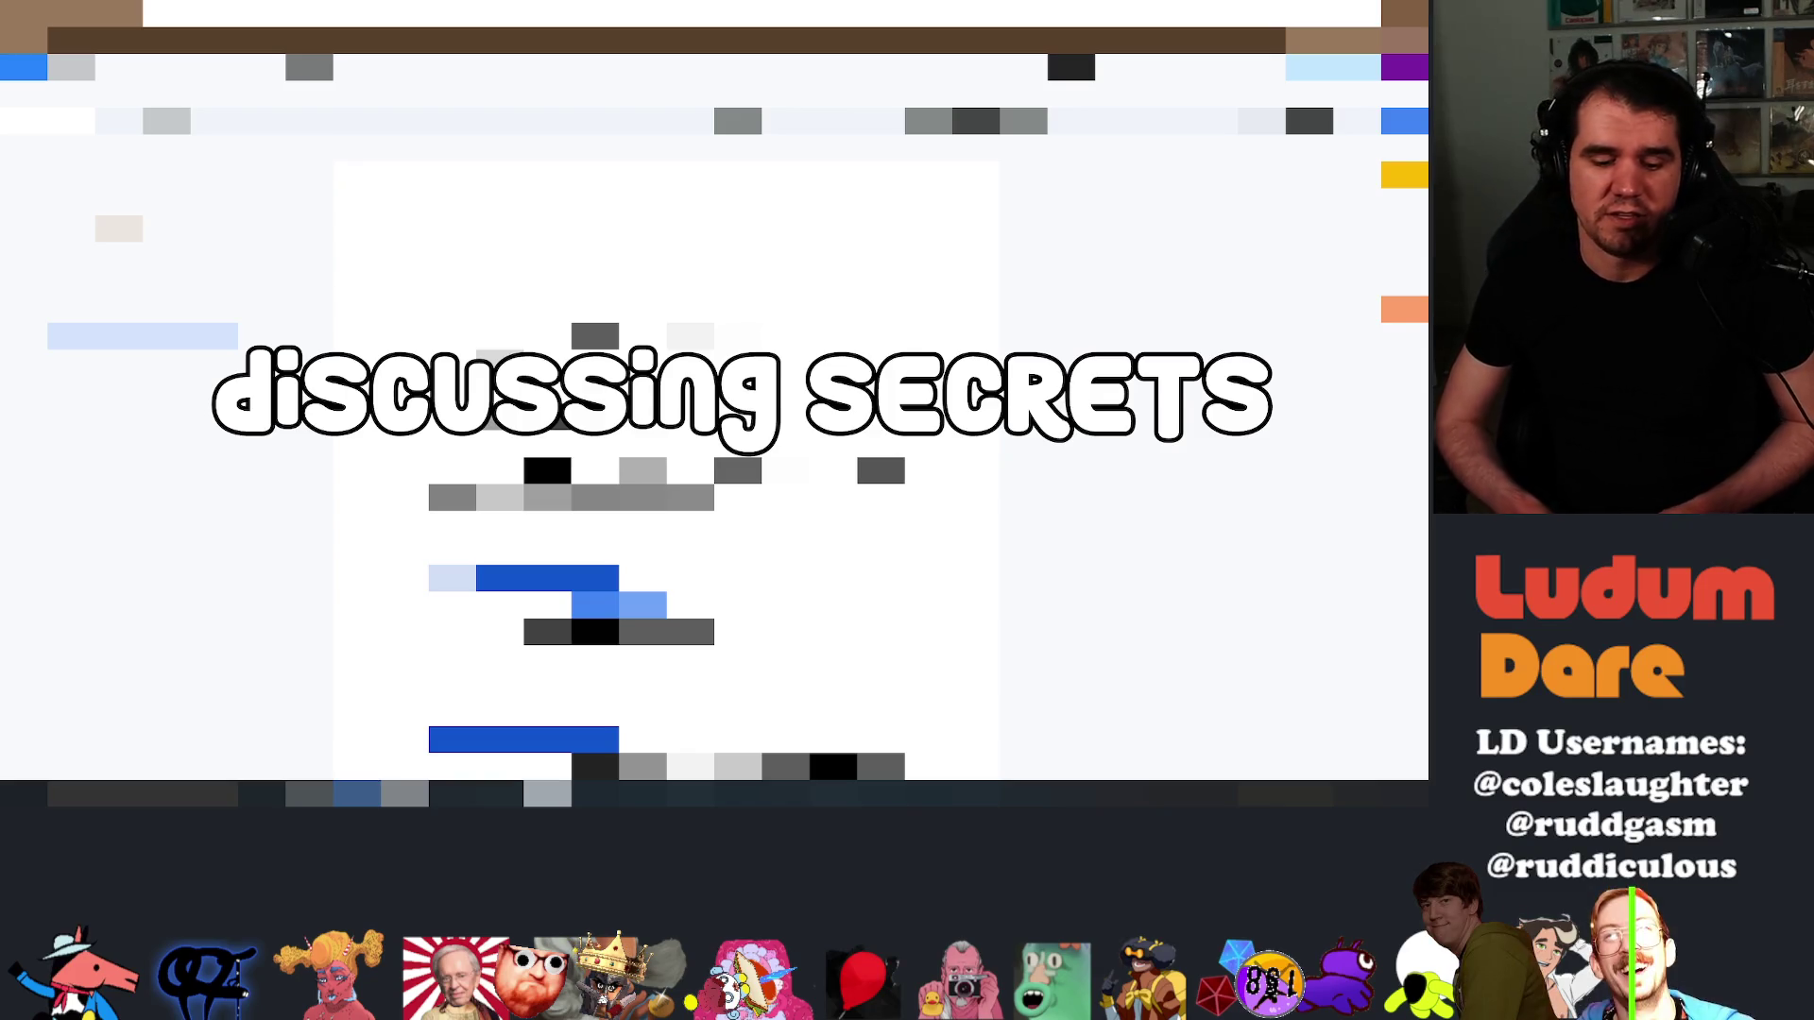
{"action": "scroll", "coordinate": [666, 472], "scroll_direction": "down", "scroll_amount": 3}
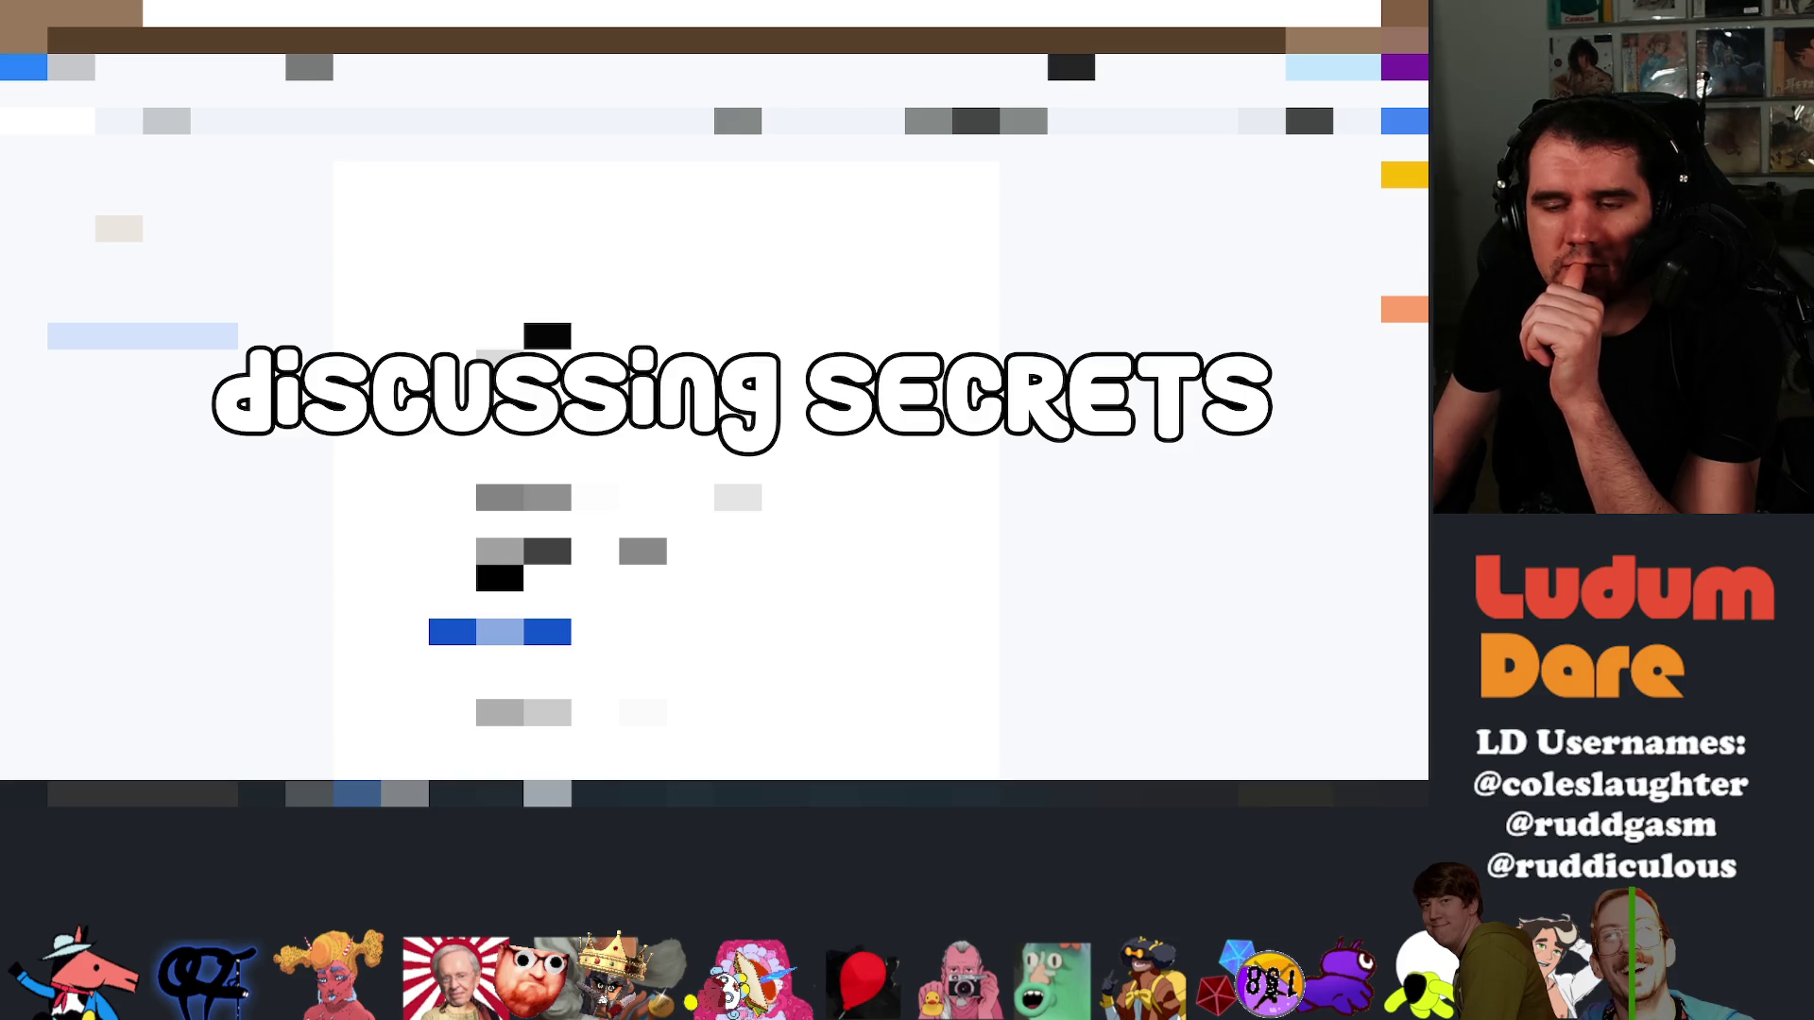
{"action": "scroll", "coordinate": [666, 473], "scroll_direction": "down", "scroll_amount": 2}
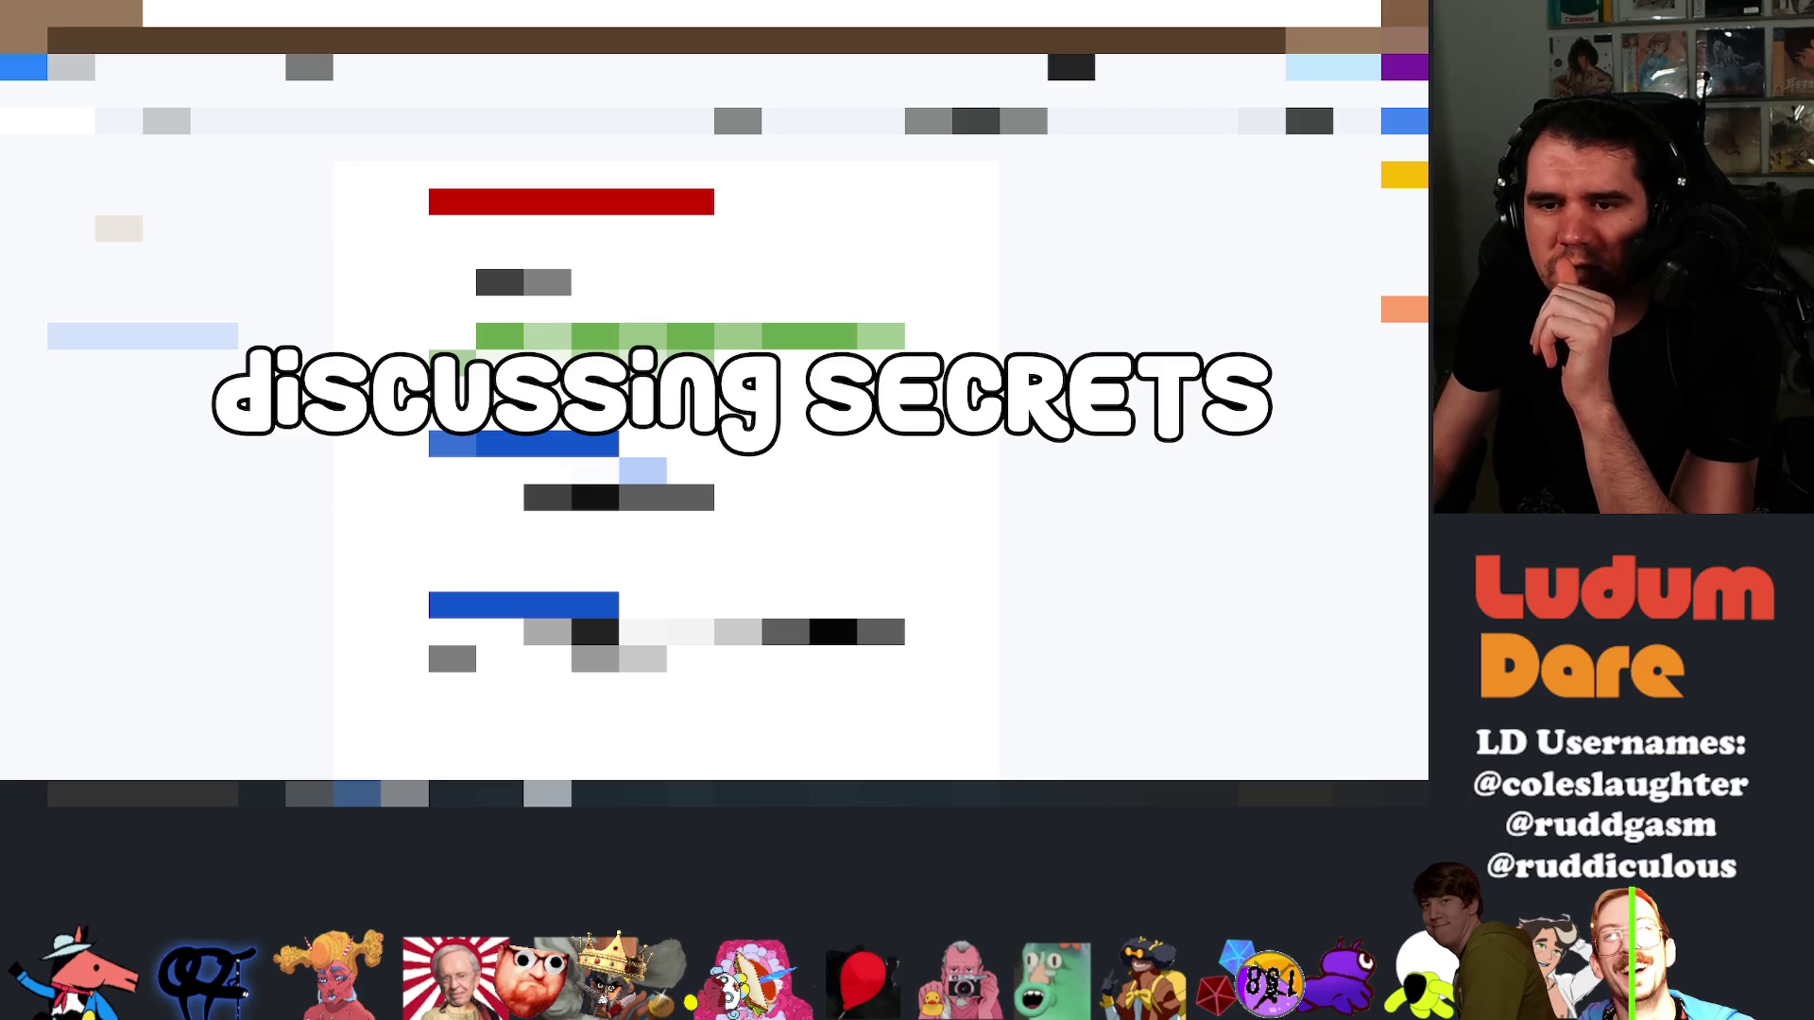
{"action": "scroll", "coordinate": [666, 472], "scroll_direction": "down", "scroll_amount": 4}
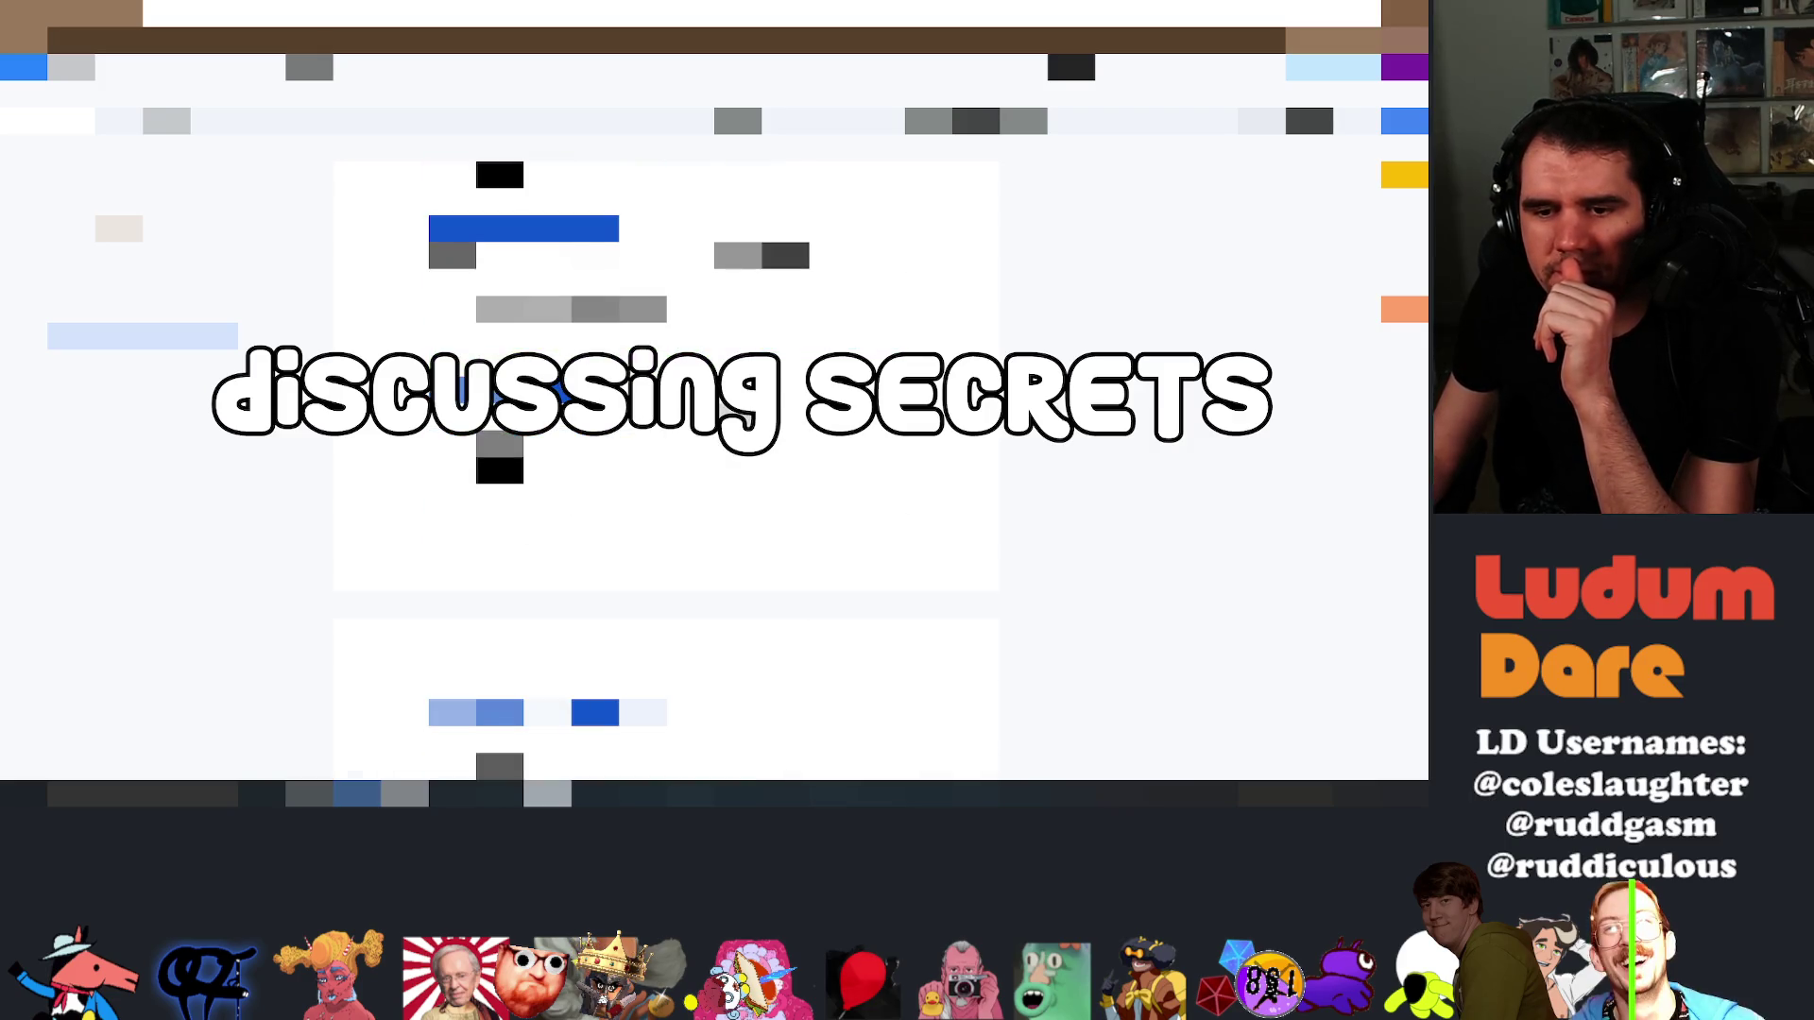
{"action": "scroll", "coordinate": [666, 473], "scroll_direction": "down", "scroll_amount": 5}
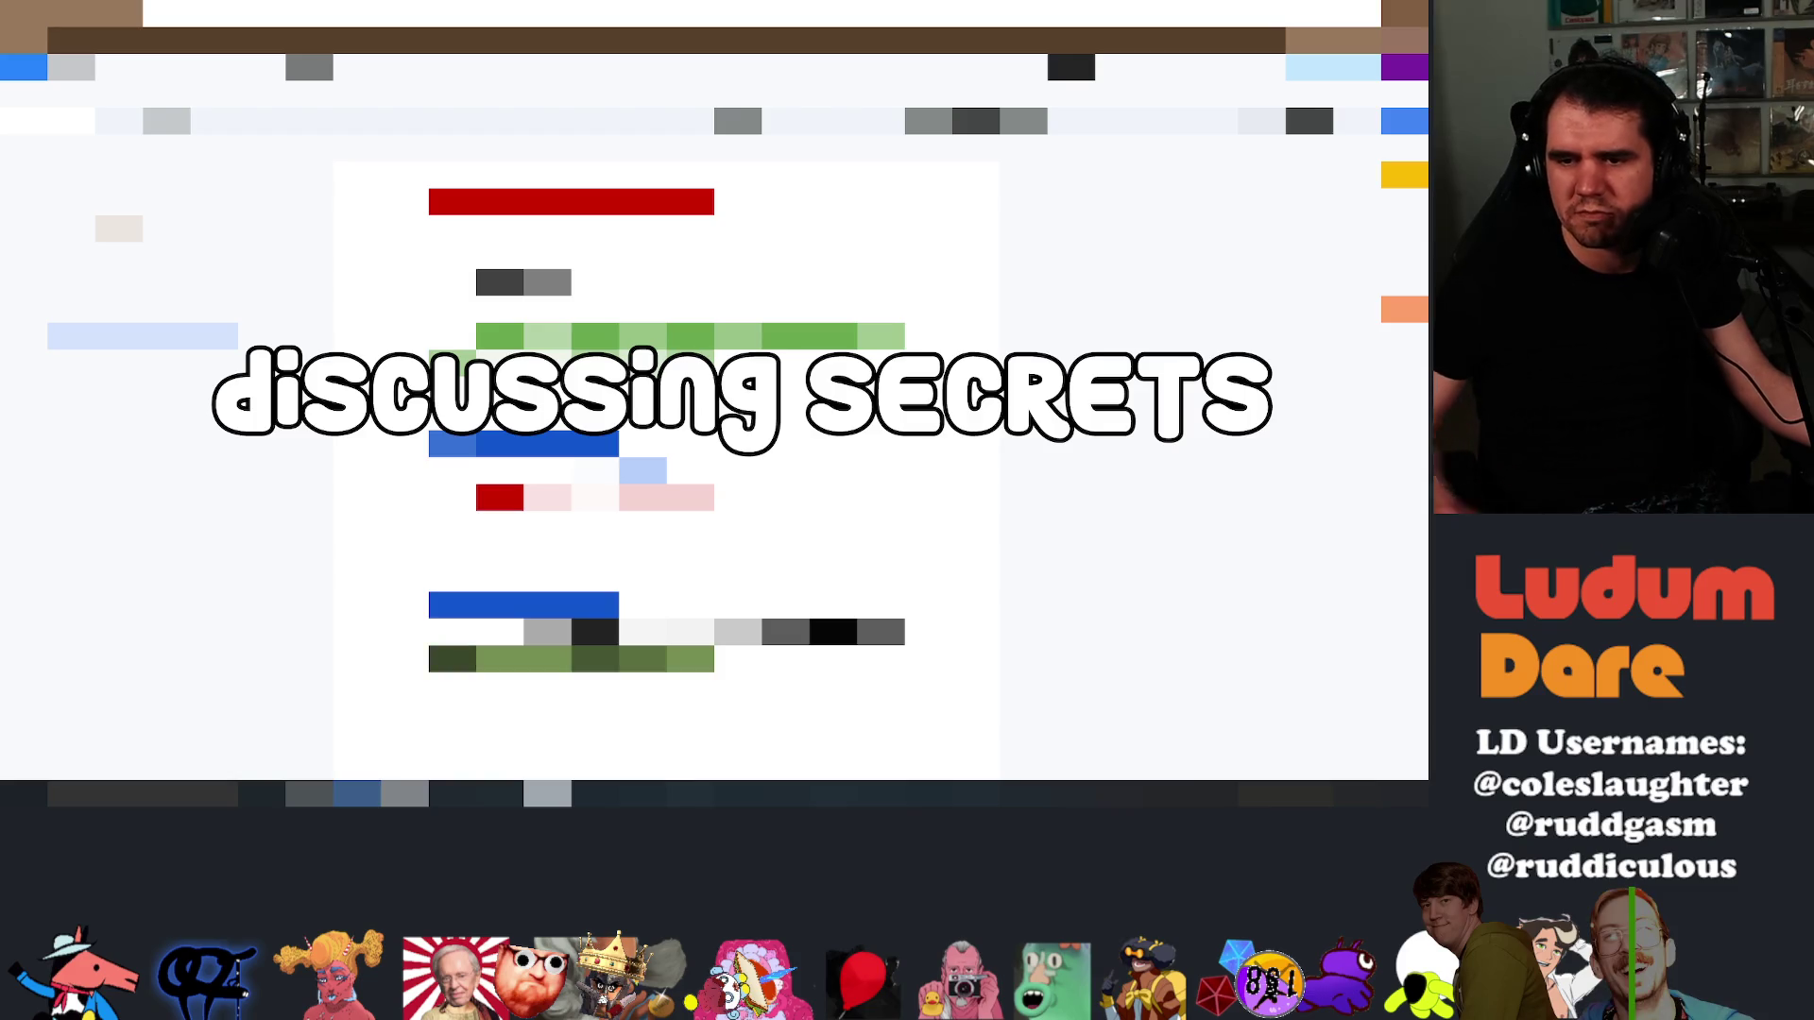
Scroll down to the next section with its heading, short lines and subheading
{"action": "scroll", "coordinate": [667, 427], "scroll_direction": "down", "scroll_amount": 3}
{"action": "scroll", "coordinate": [499, 443], "scroll_direction": "down", "scroll_amount": 5}
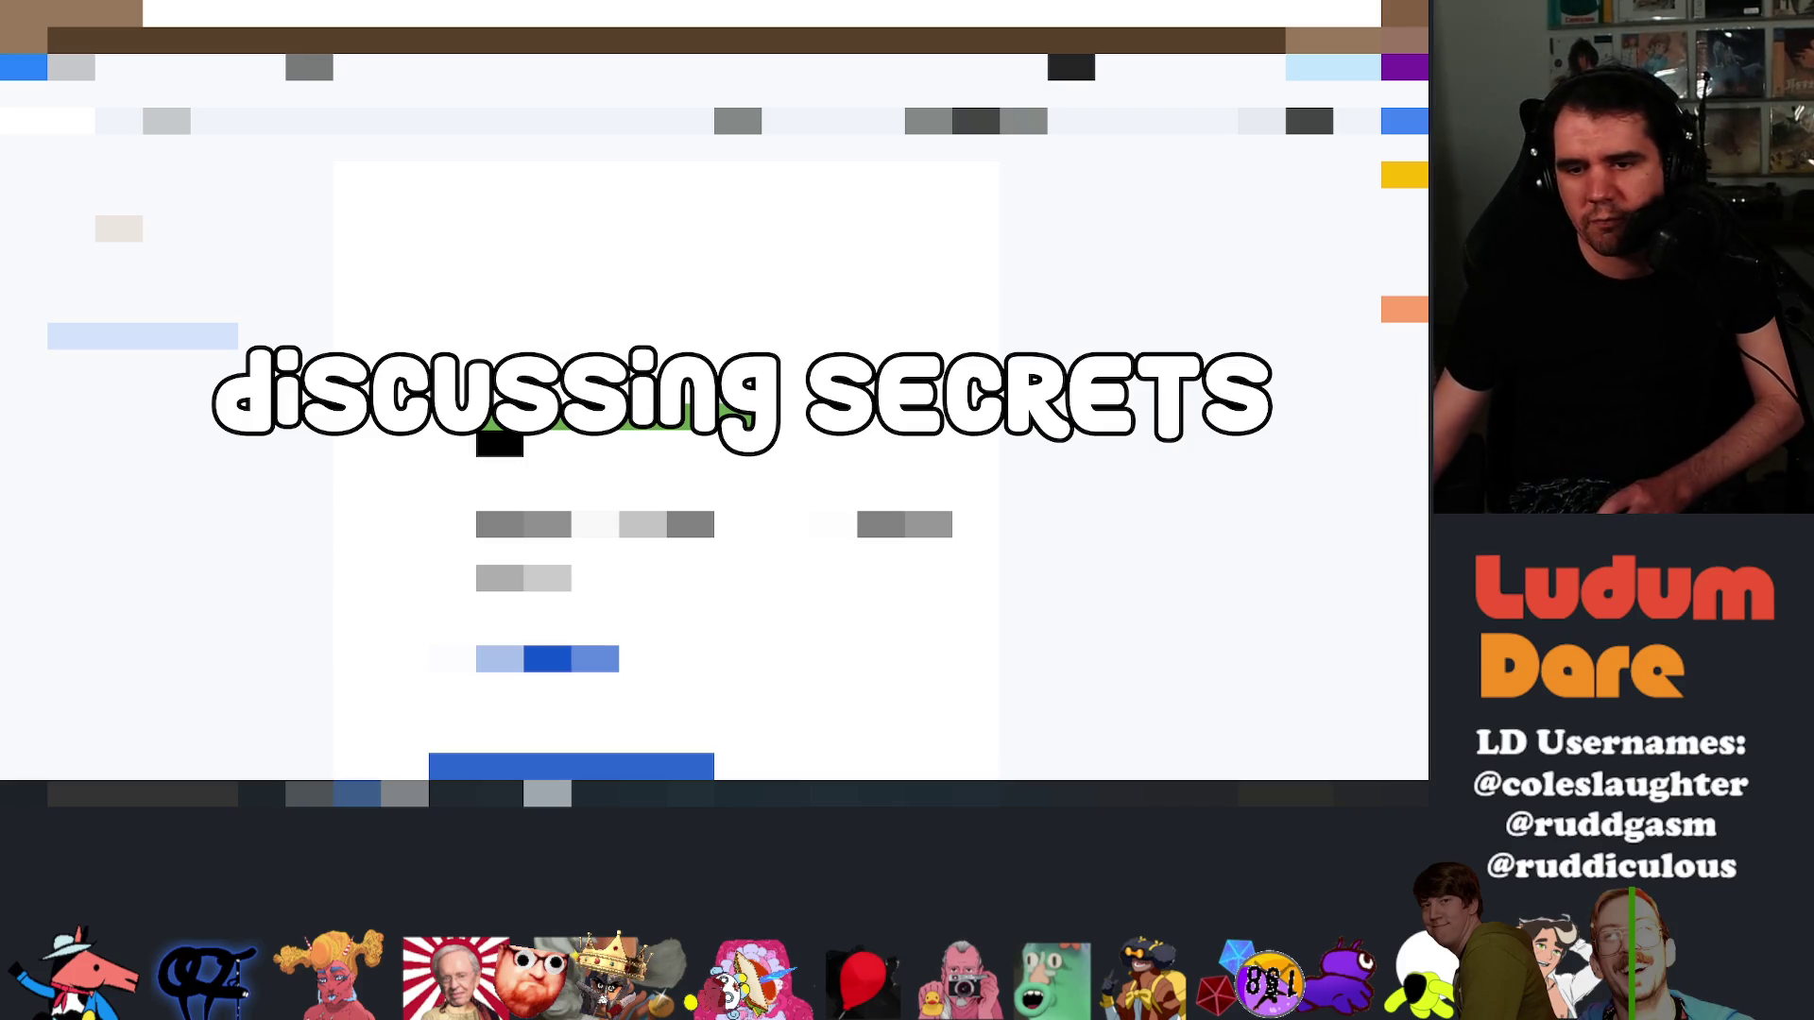
Jump to the section with the green-highlighted line and blue subheading
{"action": "left_click", "coordinate": [487, 437]}
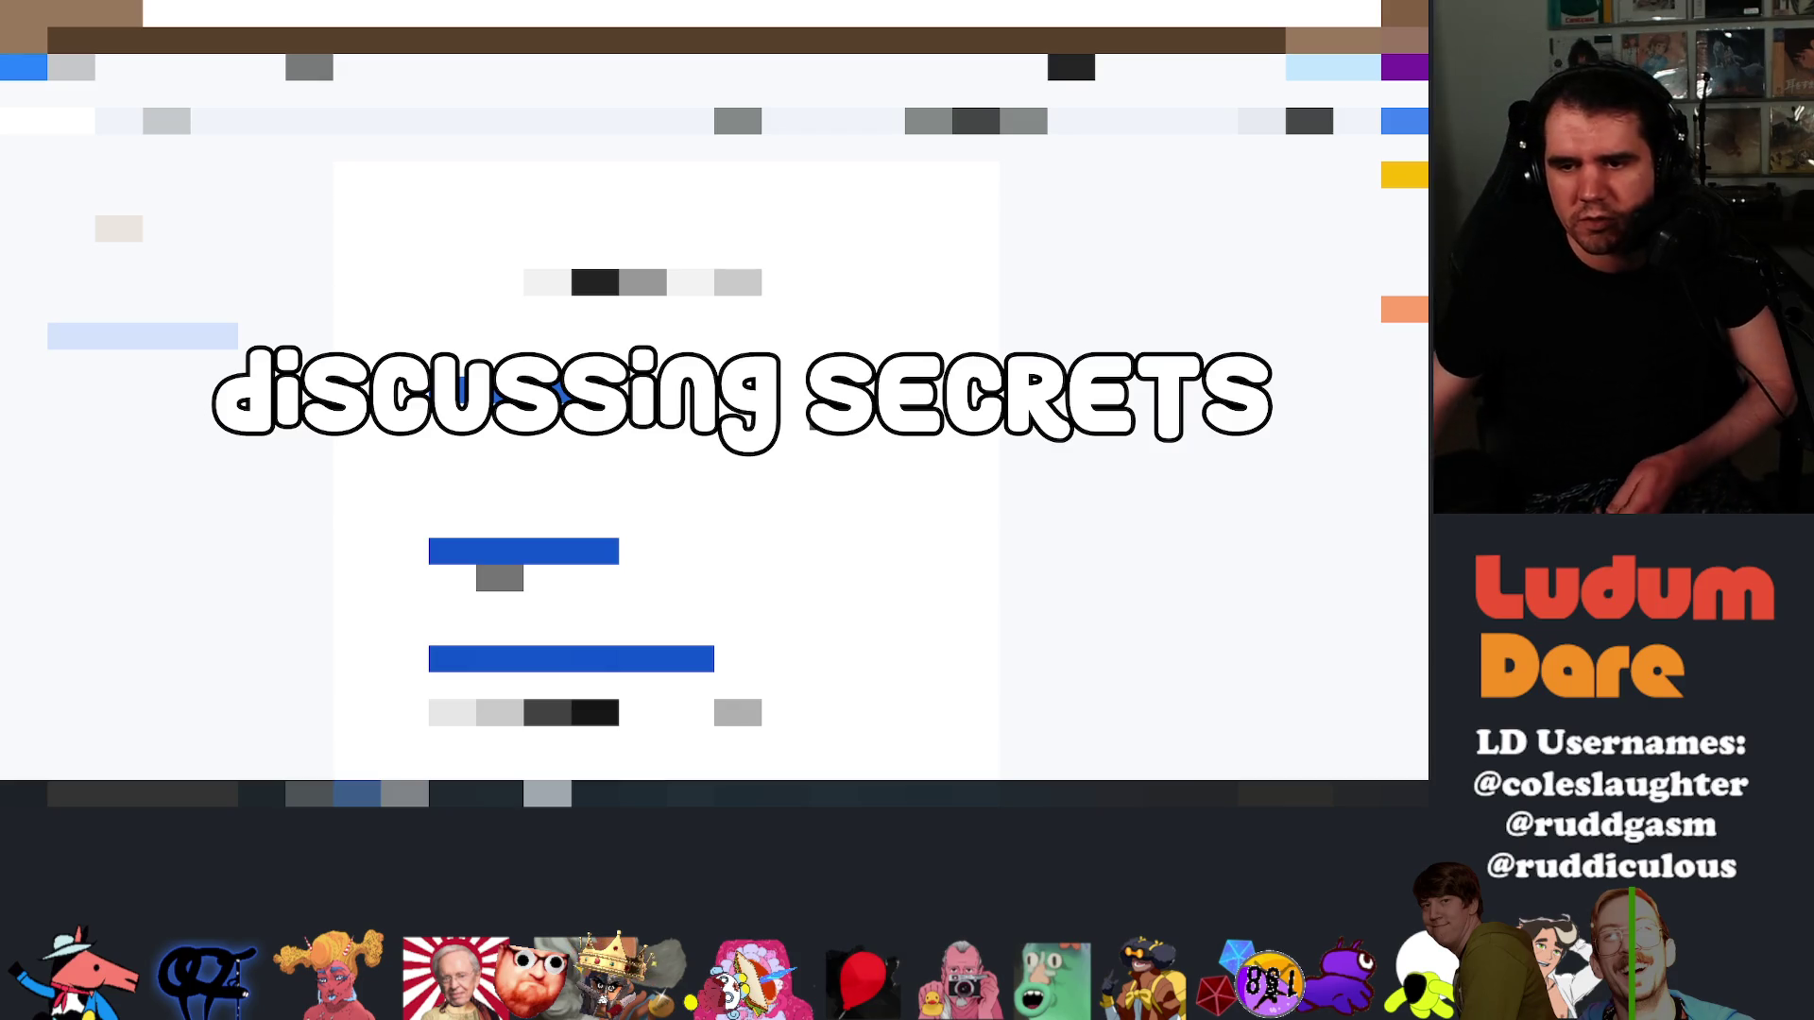
{"action": "left_click", "coordinate": [595, 712]}
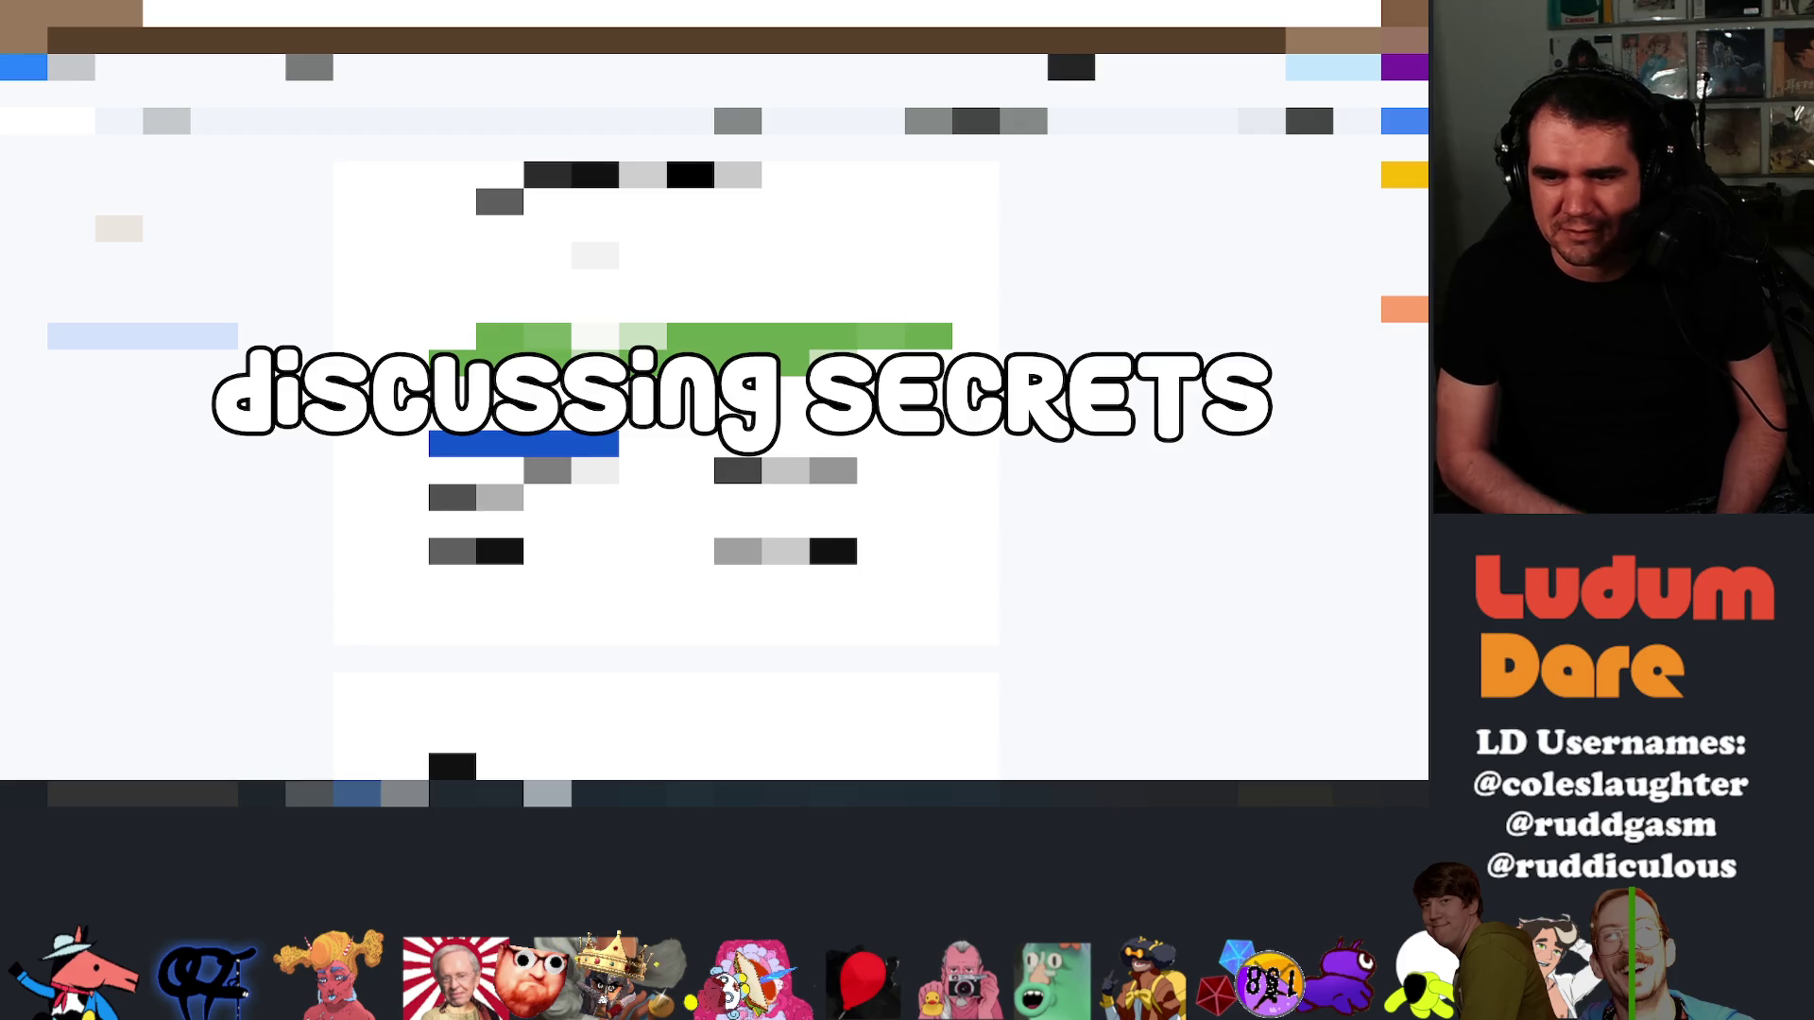
Scroll down to reveal more green-highlighted lines and the pale pink block
{"action": "scroll", "coordinate": [666, 473], "scroll_direction": "down", "scroll_amount": 3}
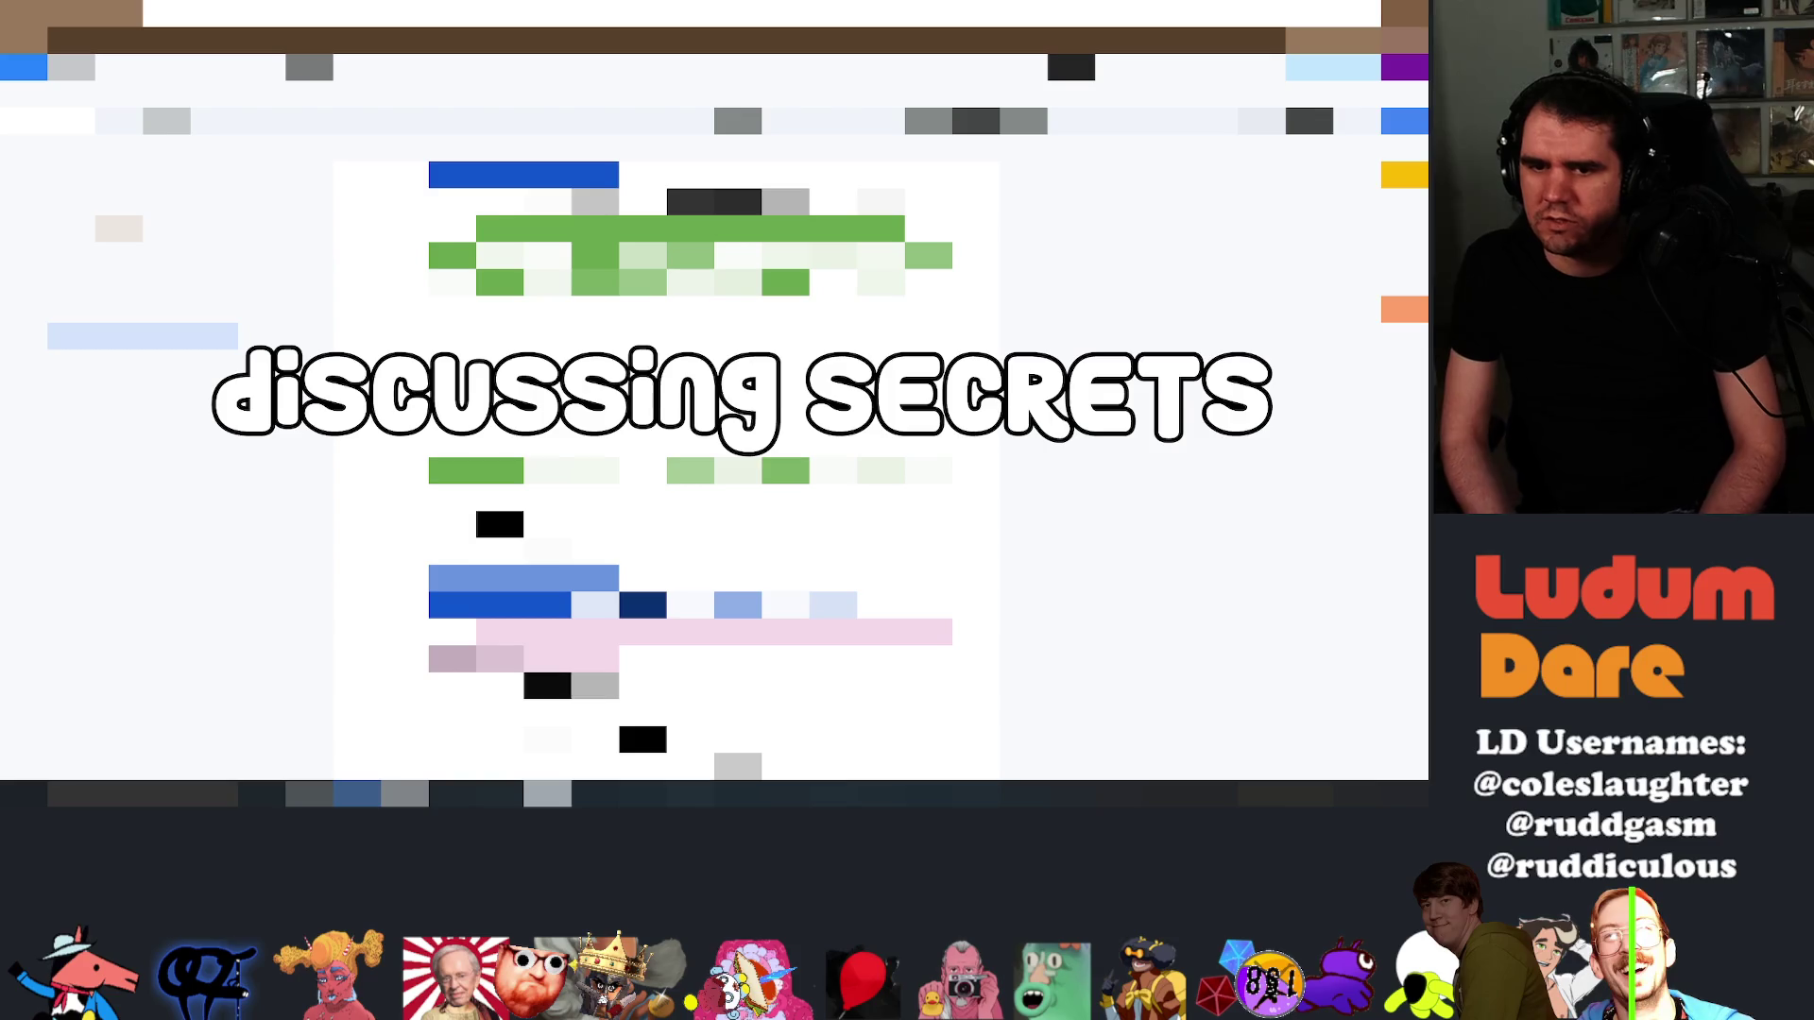
Recolour the pale pink highlight green, follow the blue link, and select about three lines
{"action": "left_click", "coordinate": [539, 647]}
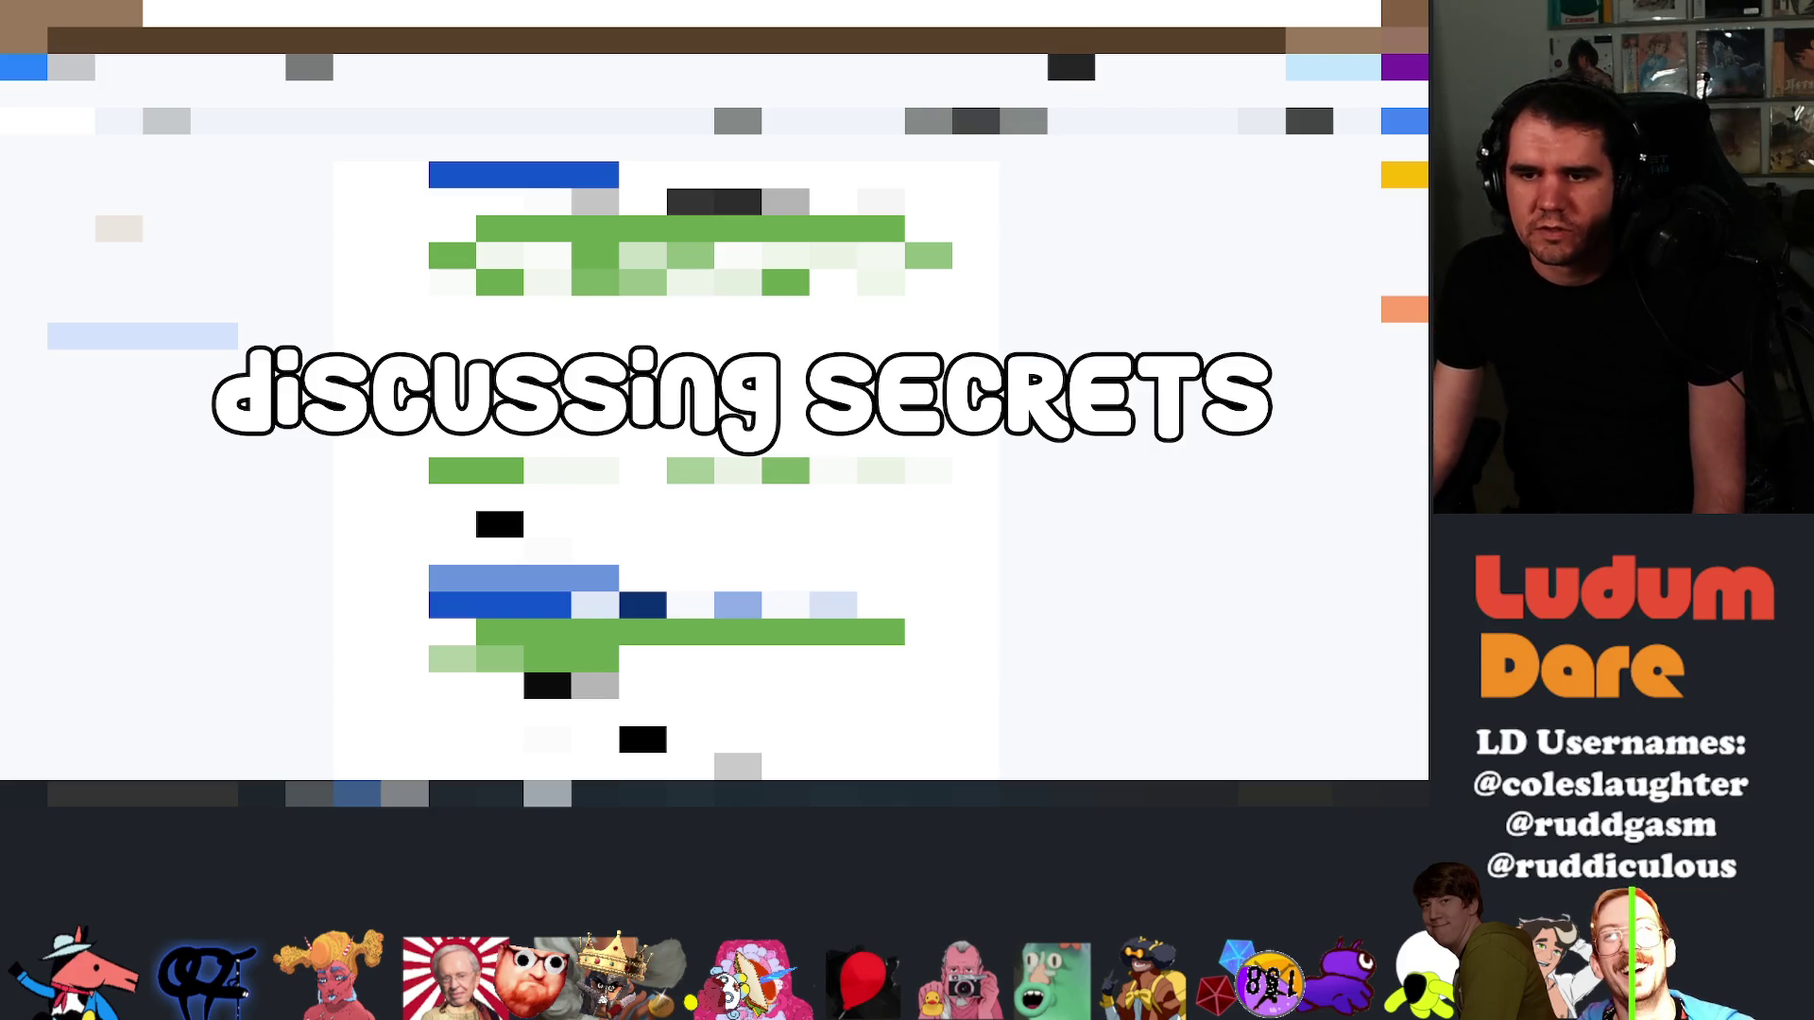
{"action": "left_click", "coordinate": [539, 648]}
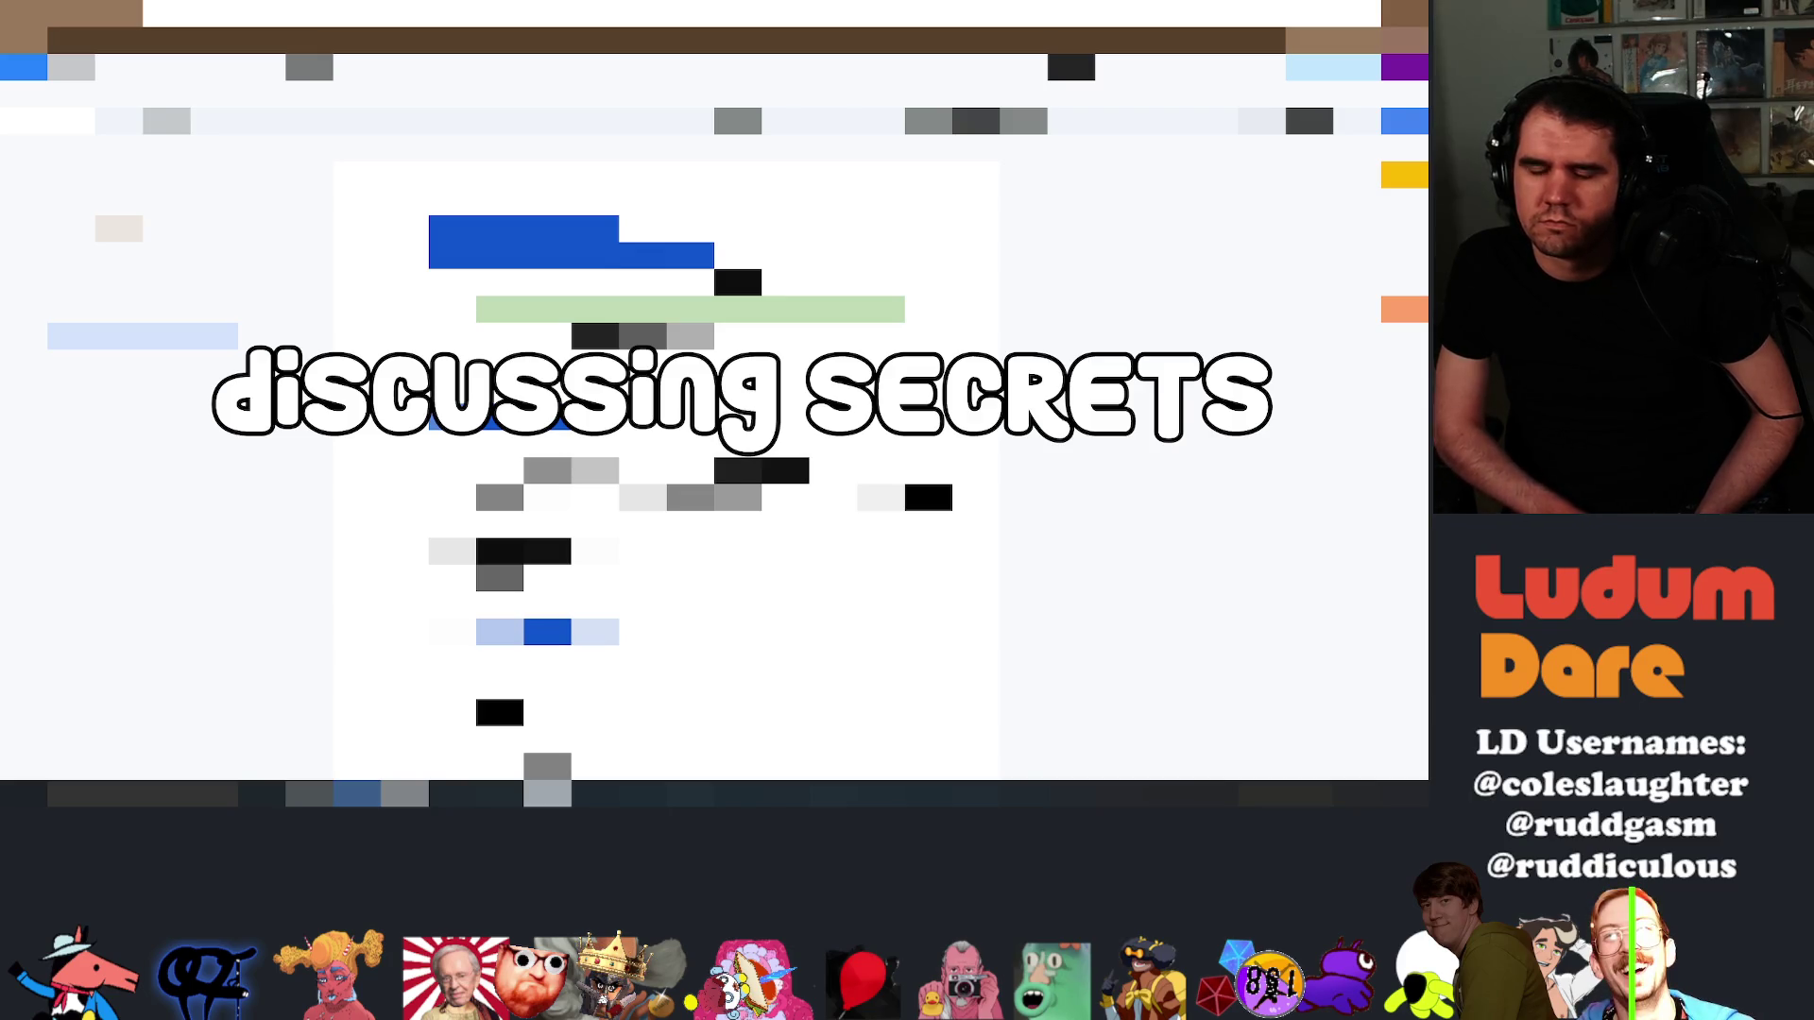
{"action": "mouse_move", "coordinate": [476, 470]}
{"action": "left_mouse_down"}
{"action": "mouse_move", "coordinate": [907, 525]}
{"action": "mouse_move", "coordinate": [715, 553]}
{"action": "left_mouse_up"}
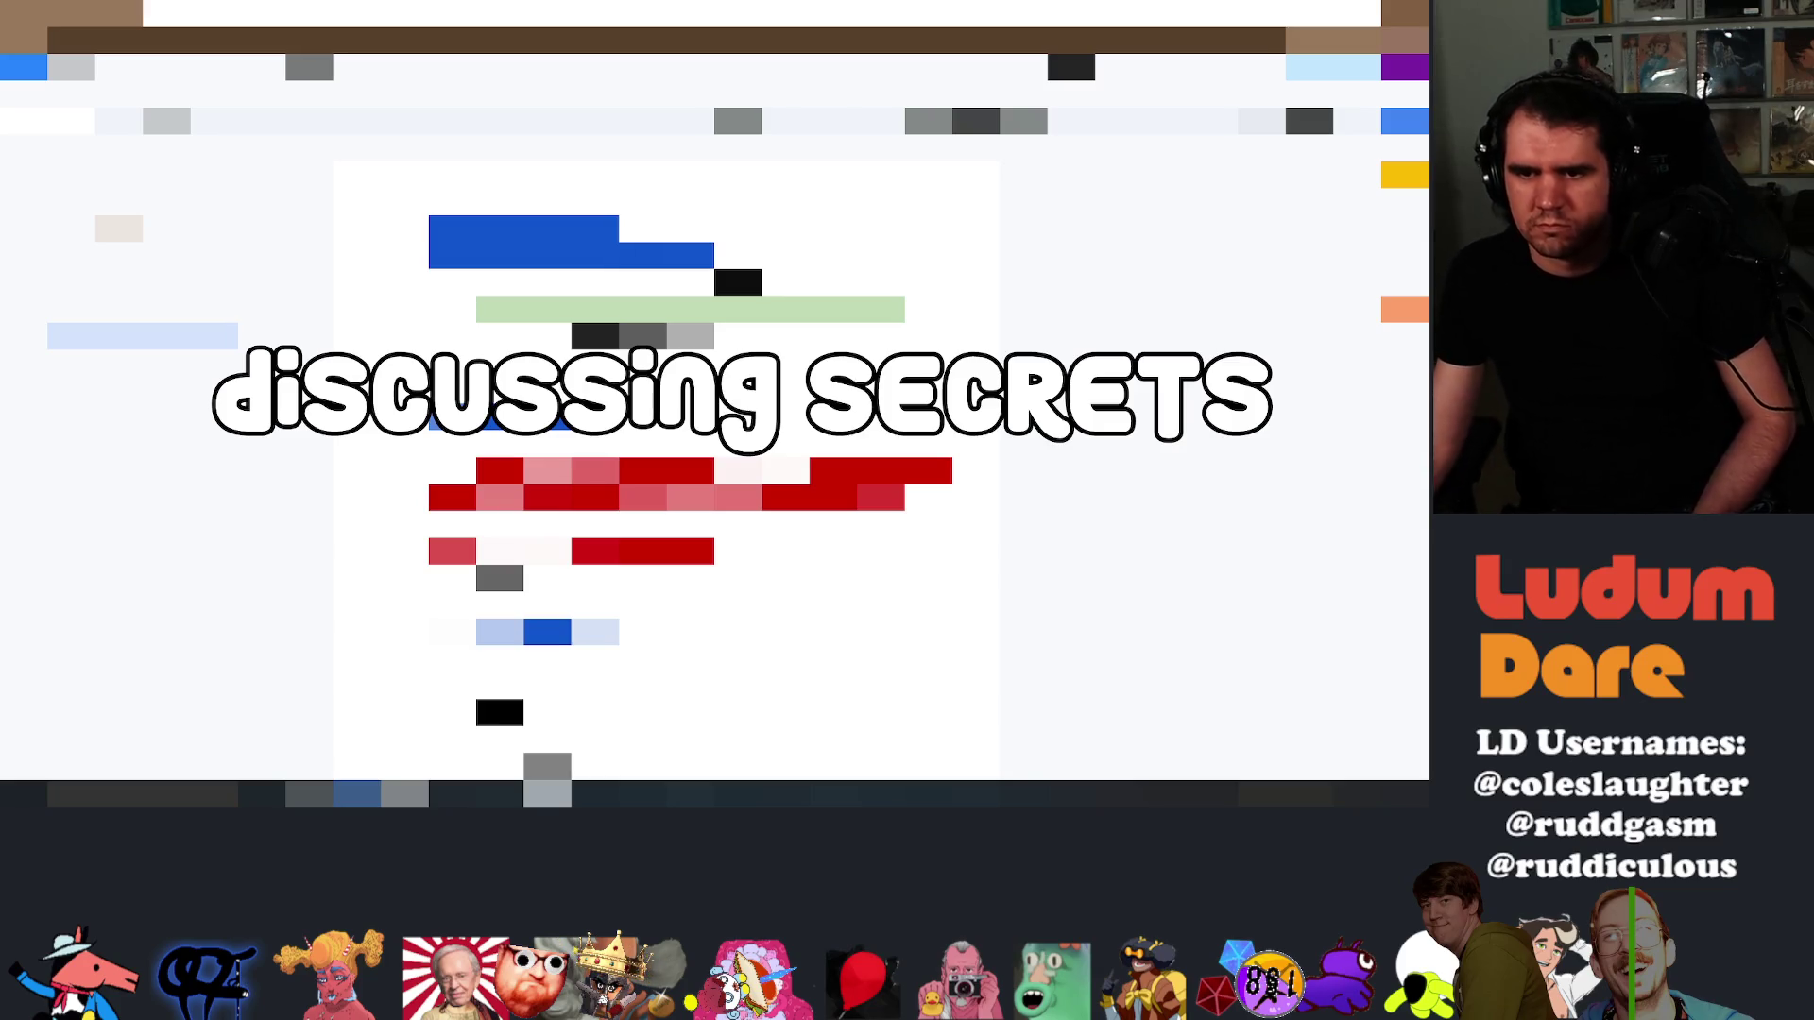
{"action": "scroll", "coordinate": [666, 425], "scroll_direction": "down", "scroll_amount": 2}
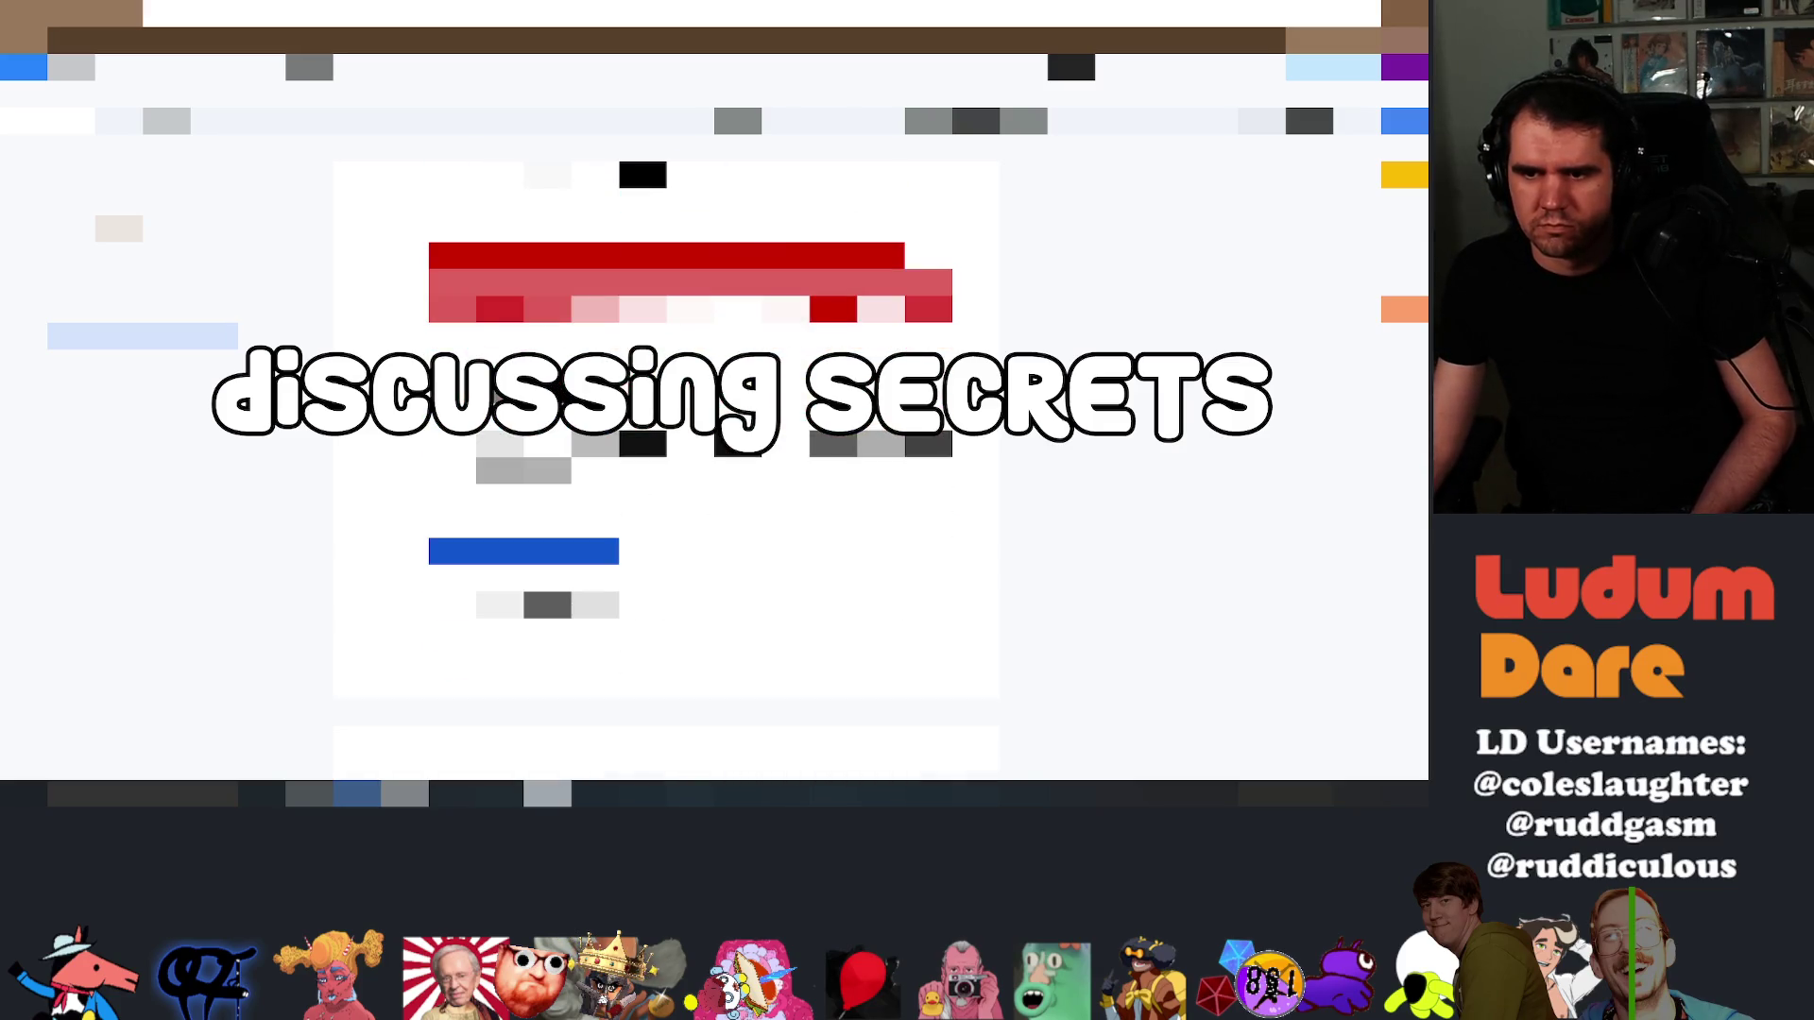
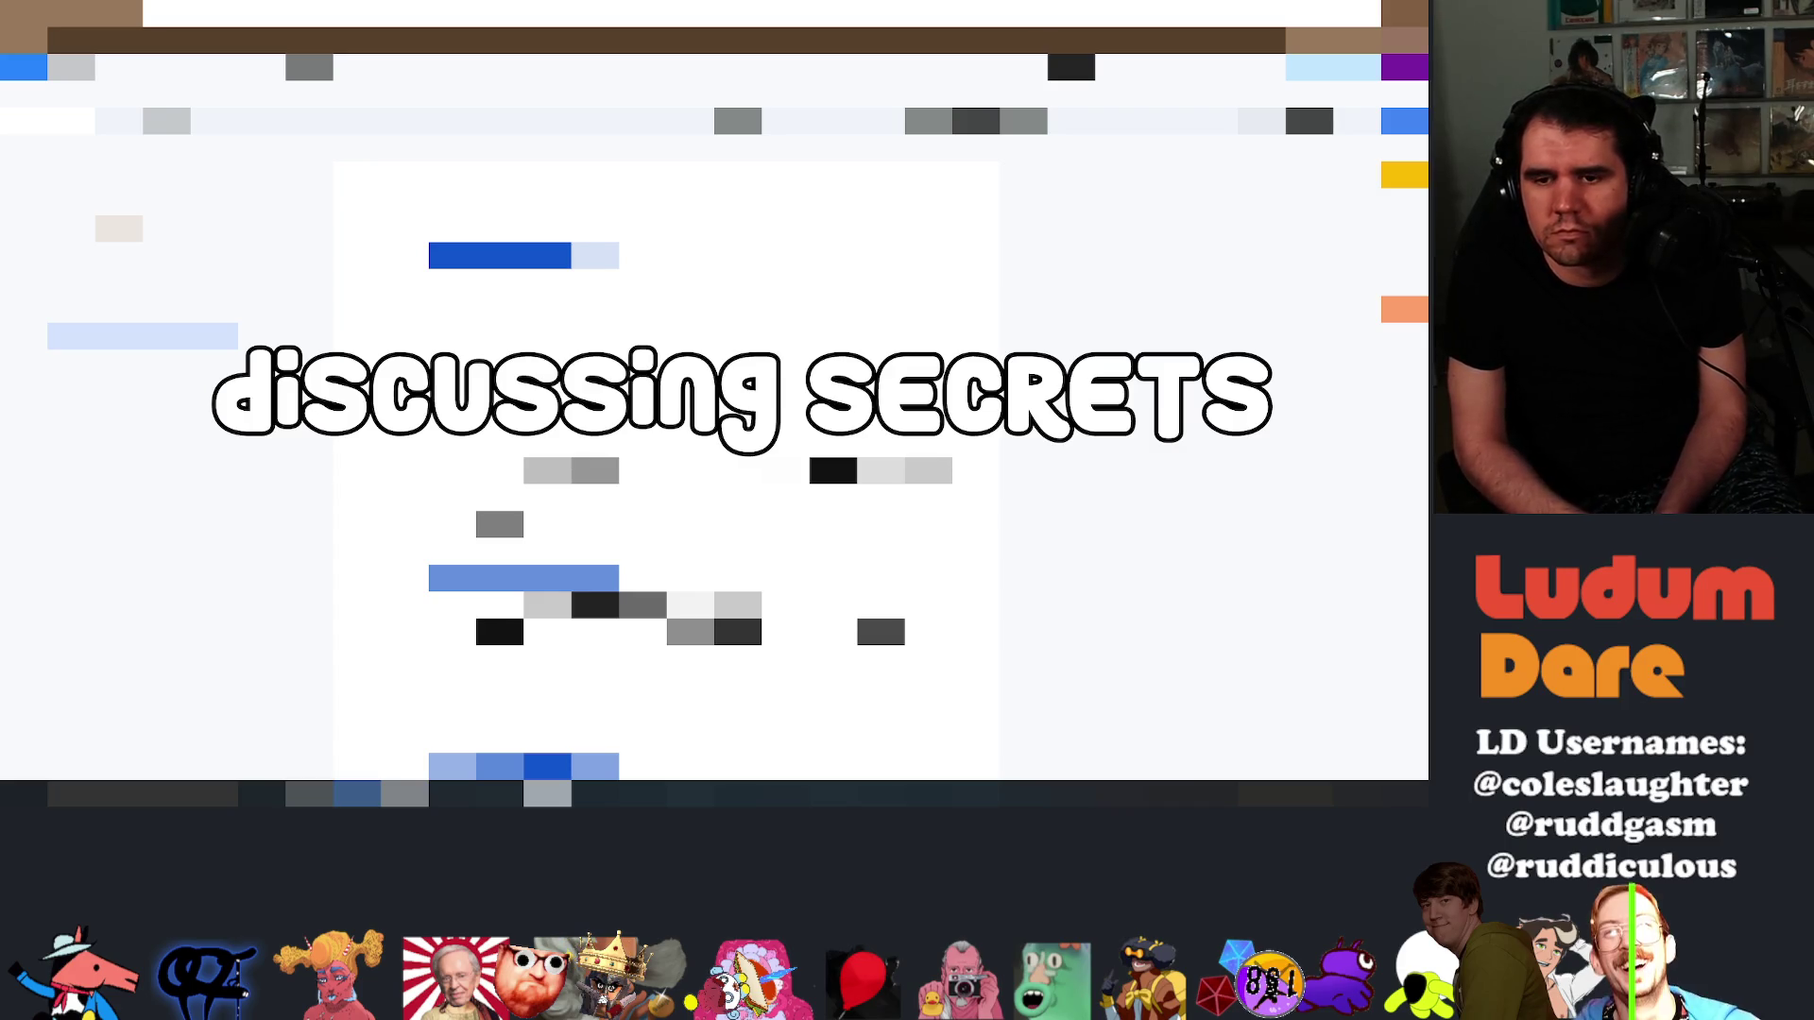
Tick the checkbox on the pink-highlighted row further down the page
{"action": "scroll", "coordinate": [666, 472], "scroll_direction": "down", "scroll_amount": 5}
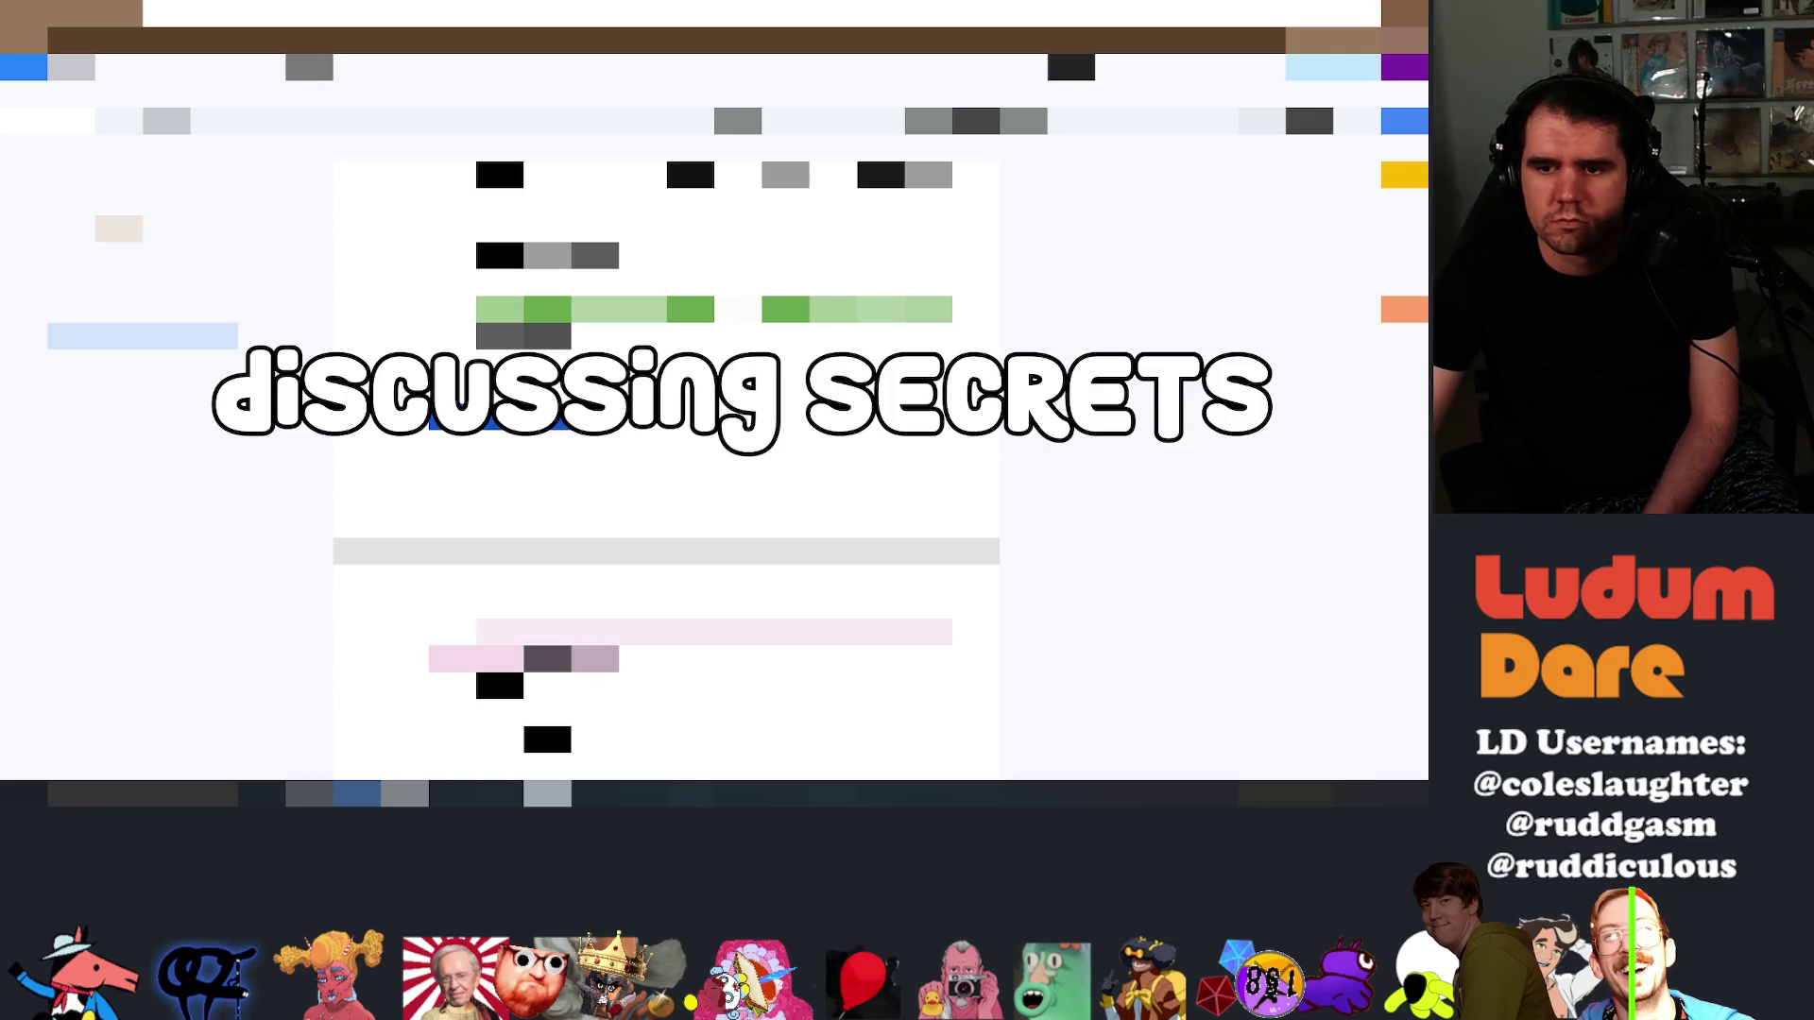
{"action": "left_click", "coordinate": [501, 632]}
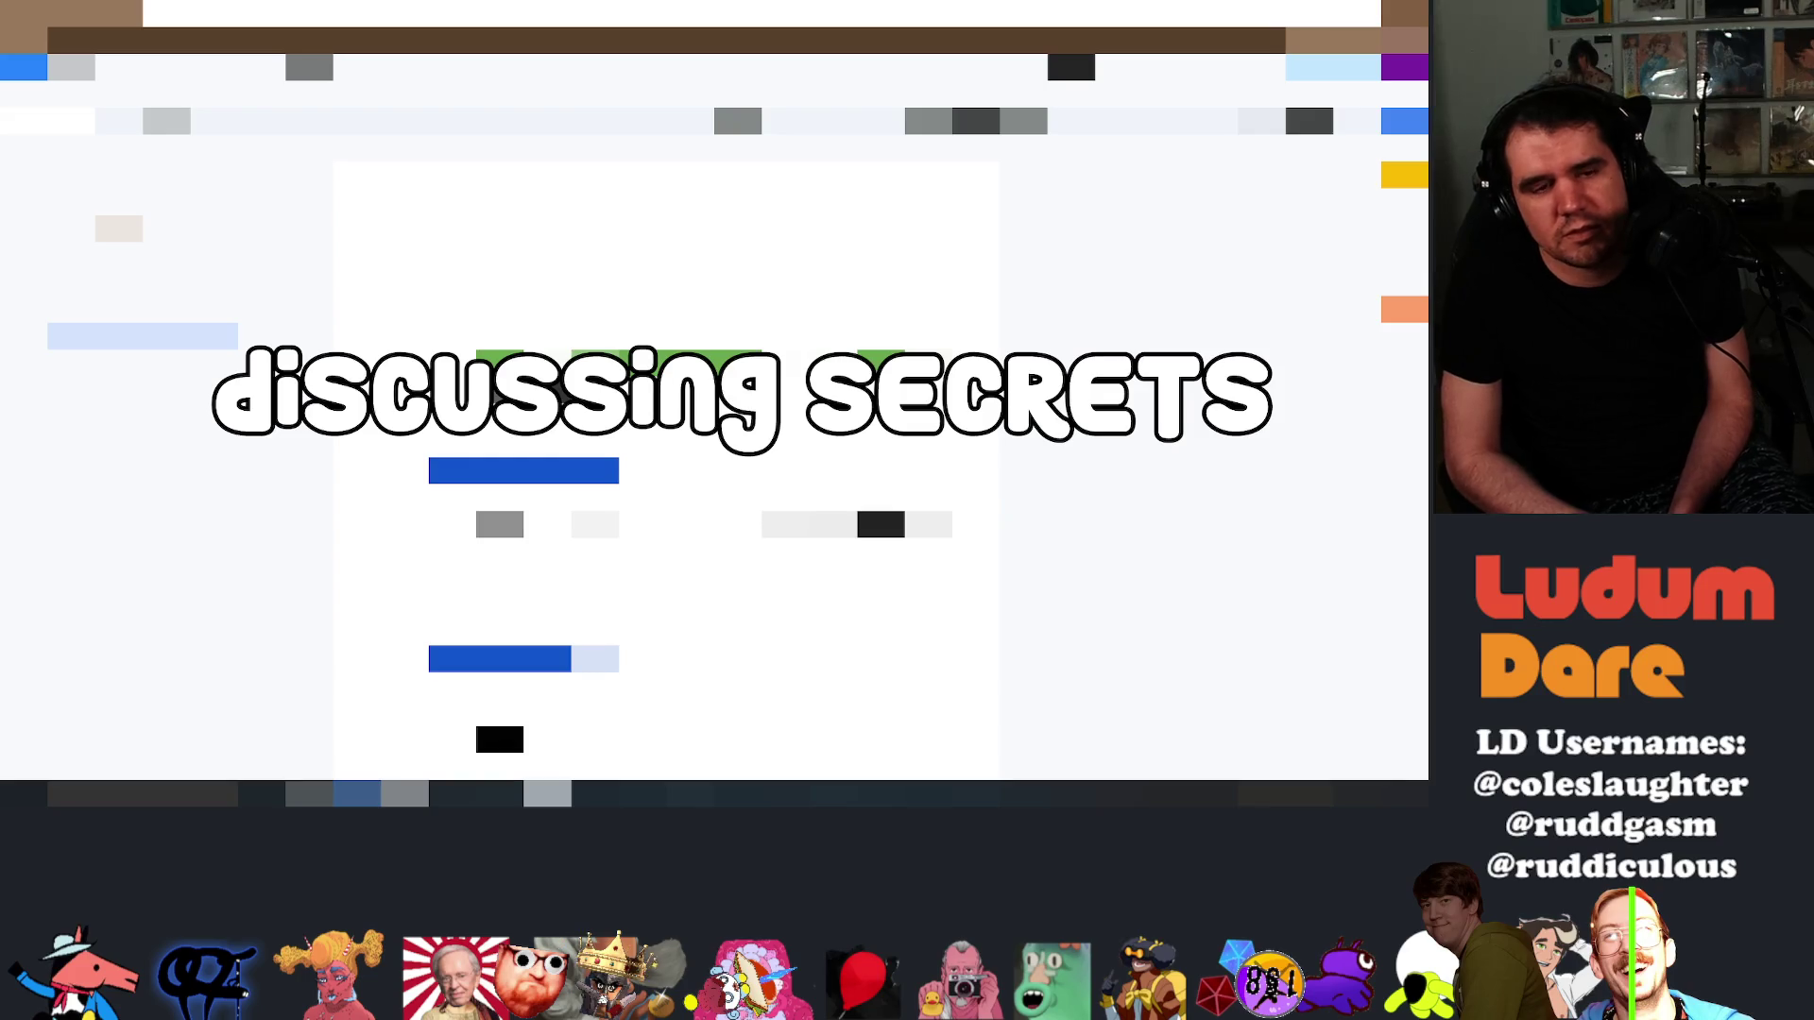
Tick the next item's checkbox higher up on the page
{"action": "left_click", "coordinate": [501, 525]}
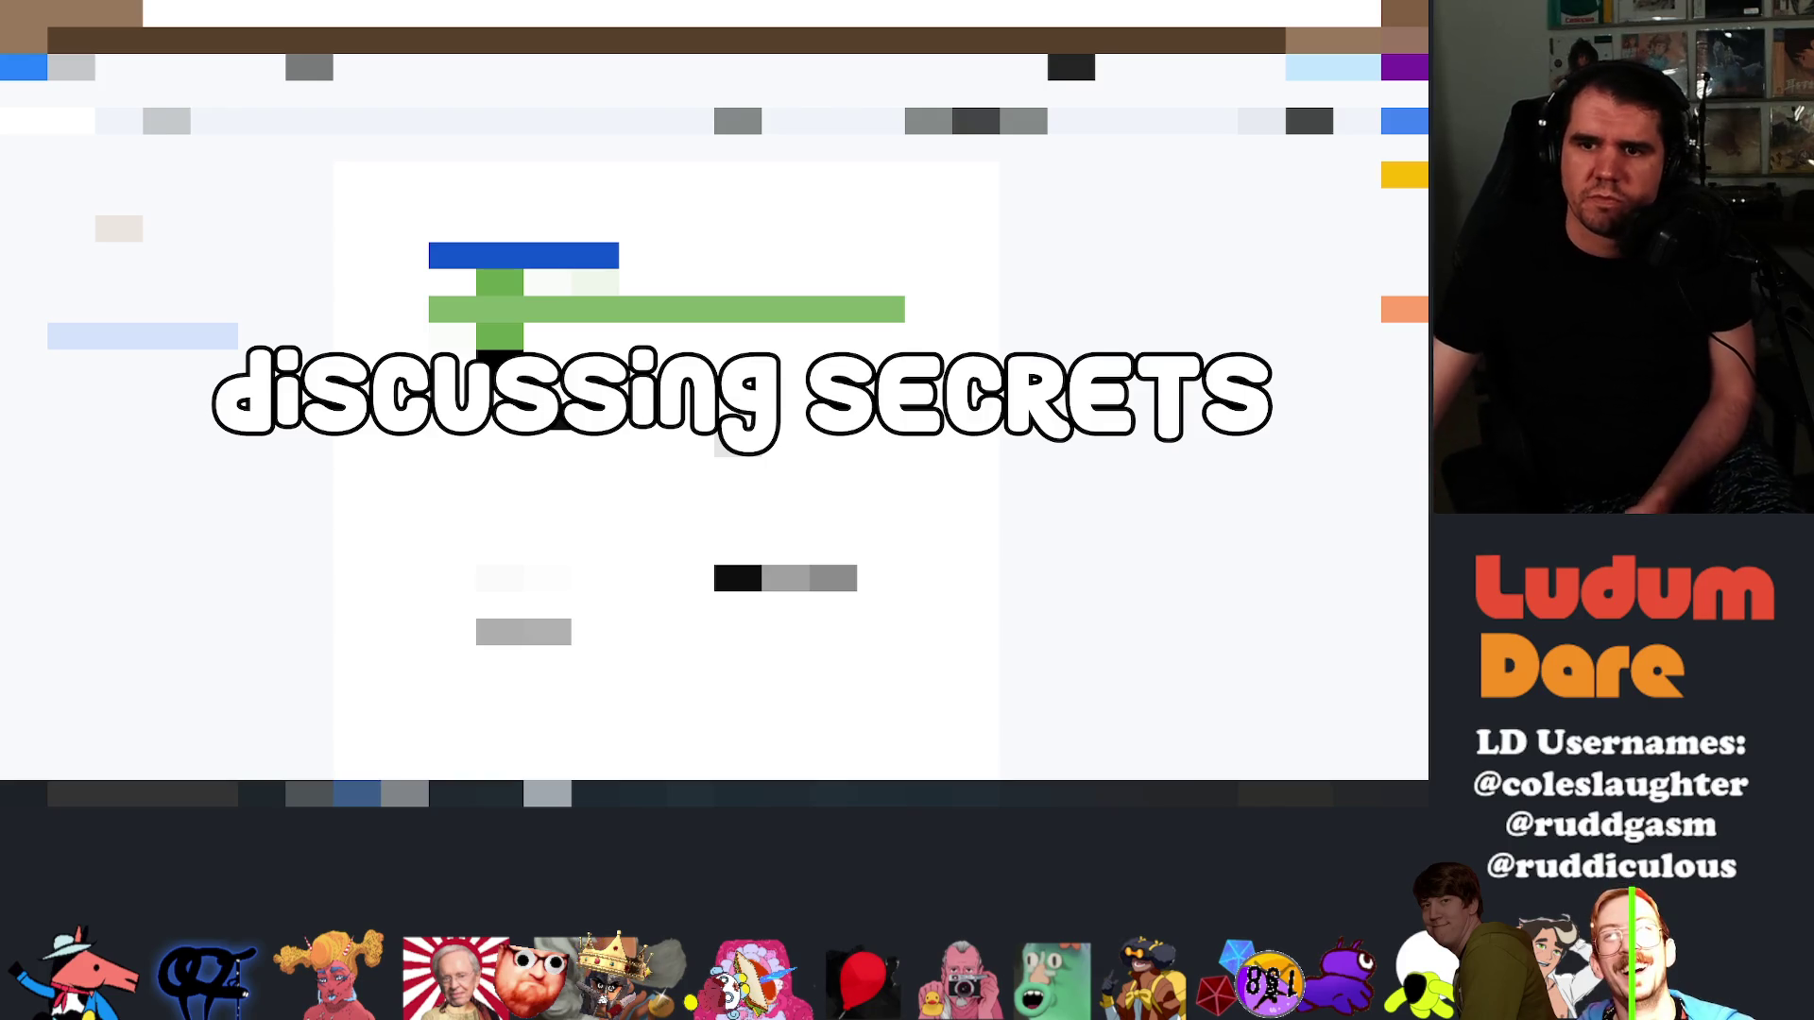
Return near the top of the page and follow the link to the page with a side panel
{"action": "scroll", "coordinate": [667, 473], "scroll_direction": "up", "scroll_amount": 2}
{"action": "scroll", "coordinate": [667, 472], "scroll_direction": "up", "scroll_amount": 5}
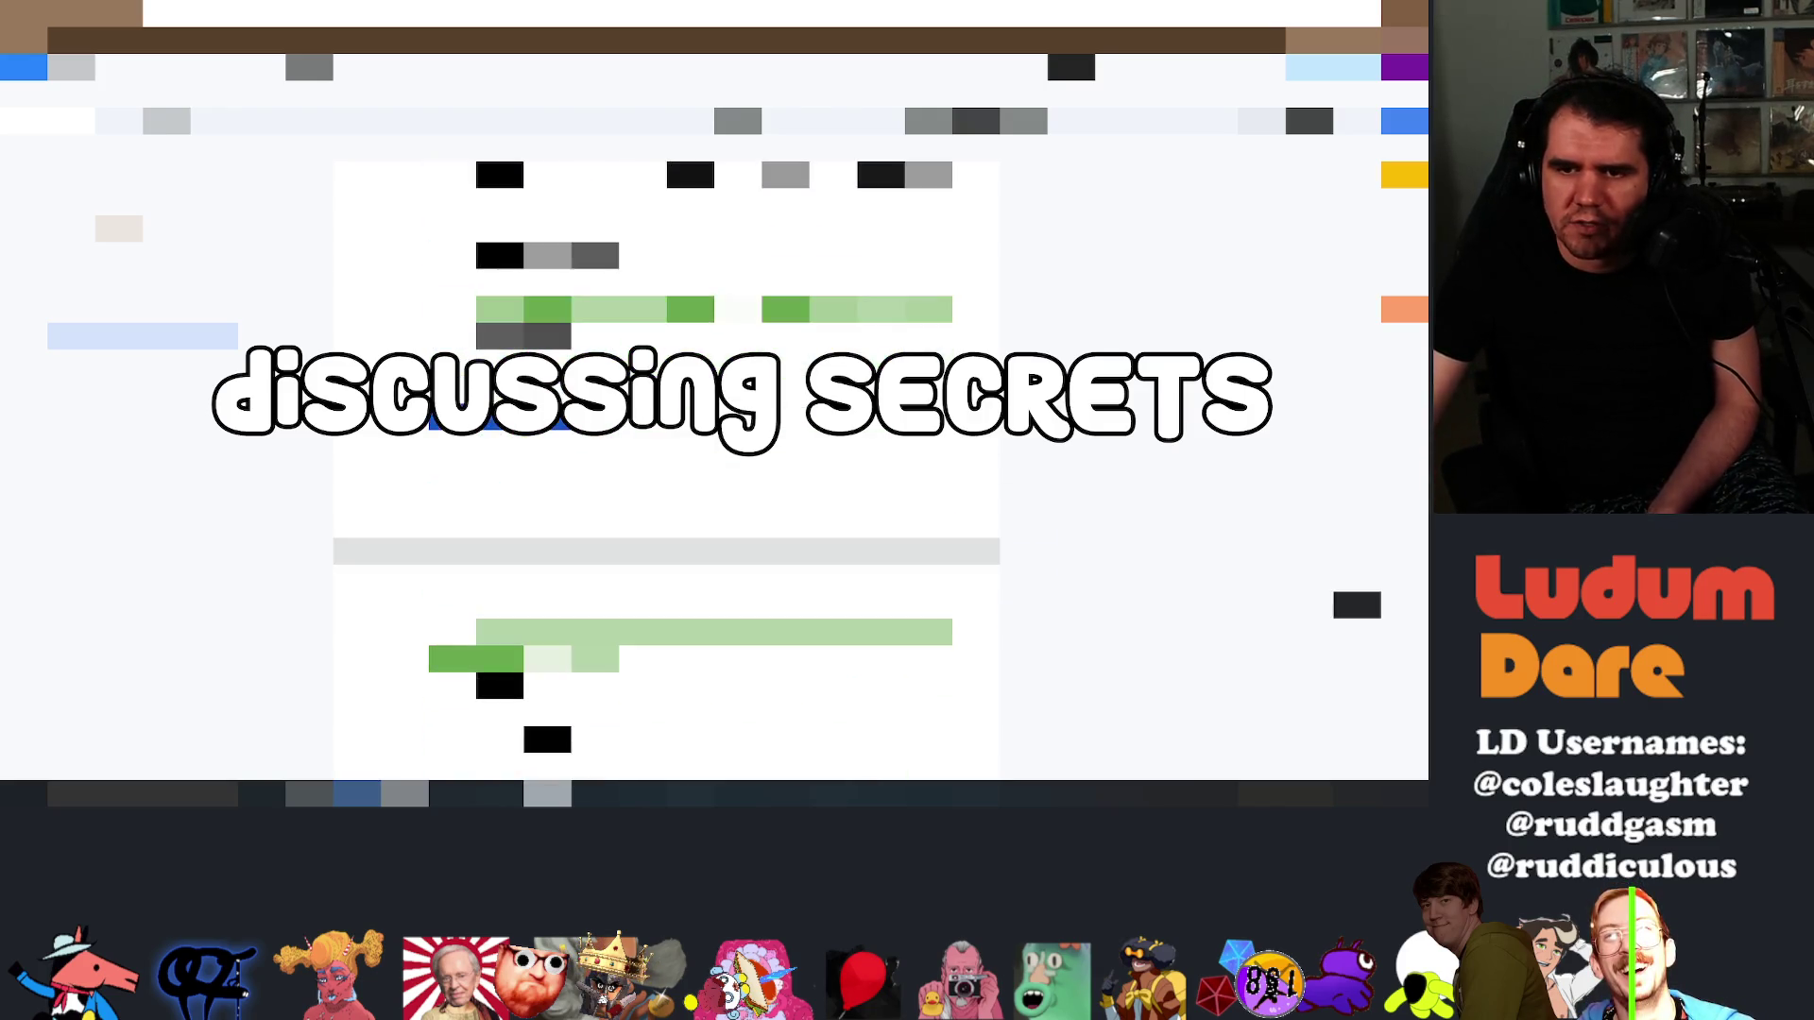
{"action": "scroll", "coordinate": [667, 471], "scroll_direction": "up", "scroll_amount": 5}
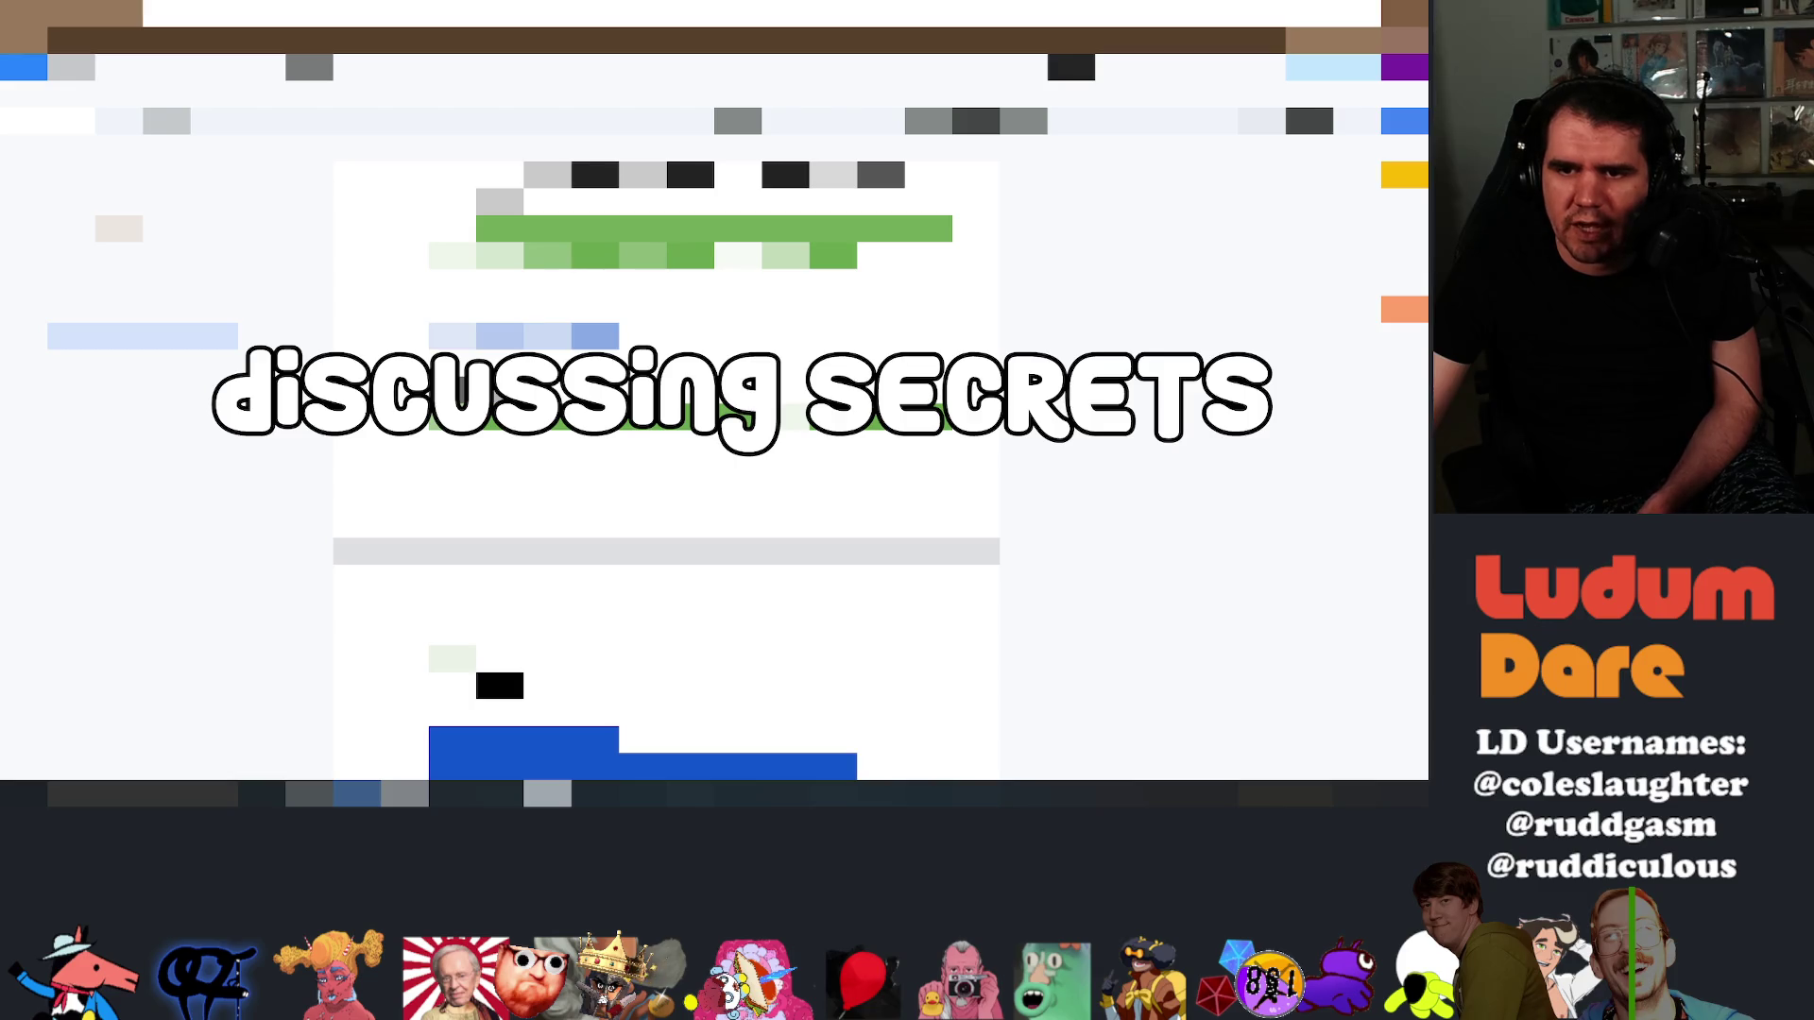
{"action": "scroll", "coordinate": [666, 473], "scroll_direction": "up", "scroll_amount": 2}
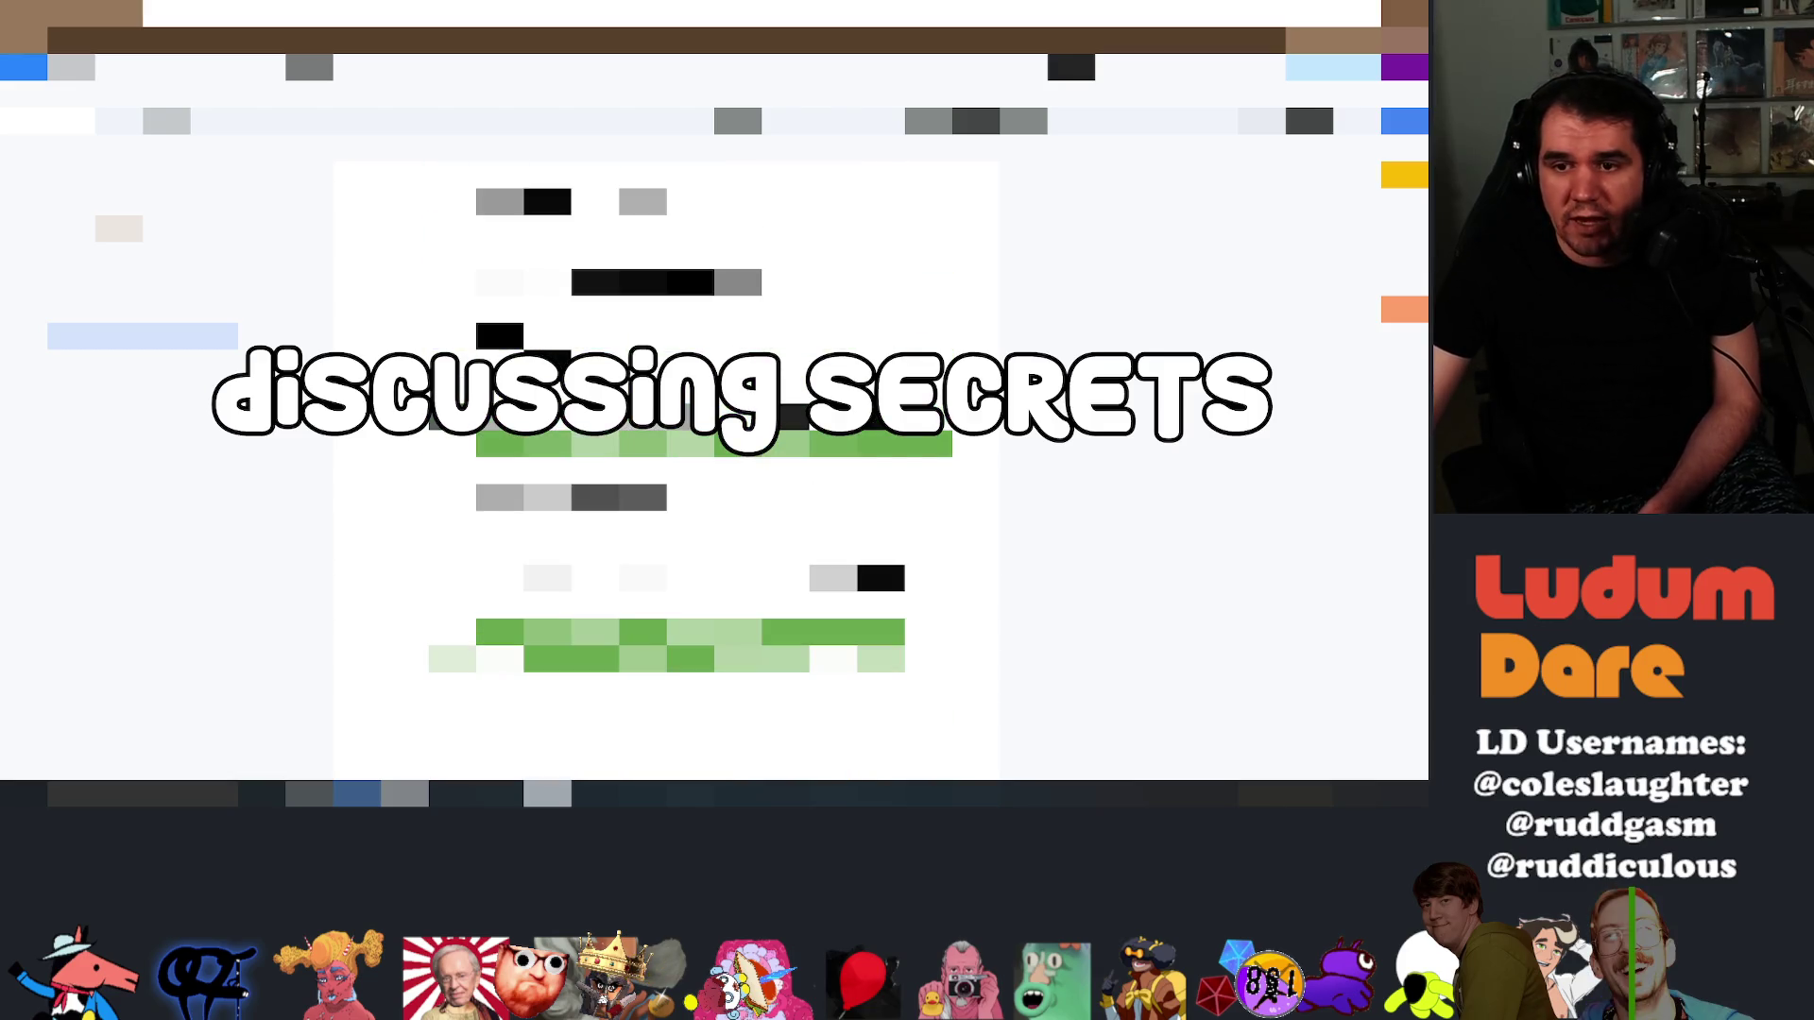
{"action": "scroll", "coordinate": [591, 639], "scroll_direction": "up", "scroll_amount": 5}
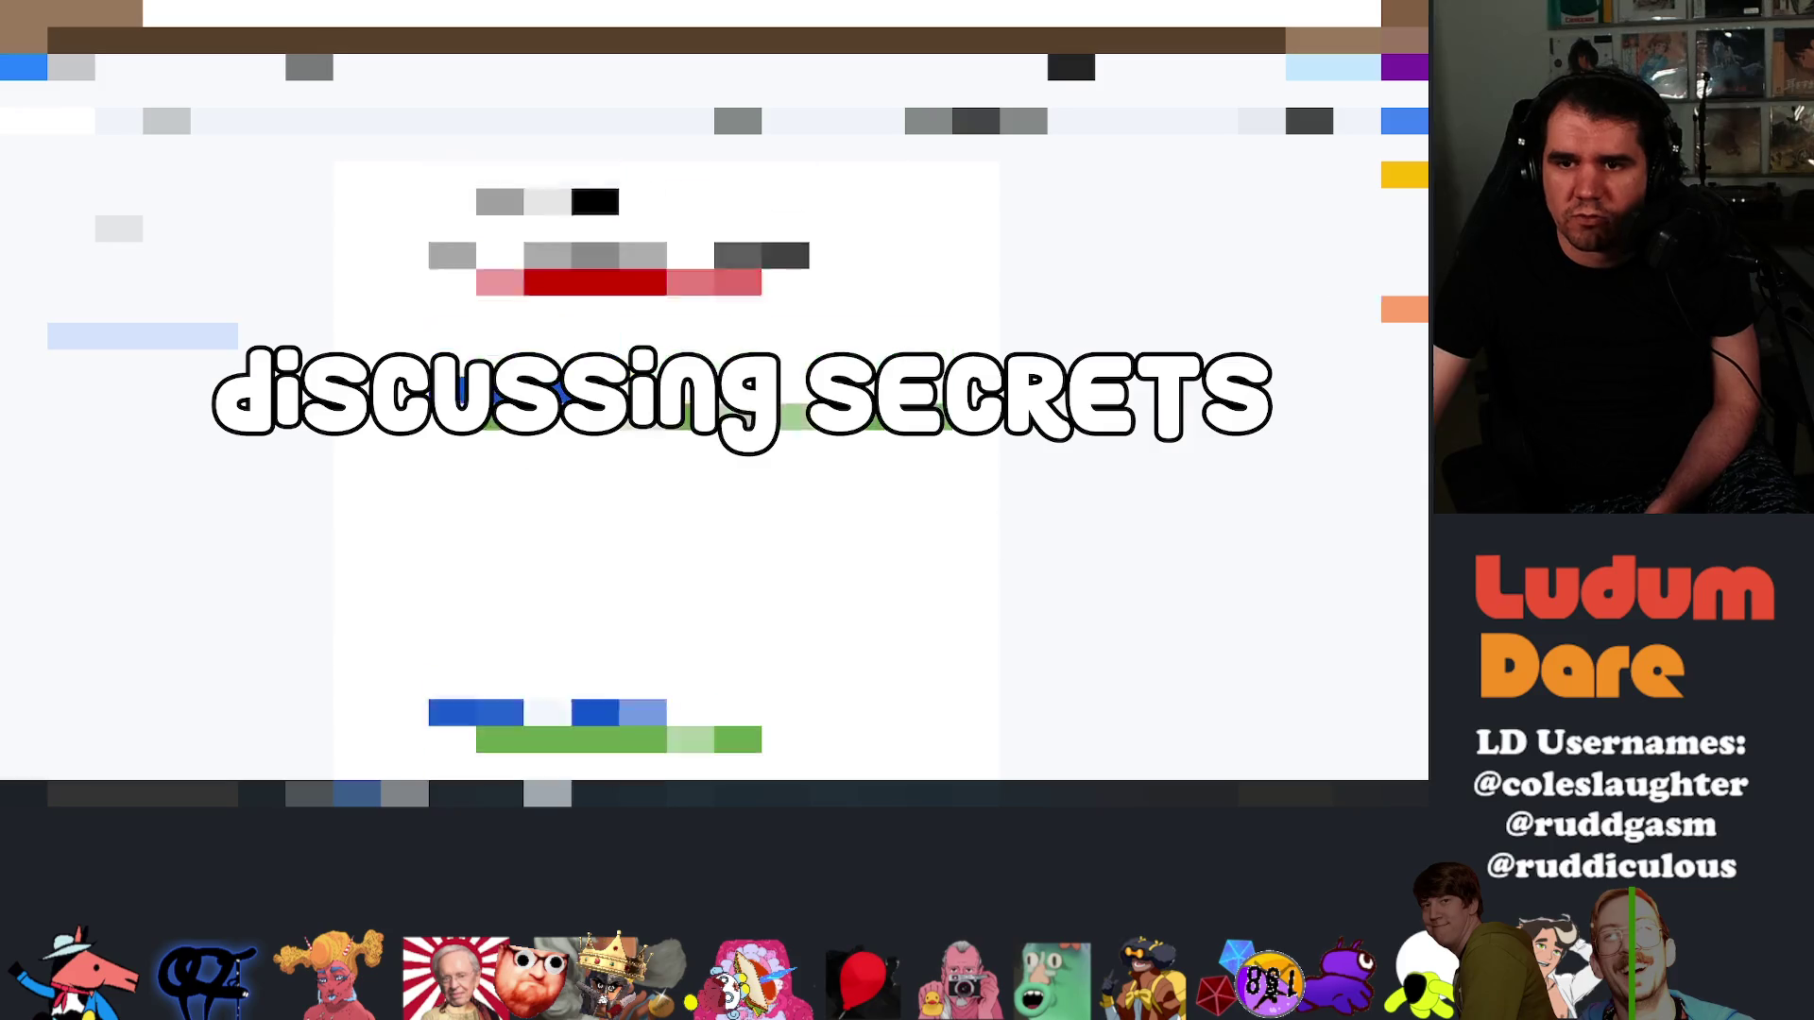
{"action": "scroll", "coordinate": [667, 472], "scroll_direction": "up", "scroll_amount": 2}
{"action": "scroll", "coordinate": [667, 471], "scroll_direction": "up", "scroll_amount": 2}
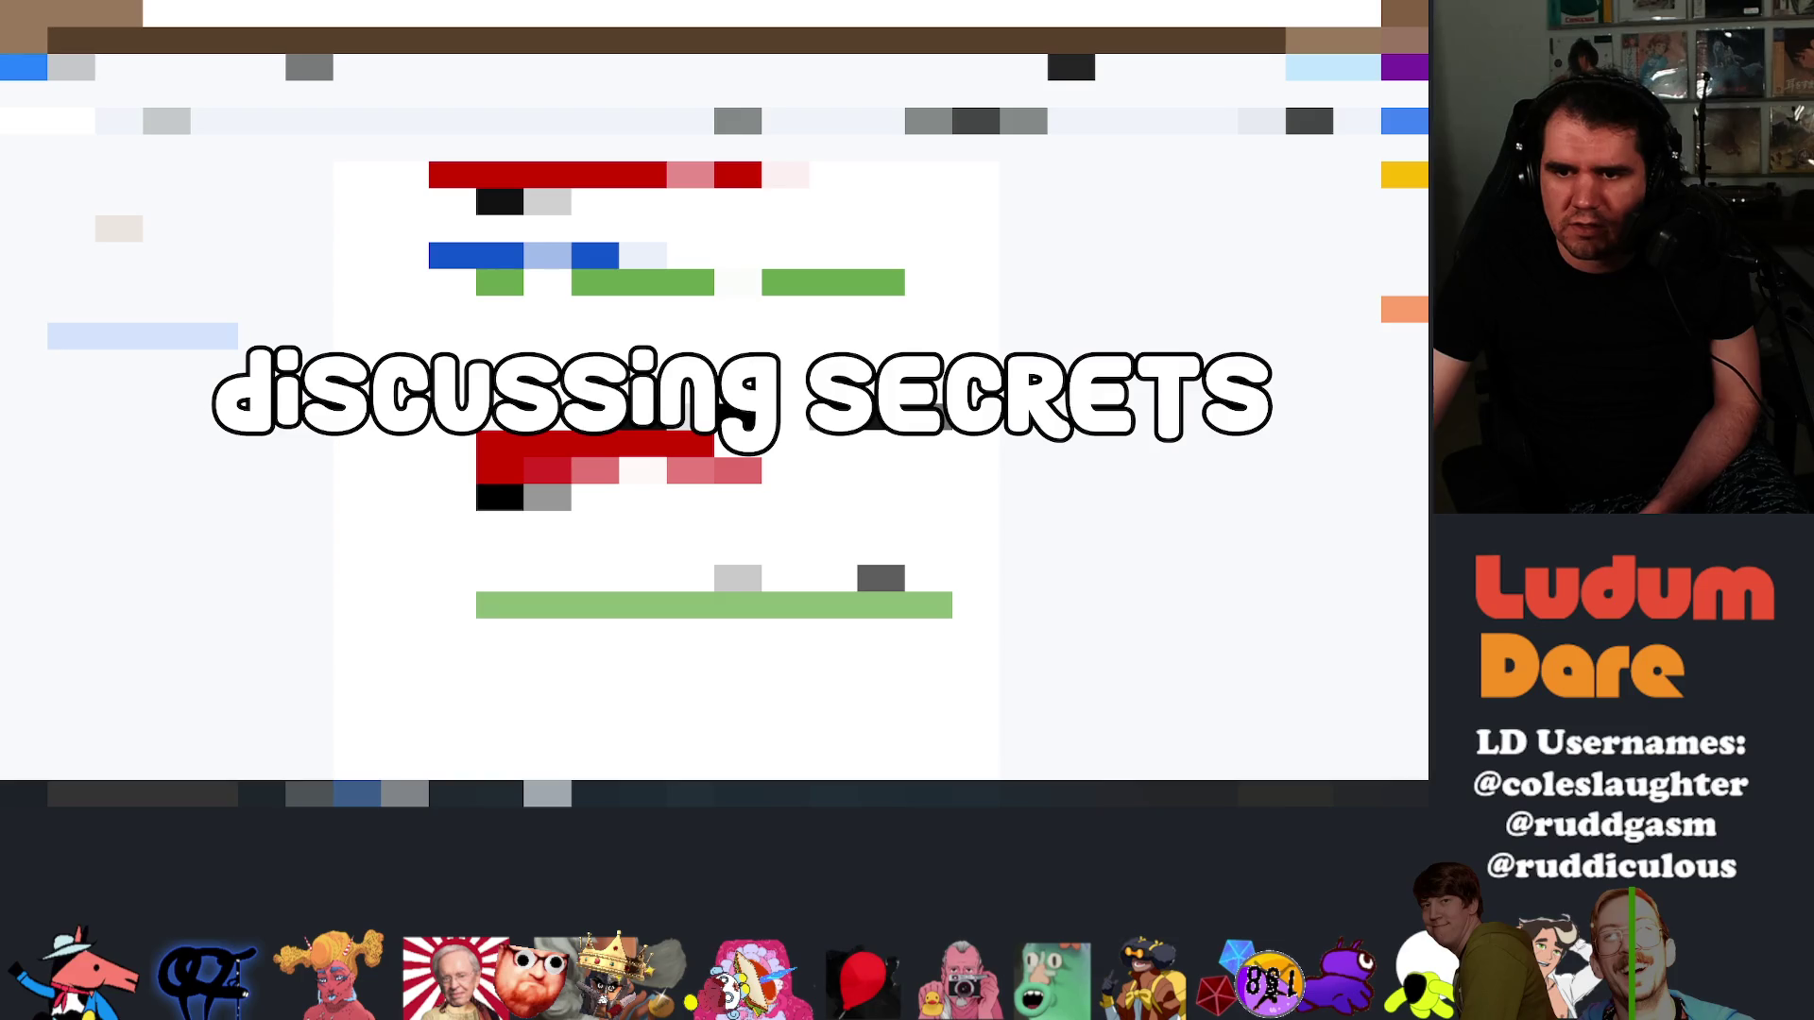
{"action": "scroll", "coordinate": [667, 471], "scroll_direction": "up", "scroll_amount": 5}
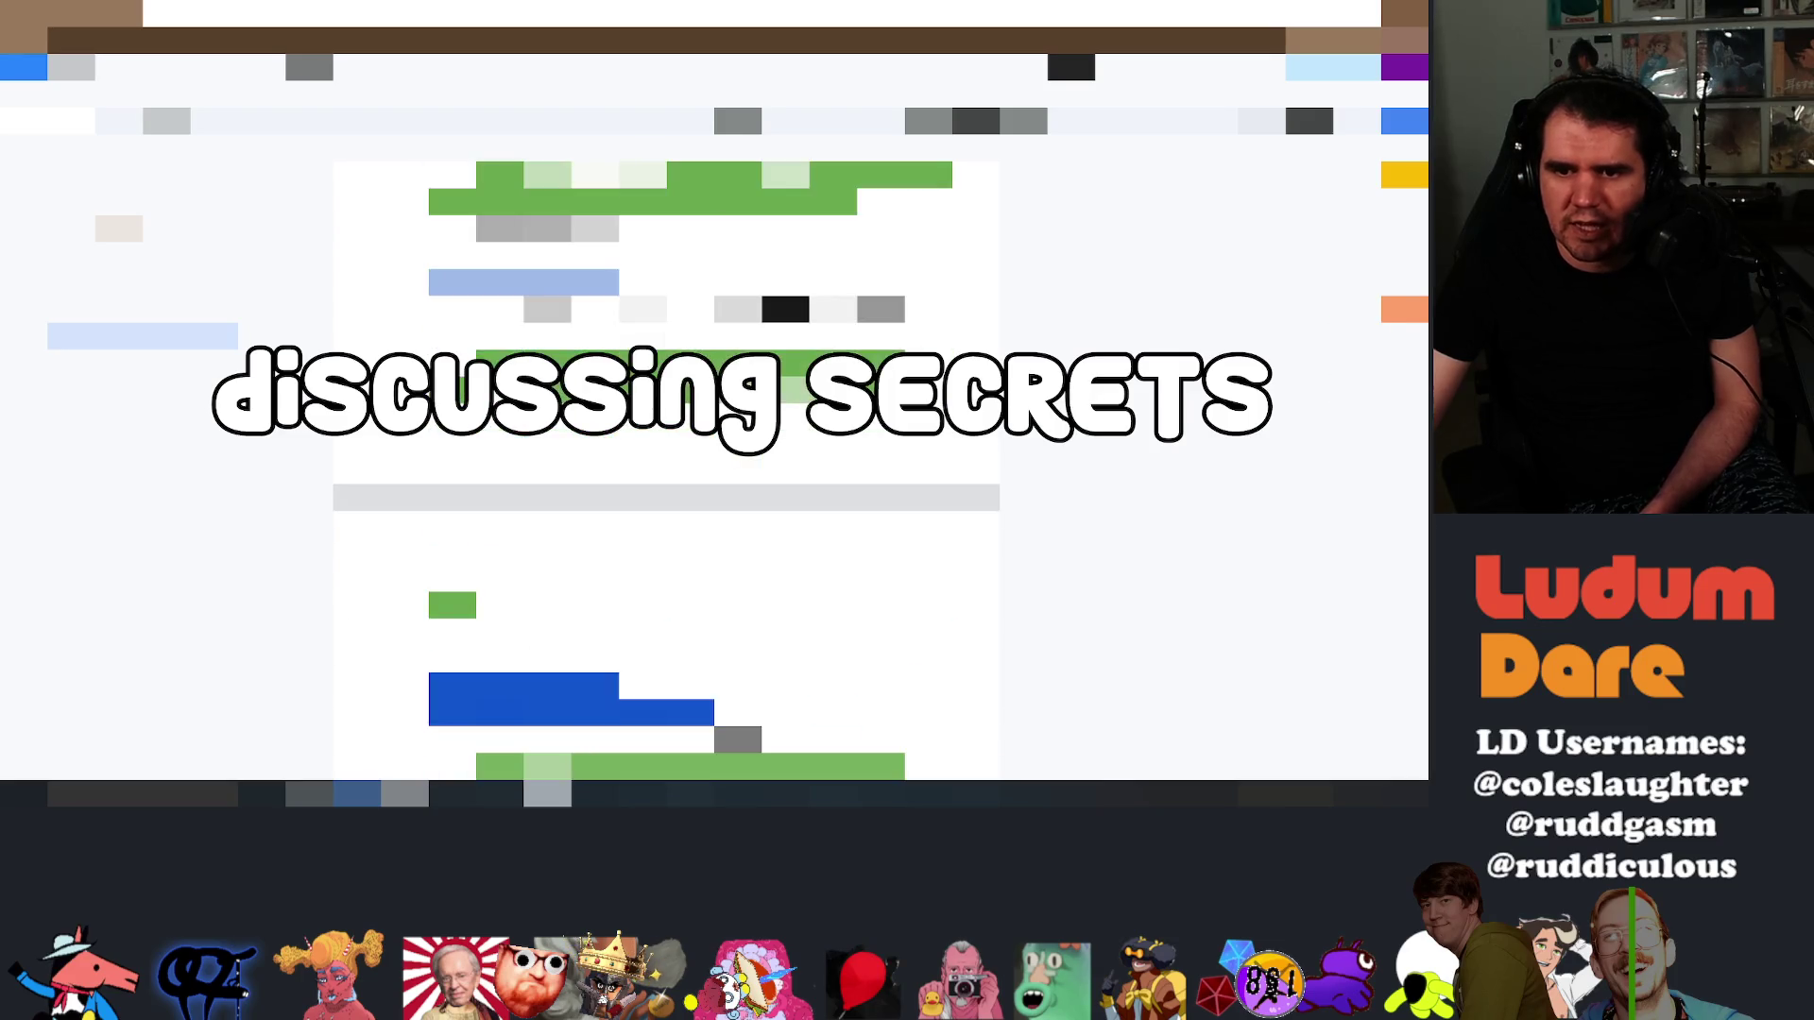
{"action": "scroll", "coordinate": [690, 472], "scroll_direction": "down", "scroll_amount": 5}
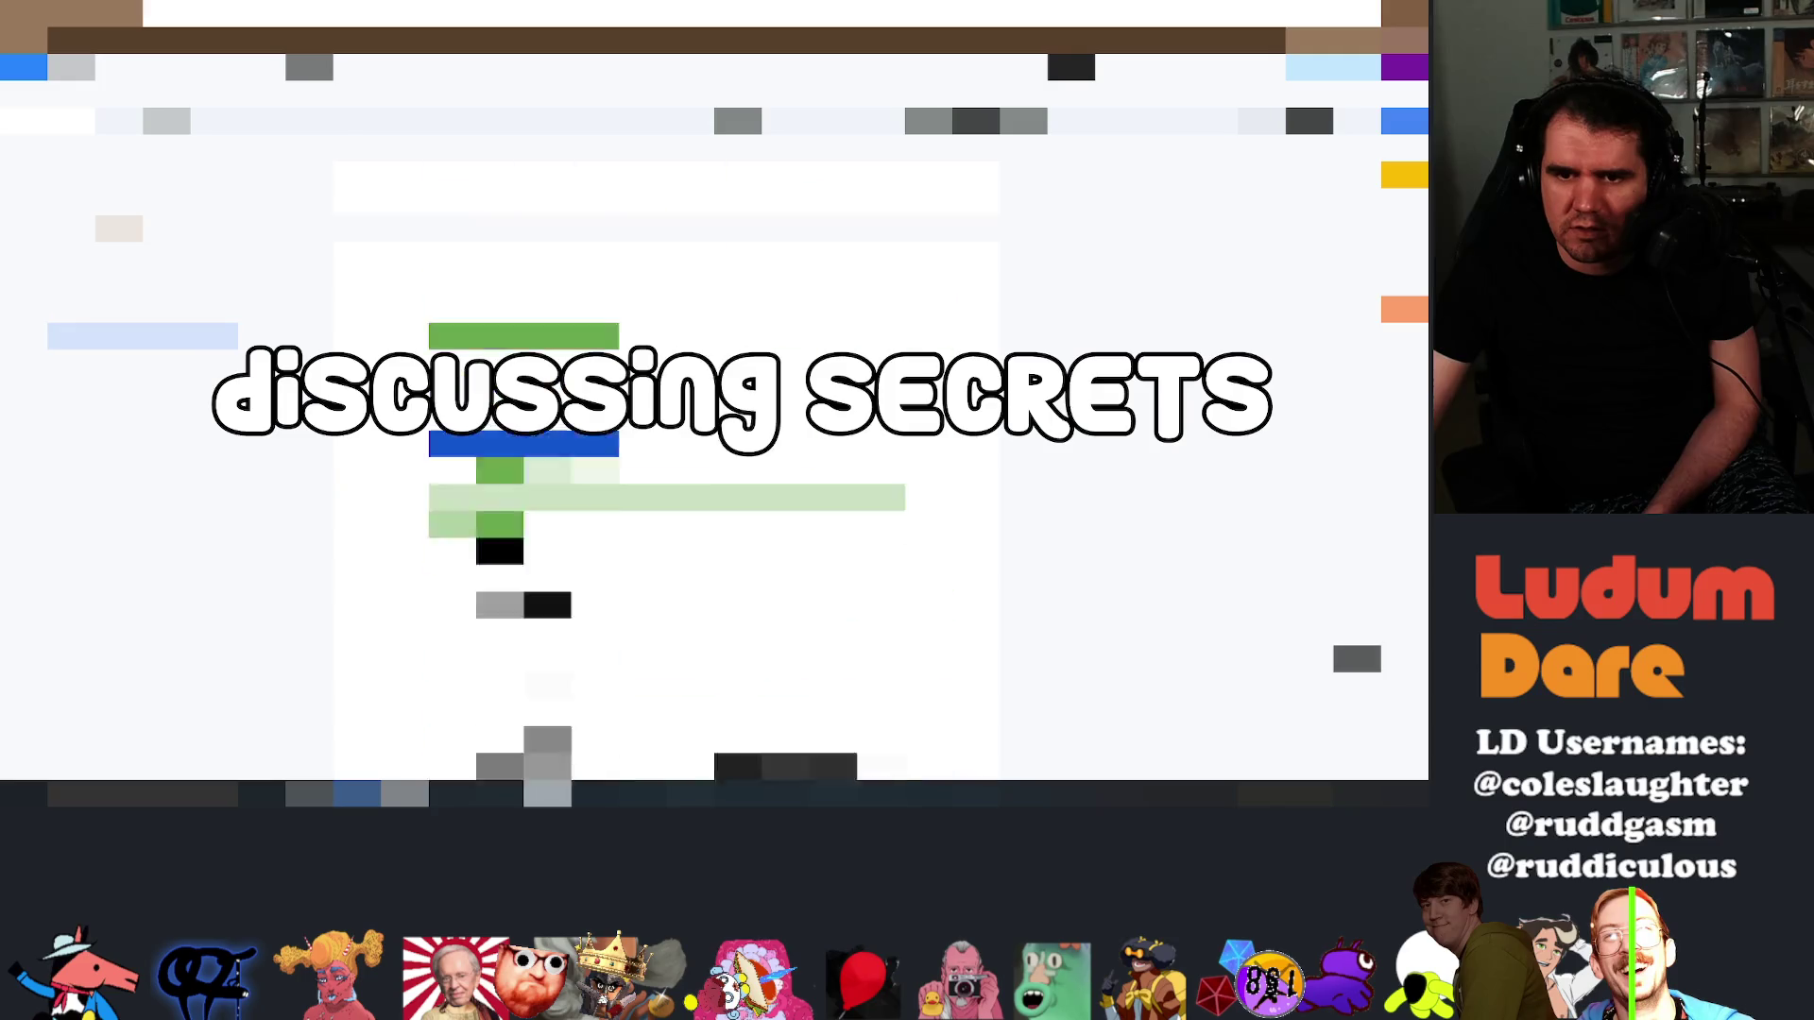
{"action": "scroll", "coordinate": [666, 473], "scroll_direction": "down", "scroll_amount": 5}
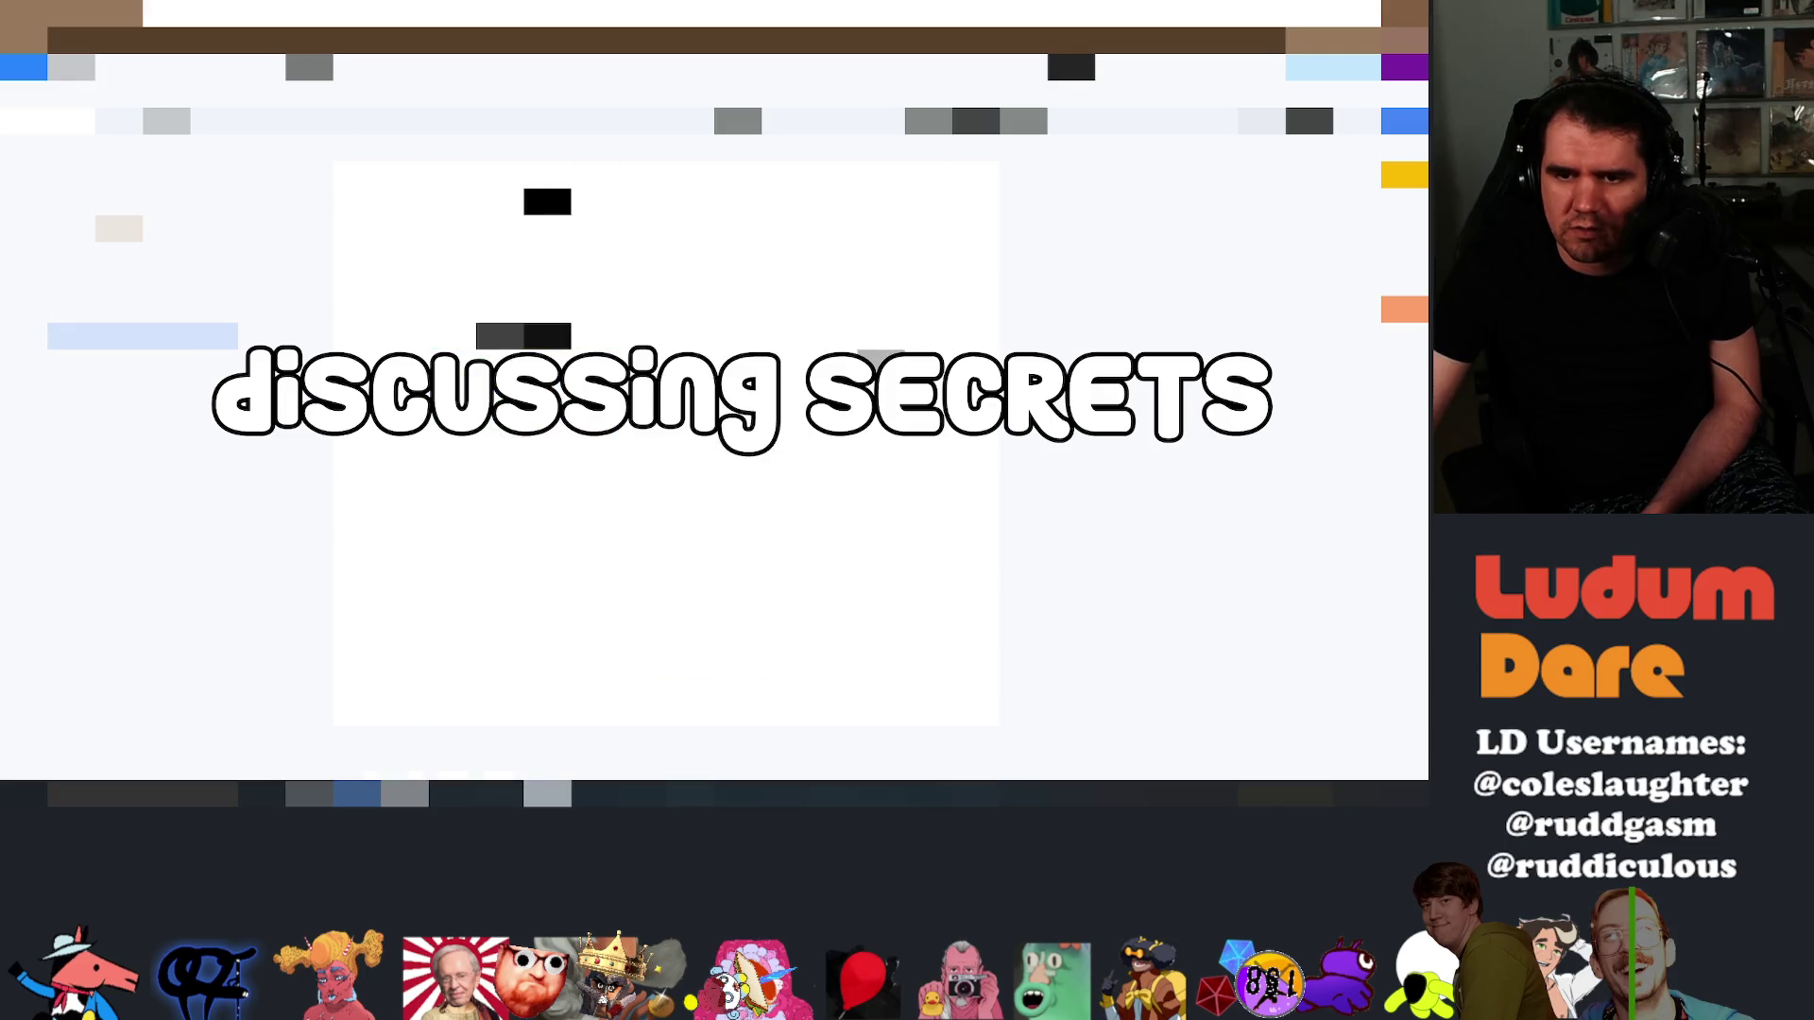
{"action": "left_click", "coordinate": [739, 142]}
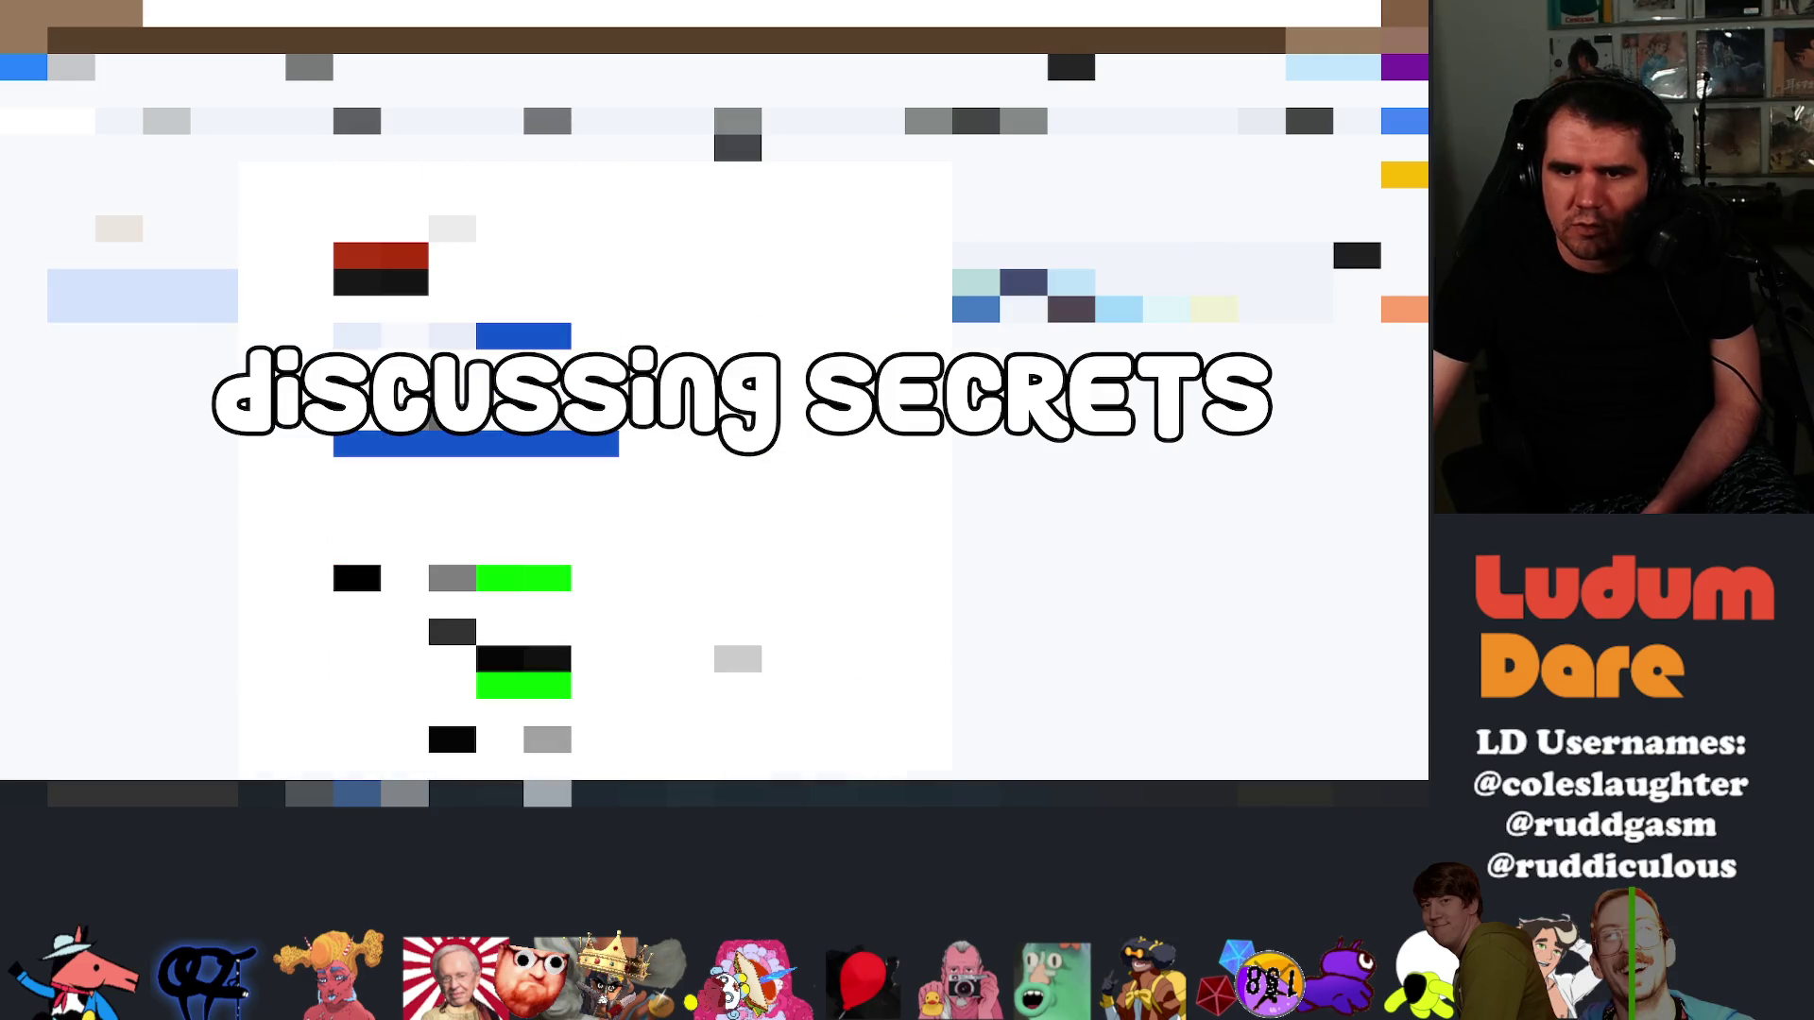